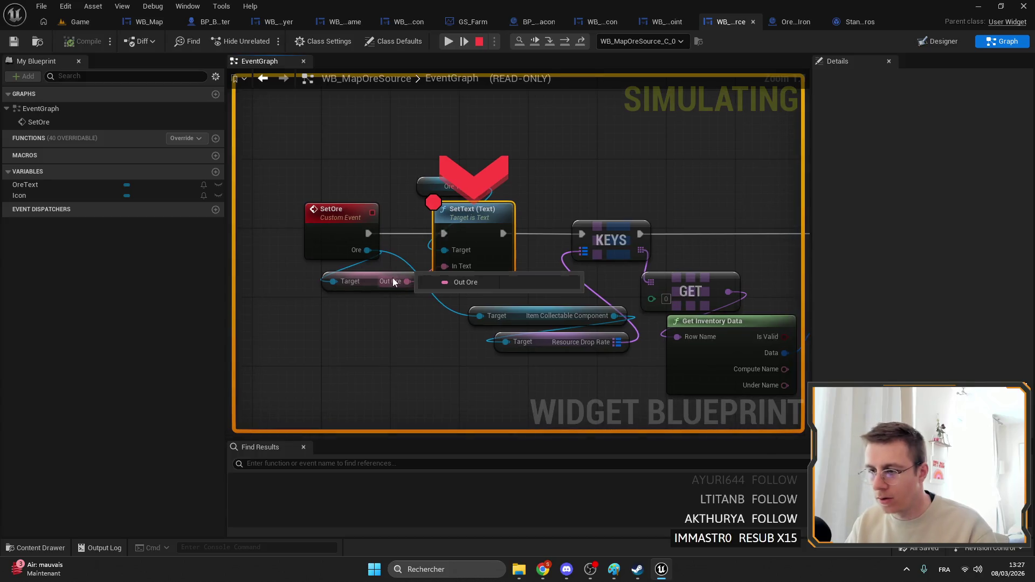
# Step execution from SetText through the KEYS node to Set Brush from Texture.
pyautogui.moveTo(364, 253)
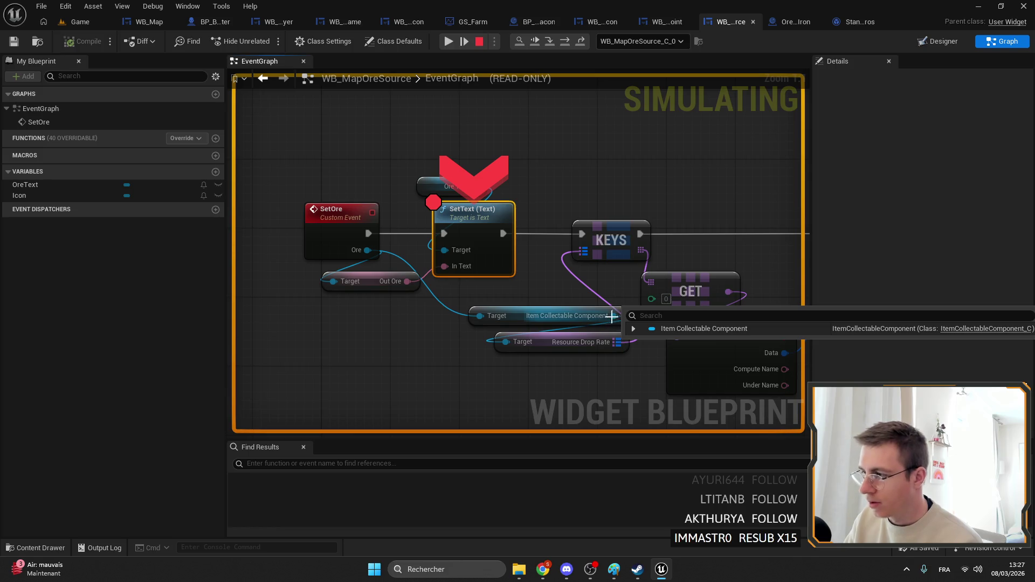
pyautogui.moveTo(605, 303); pyautogui.dragTo(477, 215)
pyautogui.moveTo(291, 169); pyautogui.dragTo(419, 178)
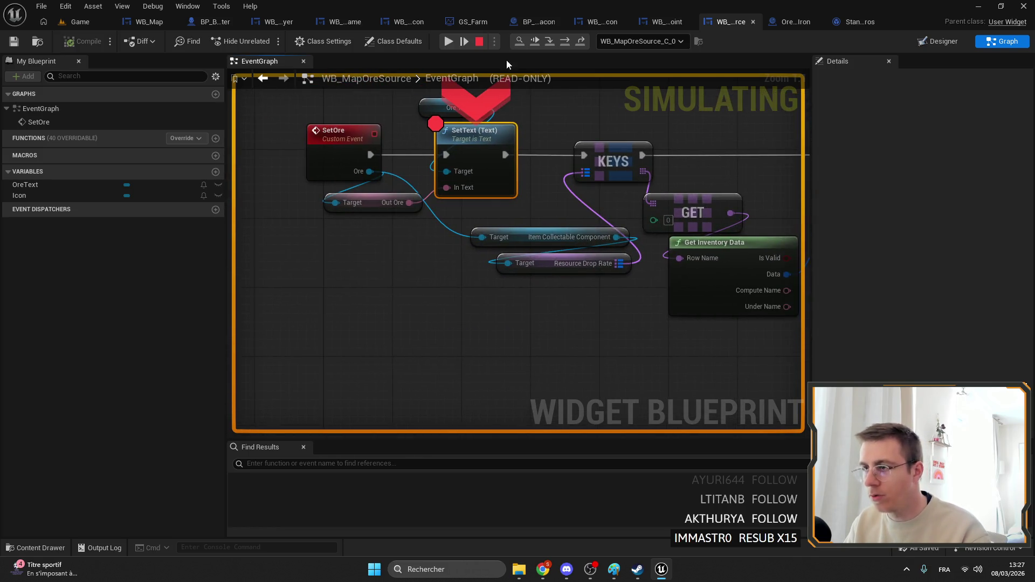
pyautogui.click(565, 41)
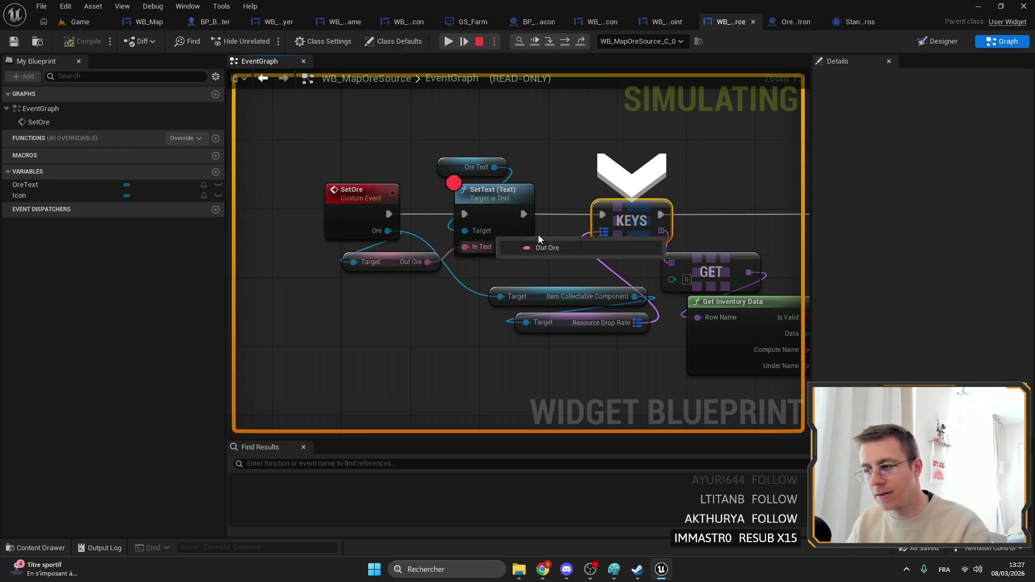
pyautogui.moveTo(538, 234); pyautogui.dragTo(372, 201)
pyautogui.click(565, 41)
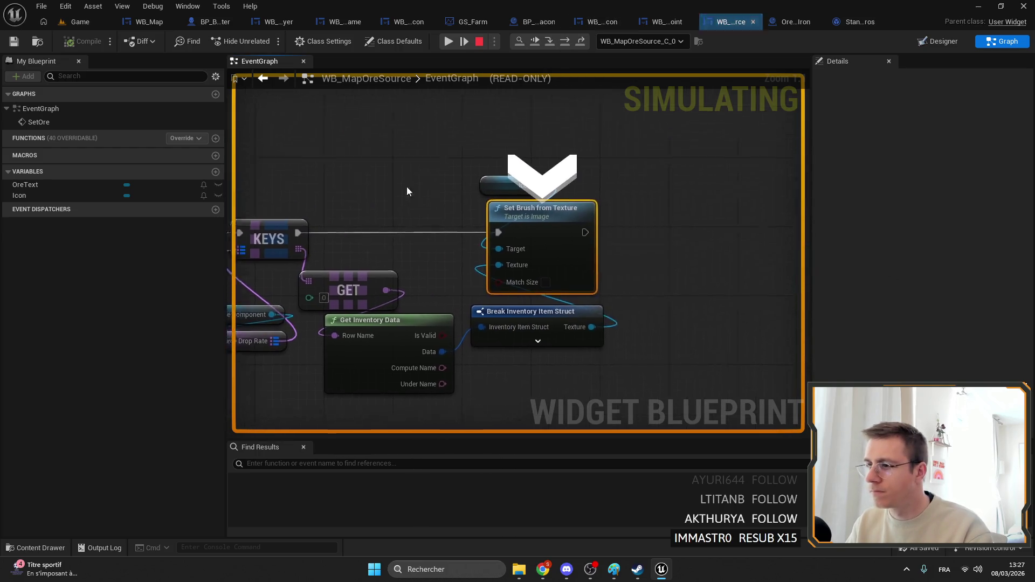
# Expand and inspect the Item Collectable Component's debug values.
pyautogui.moveTo(473, 239)
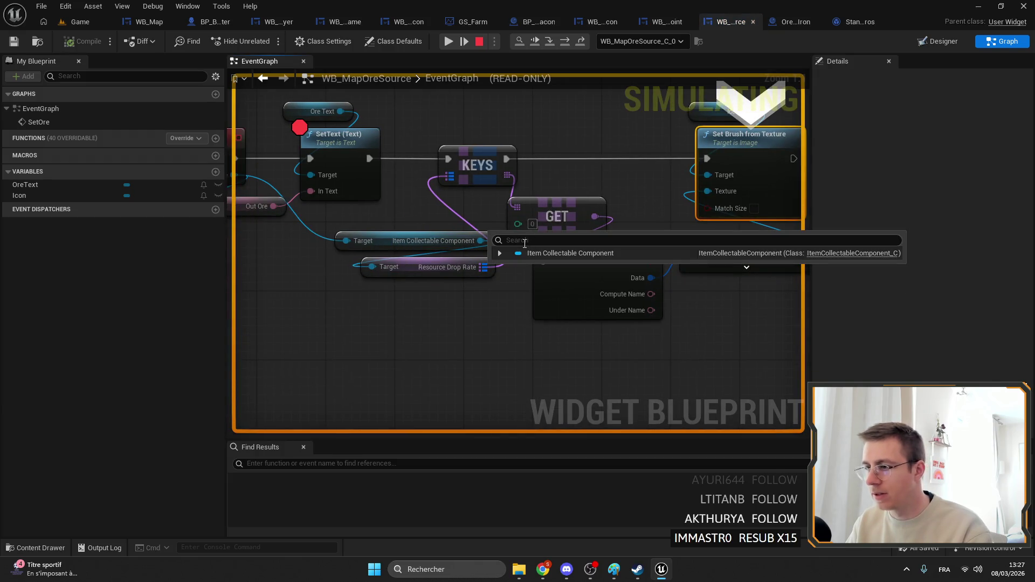
pyautogui.click(499, 253)
pyautogui.press('F10')
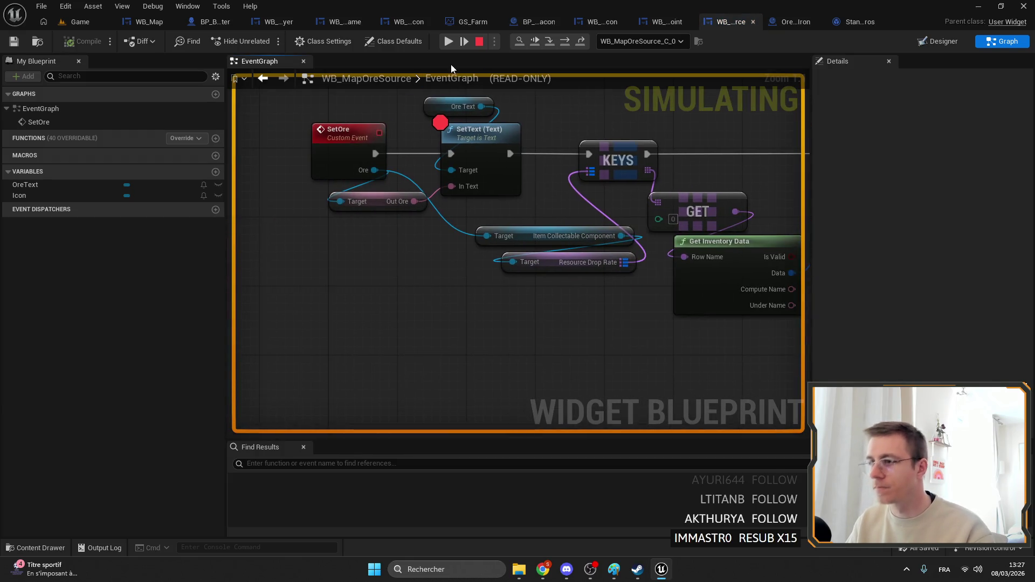
# Remove the SetText breakpoint and stop the play-in-editor session.
pyautogui.rightClick(481, 156)
pyautogui.click(512, 240)
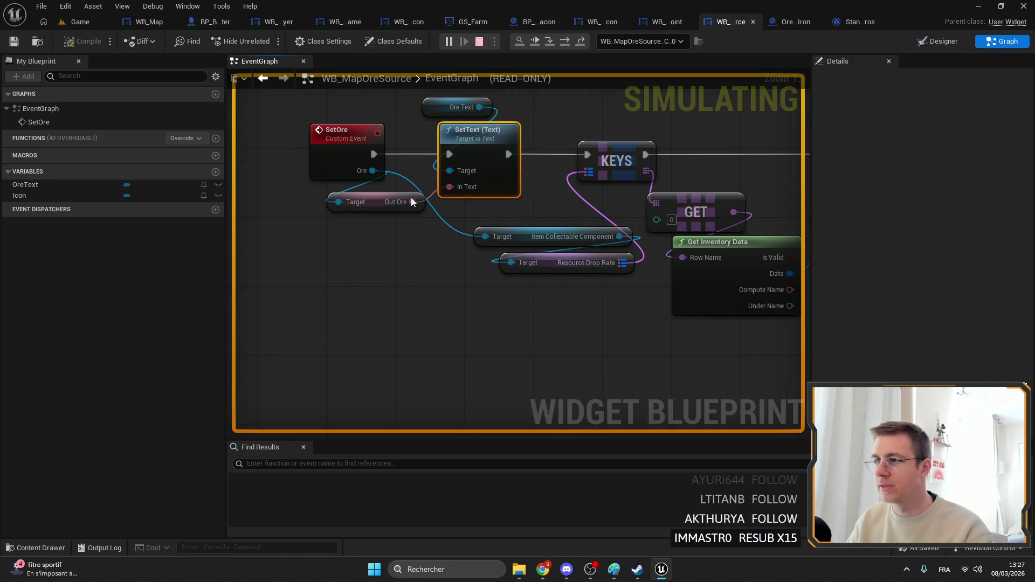
pyautogui.press('Escape')
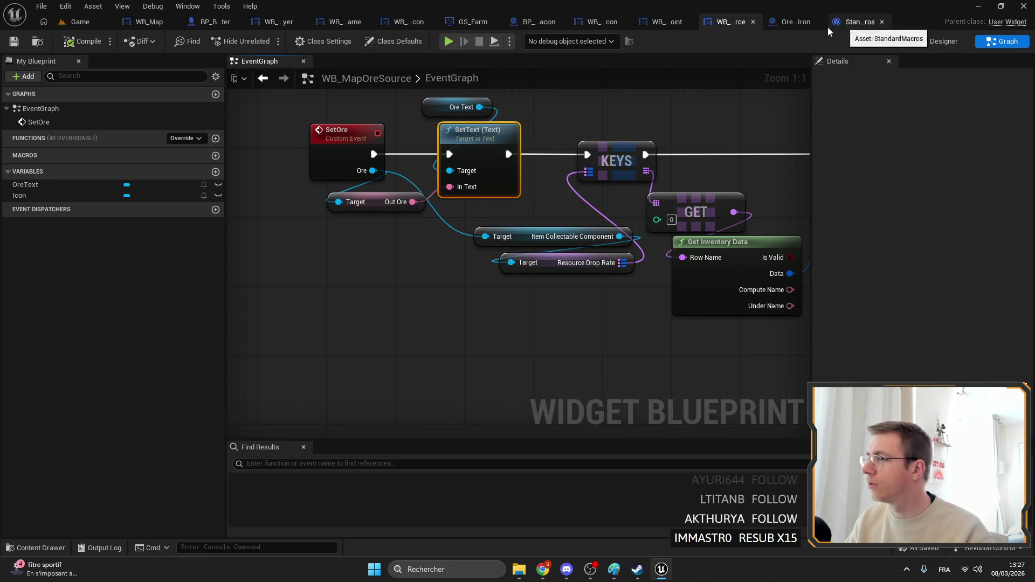
# In Ore_Wild_Iron, select Get Drop Text, Text Is Empty, Branch, Format Text and Out Ore nodes.
pyautogui.click(791, 23)
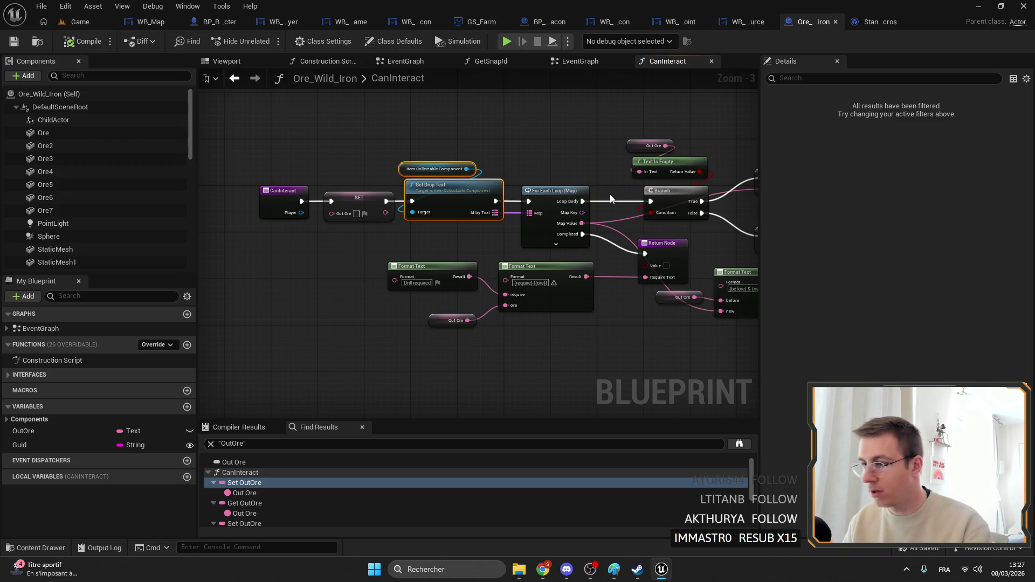
pyautogui.moveTo(334, 134); pyautogui.dragTo(576, 218)
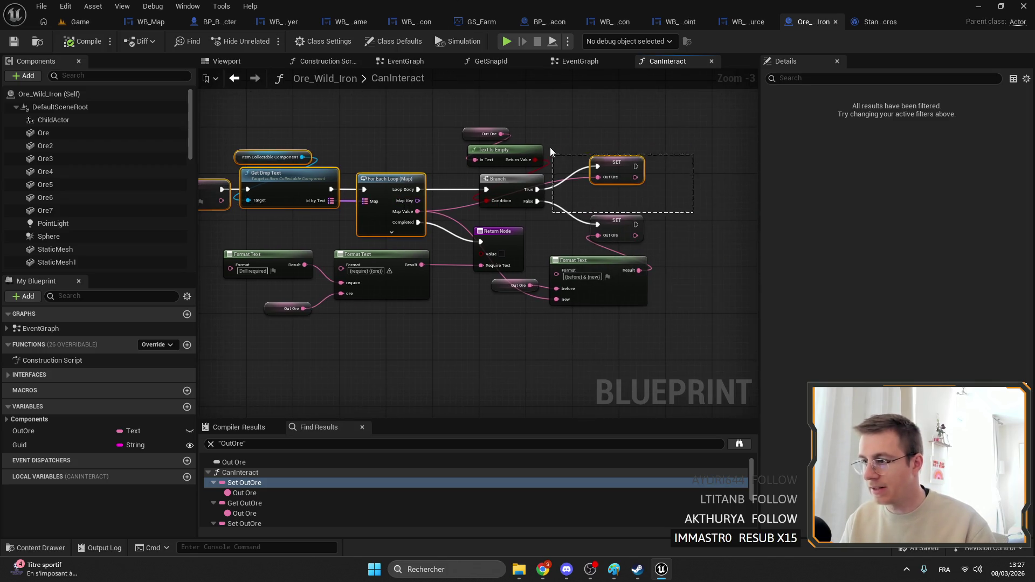
pyautogui.moveTo(549, 147); pyautogui.dragTo(514, 141)
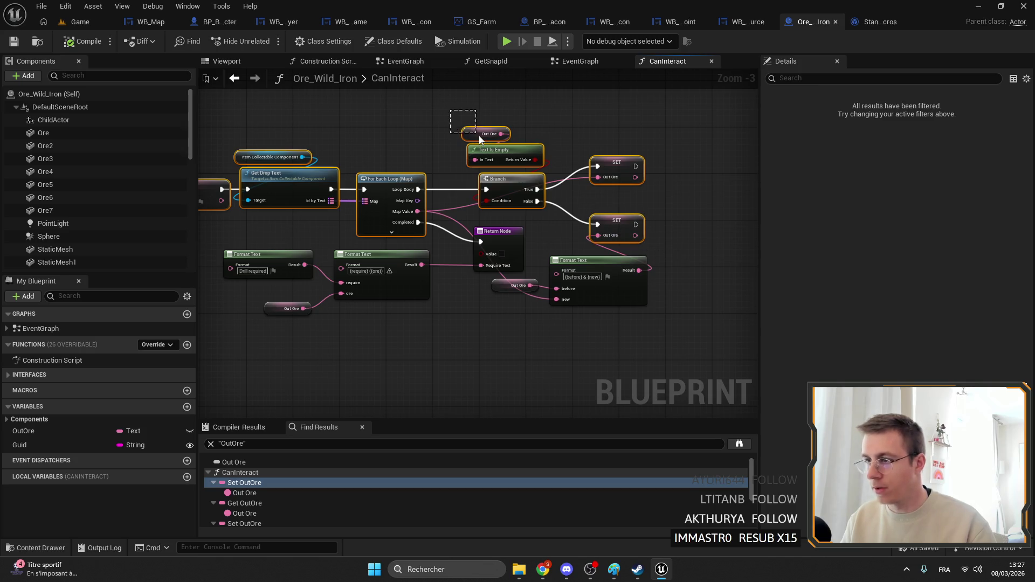
pyautogui.moveTo(551, 304); pyautogui.dragTo(567, 265)
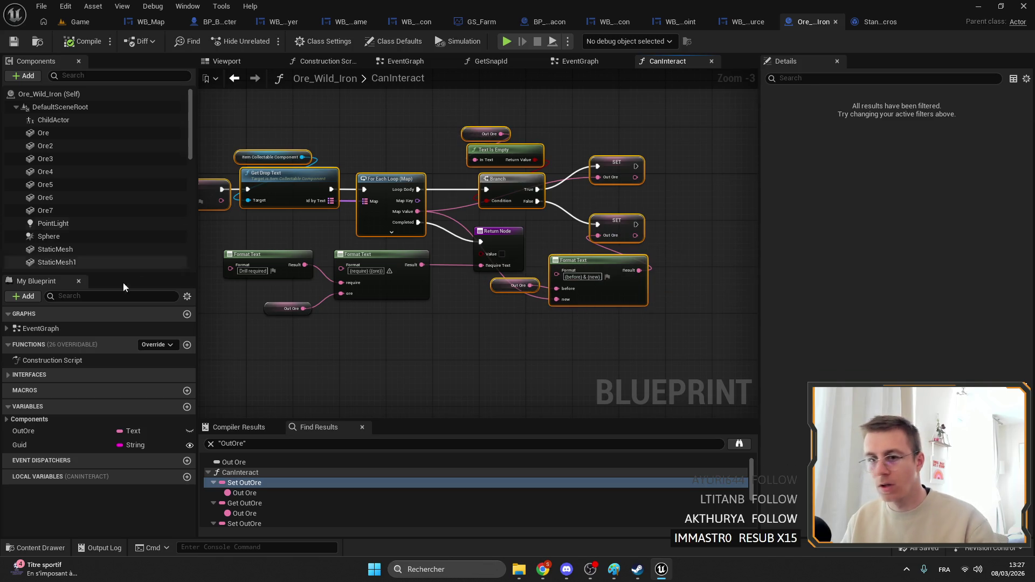
pyautogui.click(187, 345)
pyautogui.write('Init')
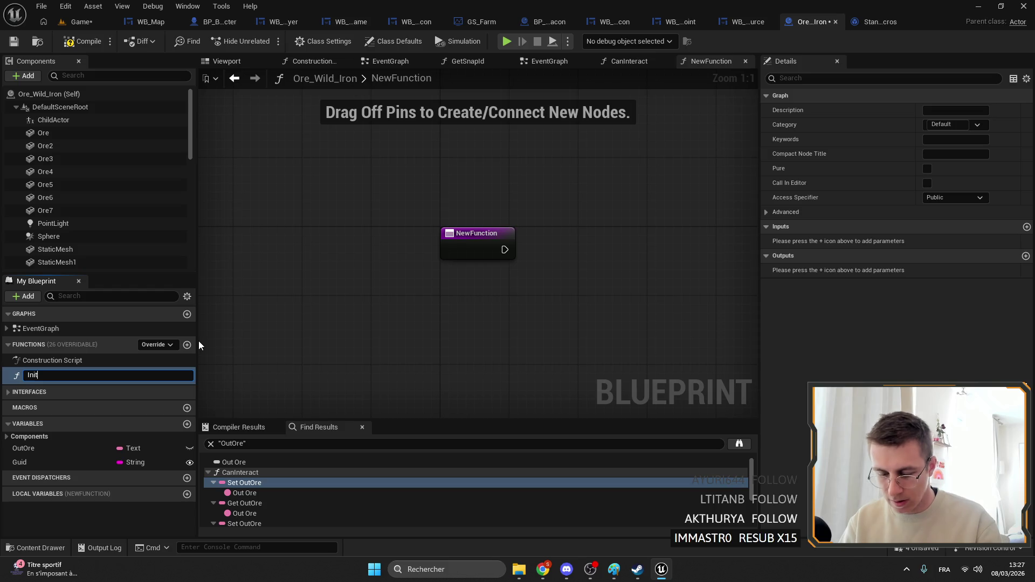
# Name the new function InitDisplayText, paste the ore-text nodes, and delete the redundant SET node.
pyautogui.write('DisplayT')
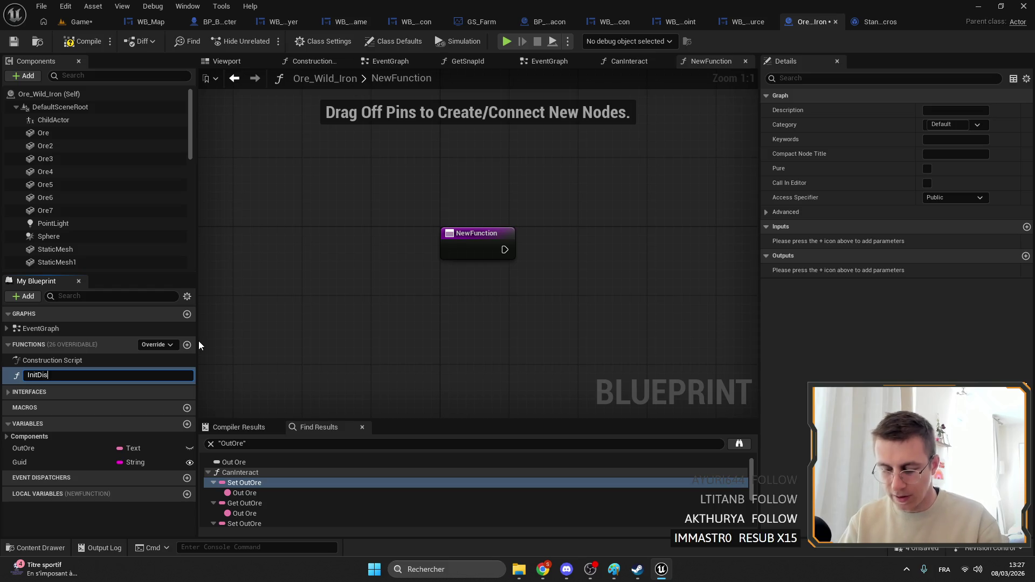
pyautogui.write('ext')
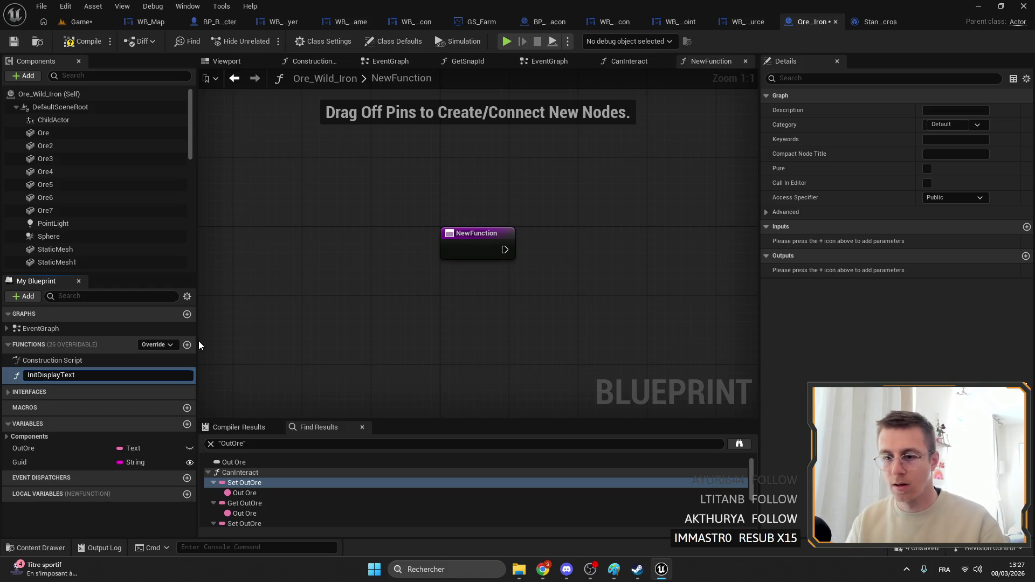
pyautogui.press('Return')
pyautogui.hotkey('ctrl', 'v')
pyautogui.moveTo(214, 173); pyautogui.dragTo(619, 182)
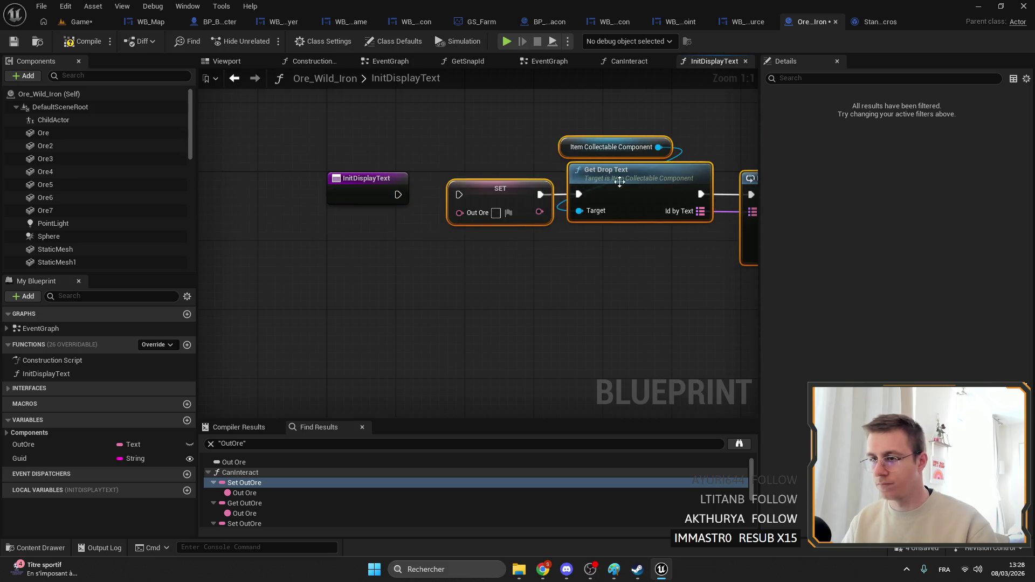
pyautogui.click(475, 194)
pyautogui.press('Delete')
# Wire the InitDisplayText entry into Get Drop Text, save the blueprint, and return to the event graph.
pyautogui.moveTo(398, 195); pyautogui.dragTo(579, 194)
pyautogui.moveTo(366, 185); pyautogui.dragTo(445, 186)
pyautogui.scroll(-3, 508, 191)
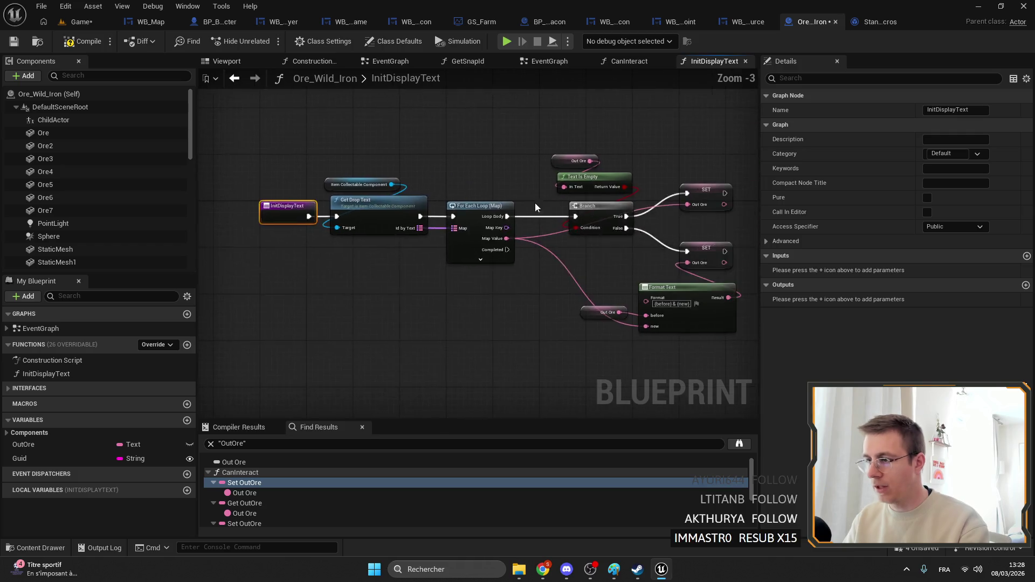
pyautogui.moveTo(502, 162); pyautogui.dragTo(501, 160)
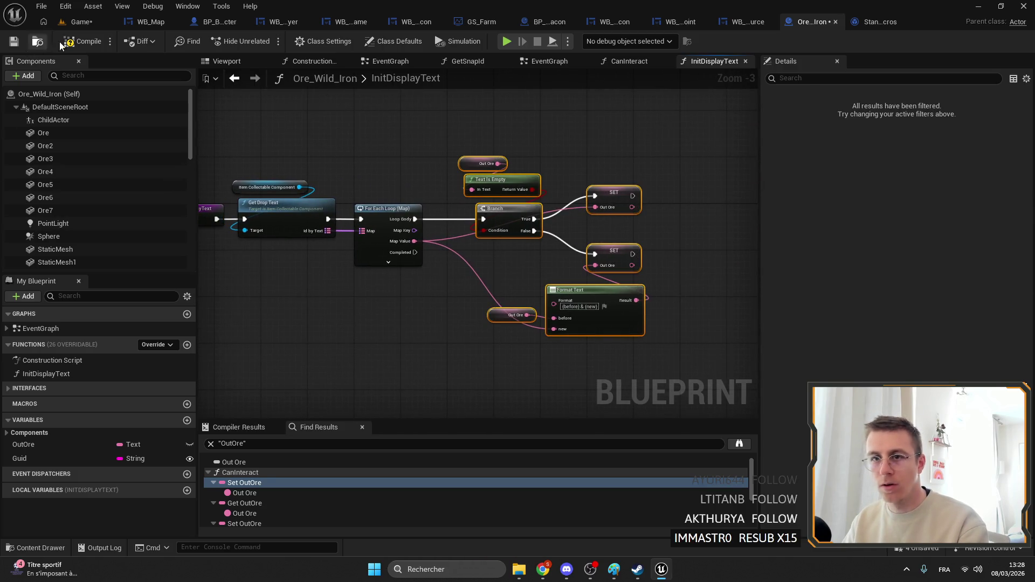
pyautogui.click(22, 41)
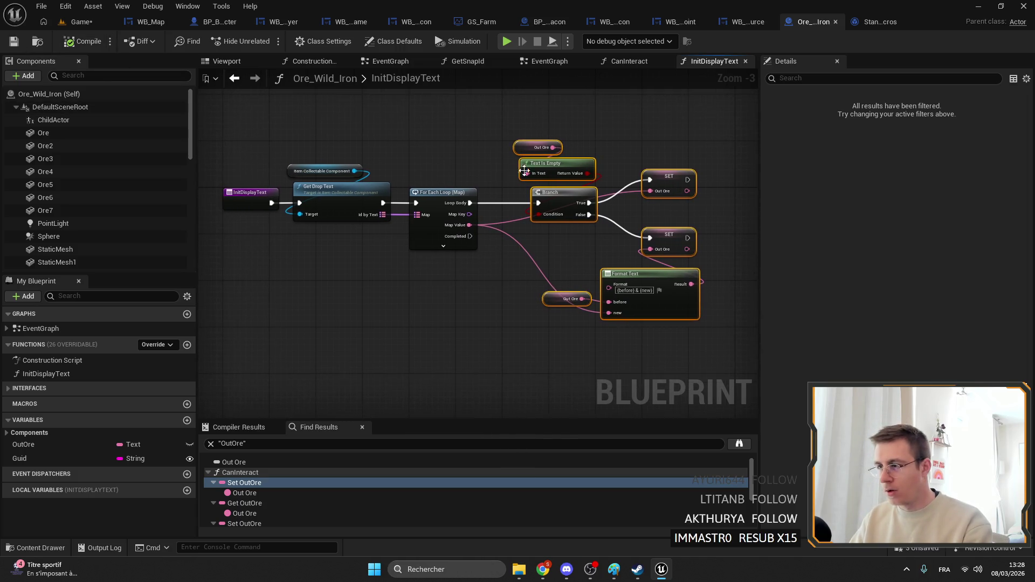
pyautogui.moveTo(358, 129); pyautogui.dragTo(435, 143)
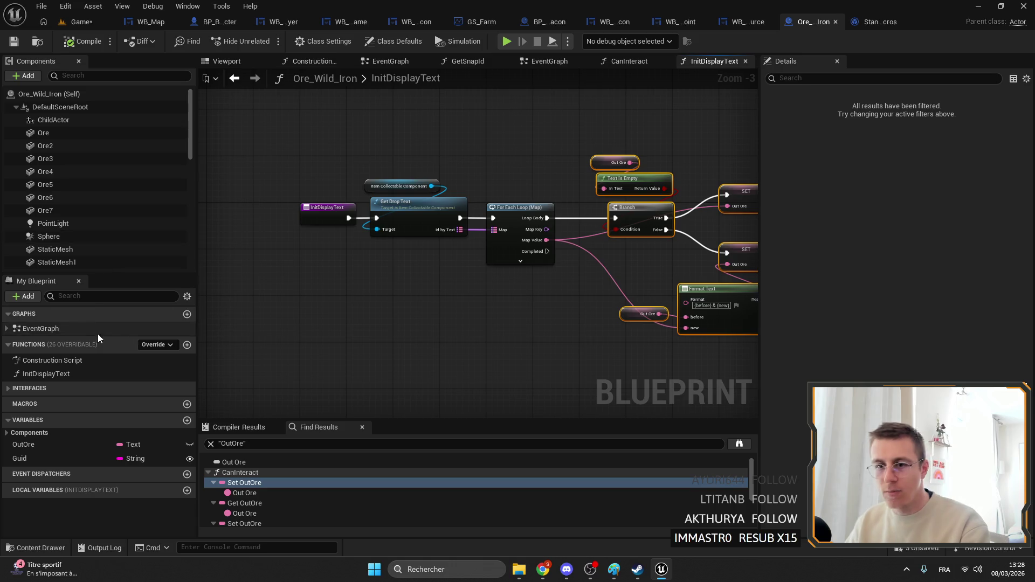
pyautogui.doubleClick(85, 332)
pyautogui.click(89, 365)
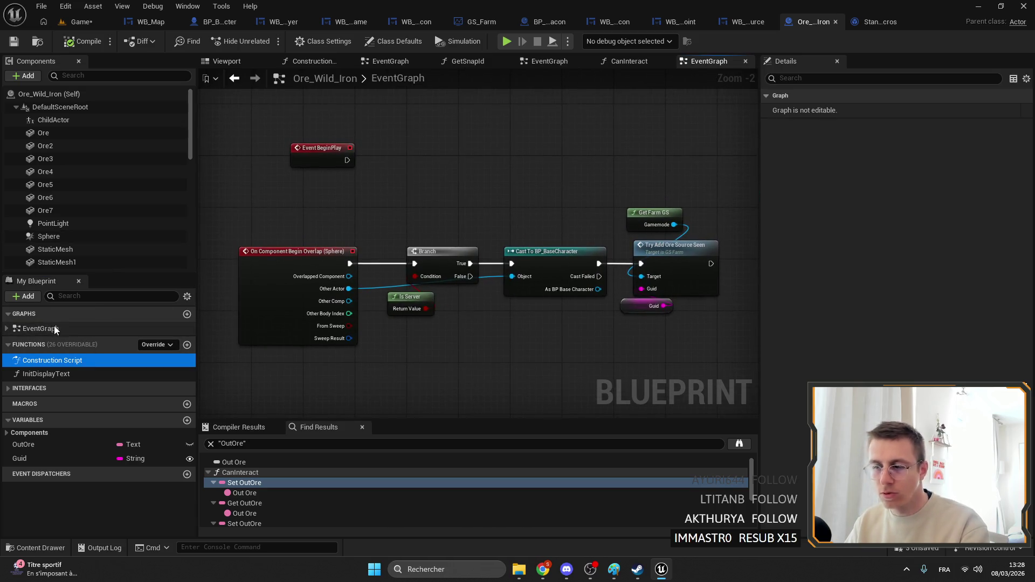
# Add an Init Display Text call wired between Construction Script and the Guid-empty Branch.
pyautogui.doubleClick(72, 356)
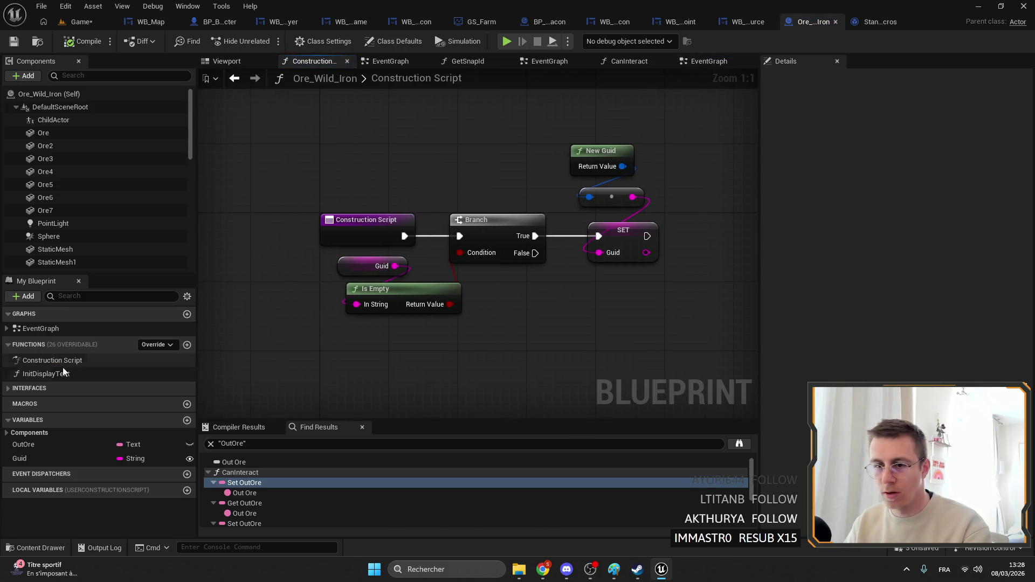
pyautogui.moveTo(63, 373); pyautogui.dragTo(380, 125)
pyautogui.moveTo(404, 236); pyautogui.dragTo(382, 149)
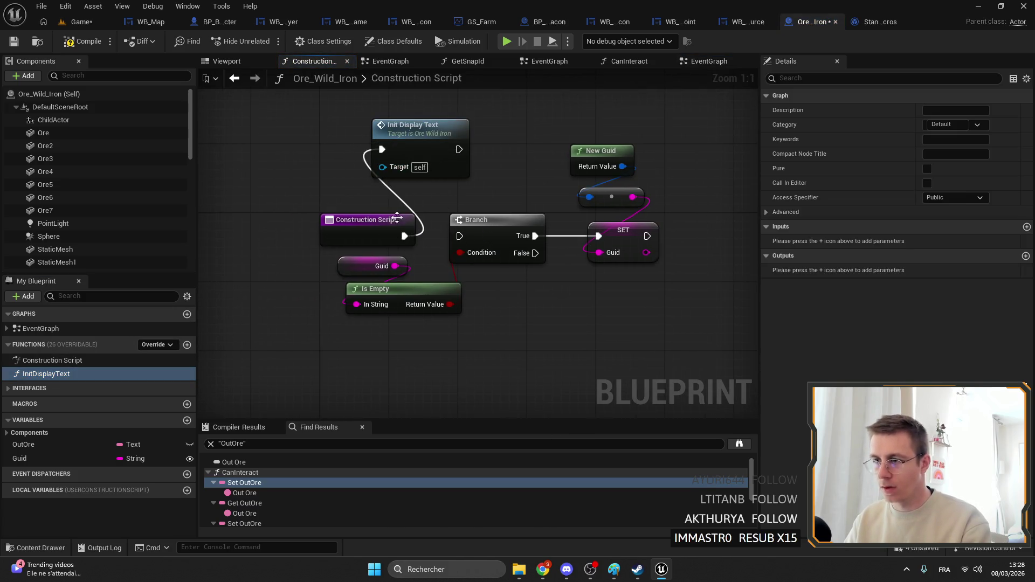
pyautogui.moveTo(367, 221); pyautogui.dragTo(204, 221)
pyautogui.moveTo(404, 142)
pyautogui.mouseDown()
pyautogui.moveTo(325, 227)
pyautogui.moveTo(464, 236)
pyautogui.mouseUp()
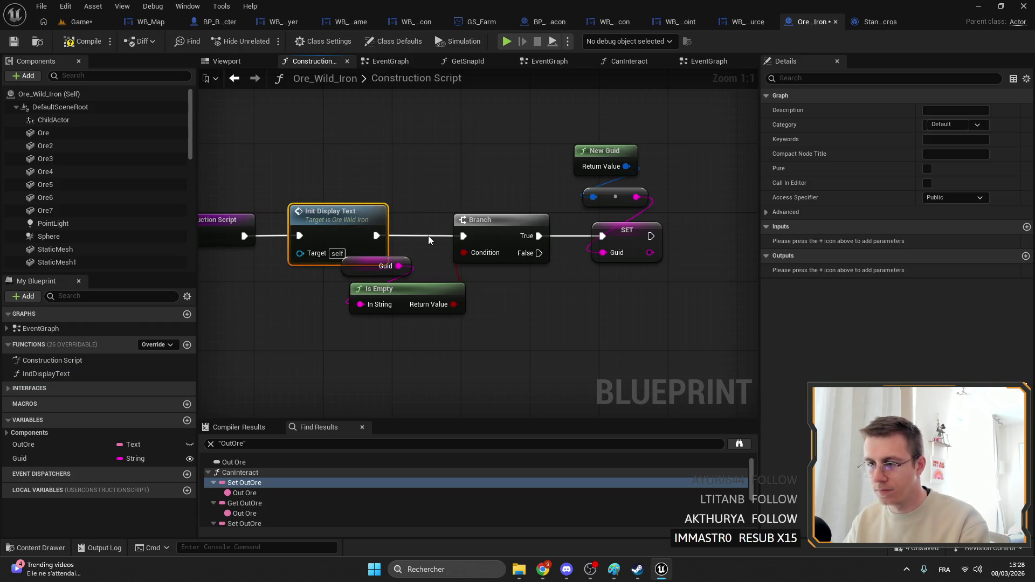
pyautogui.click(477, 283)
pyautogui.moveTo(477, 283); pyautogui.dragTo(555, 171)
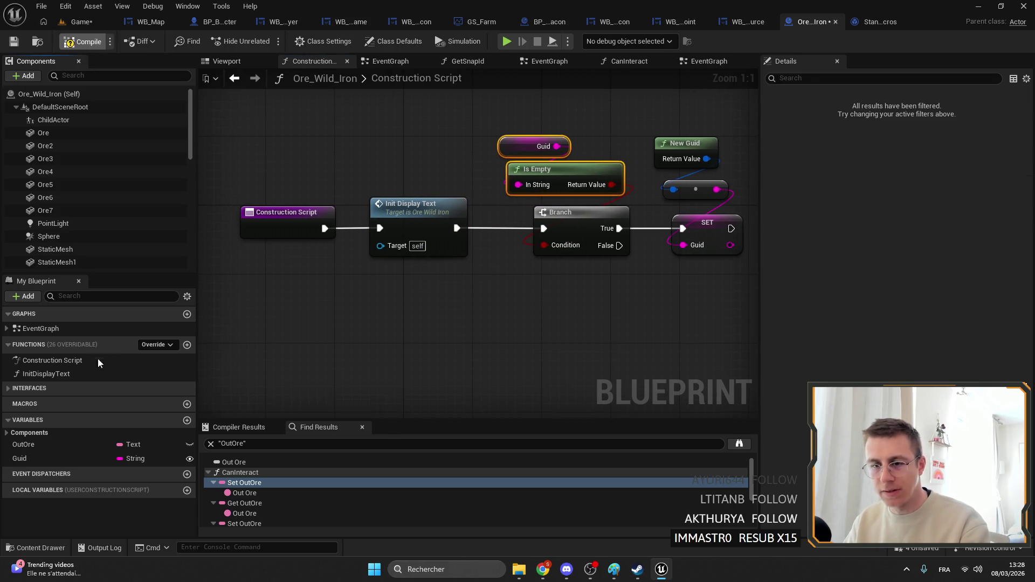
pyautogui.click(32, 386)
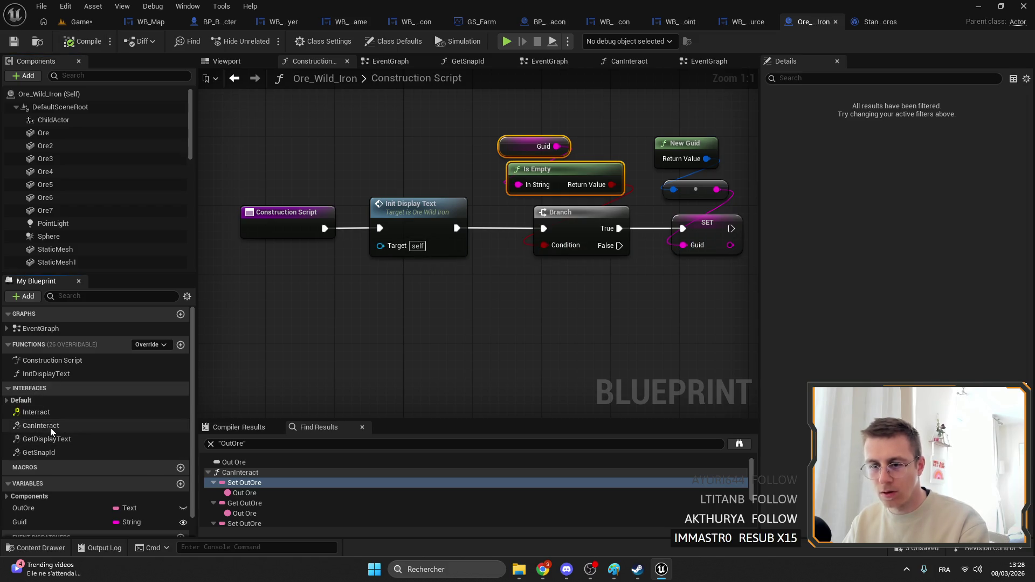
# Delete the duplicated ore-text, SET and Format Text nodes from CanInteract.
pyautogui.doubleClick(51, 427)
pyautogui.moveTo(493, 297); pyautogui.dragTo(656, 289)
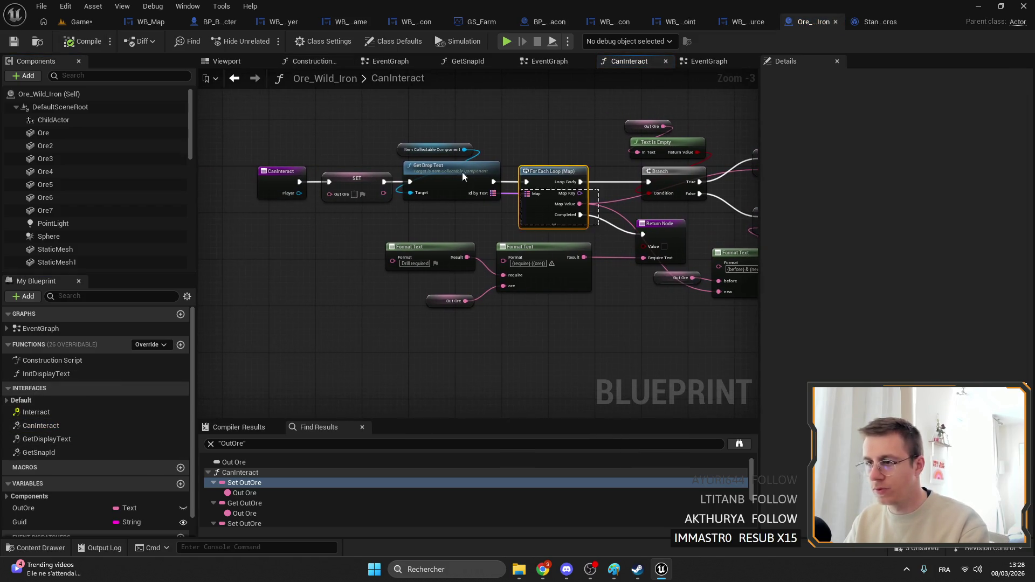
pyautogui.moveTo(254, 232); pyautogui.dragTo(590, 161)
pyautogui.press('Delete')
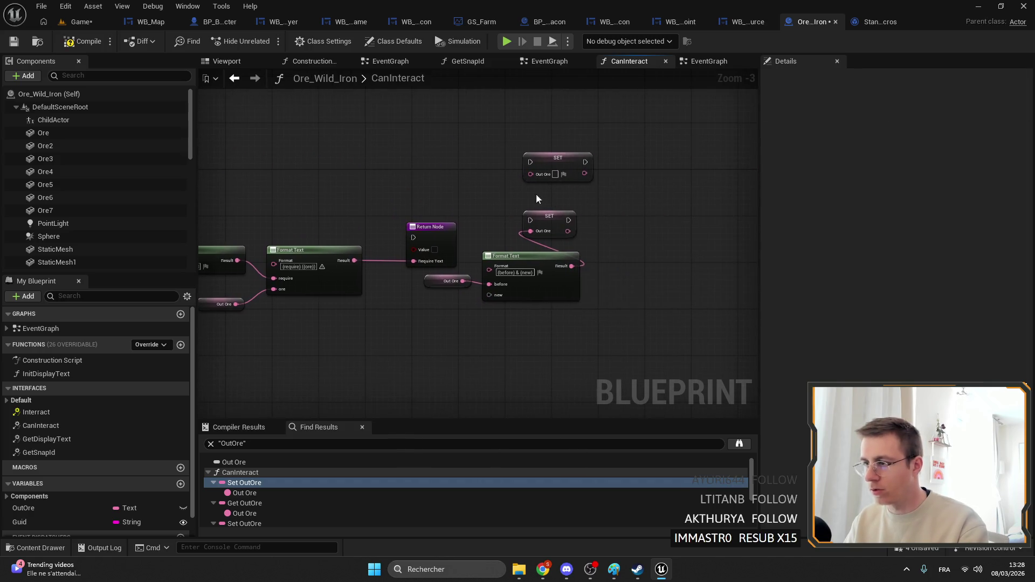
pyautogui.rightClick(532, 217)
pyautogui.press('Escape')
pyautogui.press('Delete')
pyautogui.press('Home')
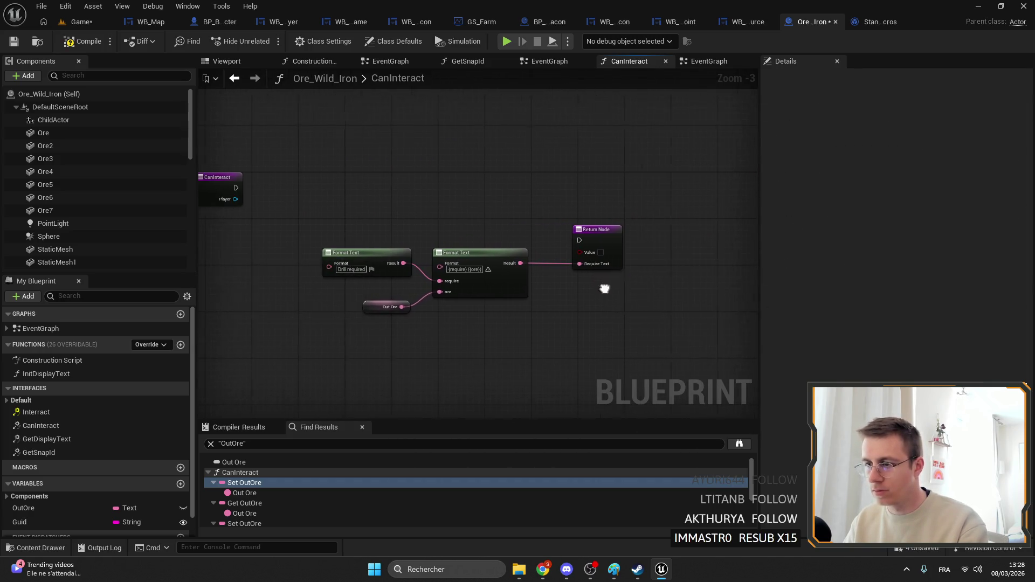
# Wire CanInteract's entry straight to the Return Node, tidy the nodes, and save Ore_Wild_Iron.
pyautogui.moveTo(254, 187)
pyautogui.mouseDown()
pyautogui.moveTo(580, 244)
pyautogui.moveTo(597, 239)
pyautogui.moveTo(609, 215)
pyautogui.mouseUp()
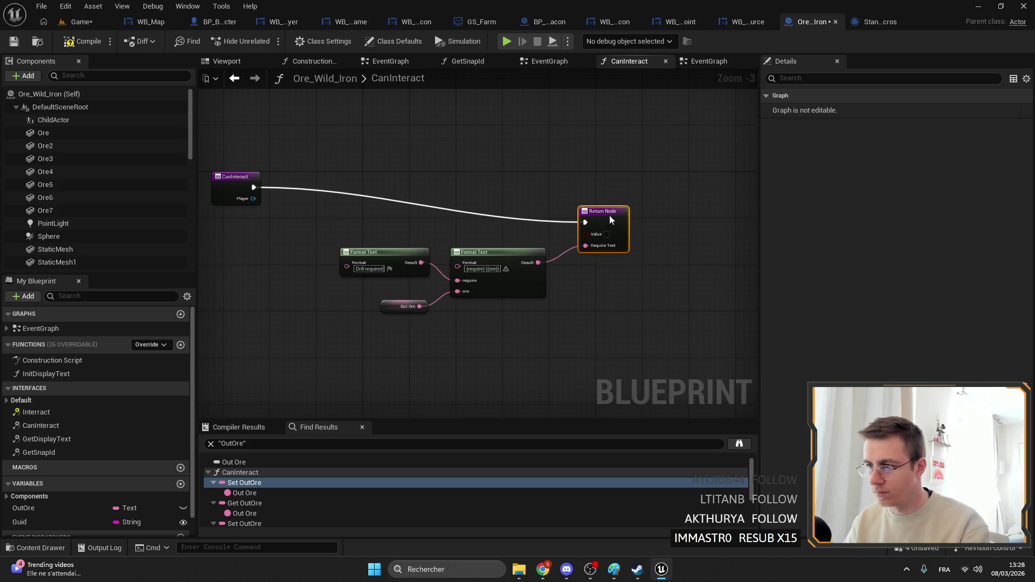
pyautogui.moveTo(604, 301); pyautogui.dragTo(336, 196)
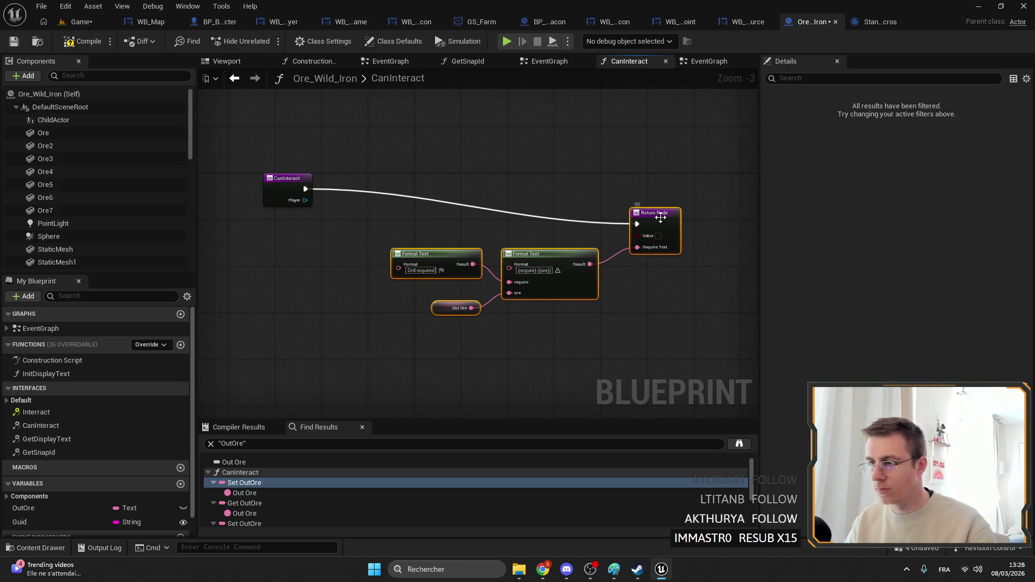
pyautogui.moveTo(632, 211); pyautogui.dragTo(348, 180)
pyautogui.click(312, 153)
pyautogui.press('Home')
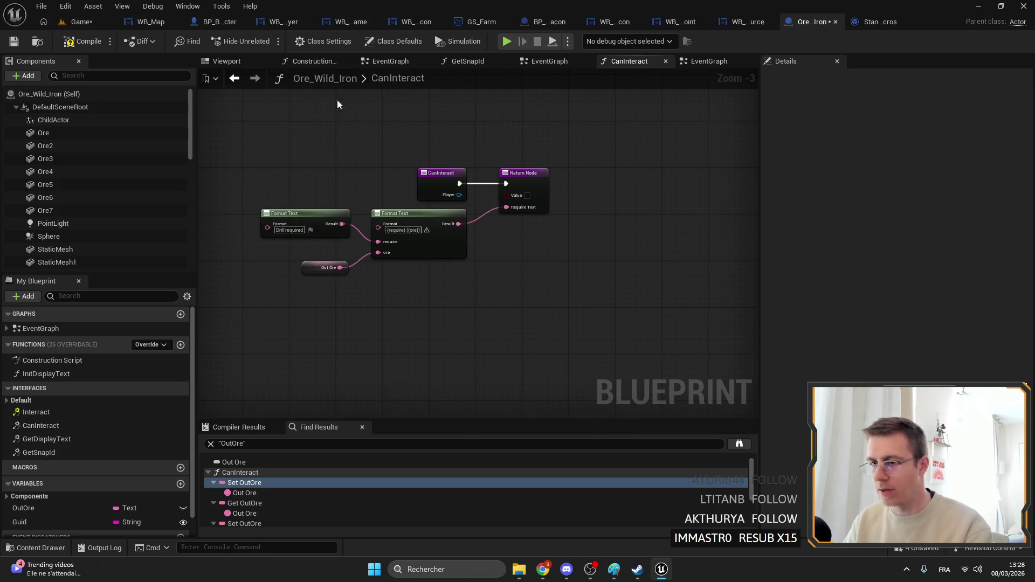
pyautogui.click(12, 45)
# Open GS_Farm and search its blueprint references for 'saved'.
pyautogui.click(81, 22)
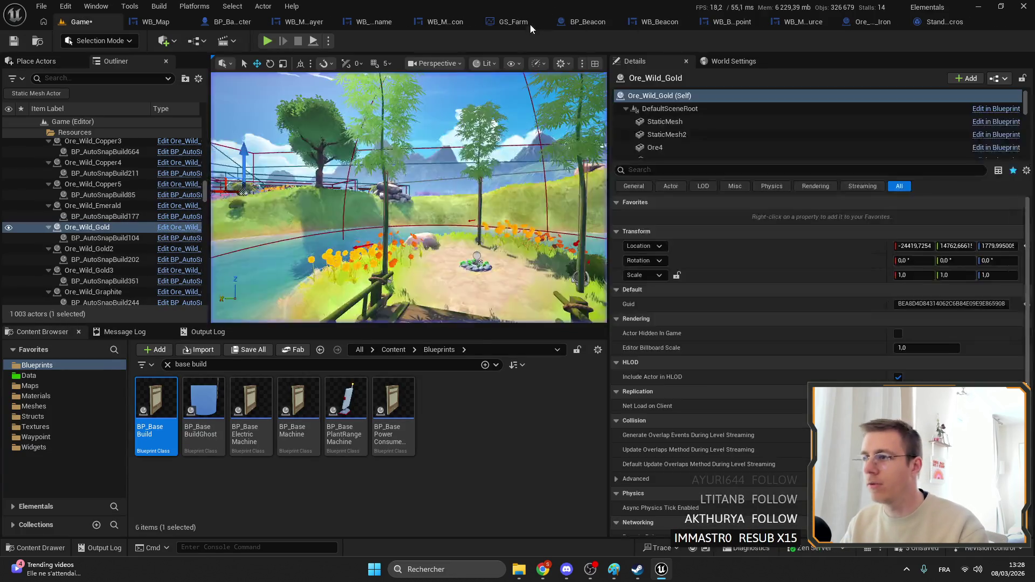
pyautogui.click(517, 22)
pyautogui.click(396, 259)
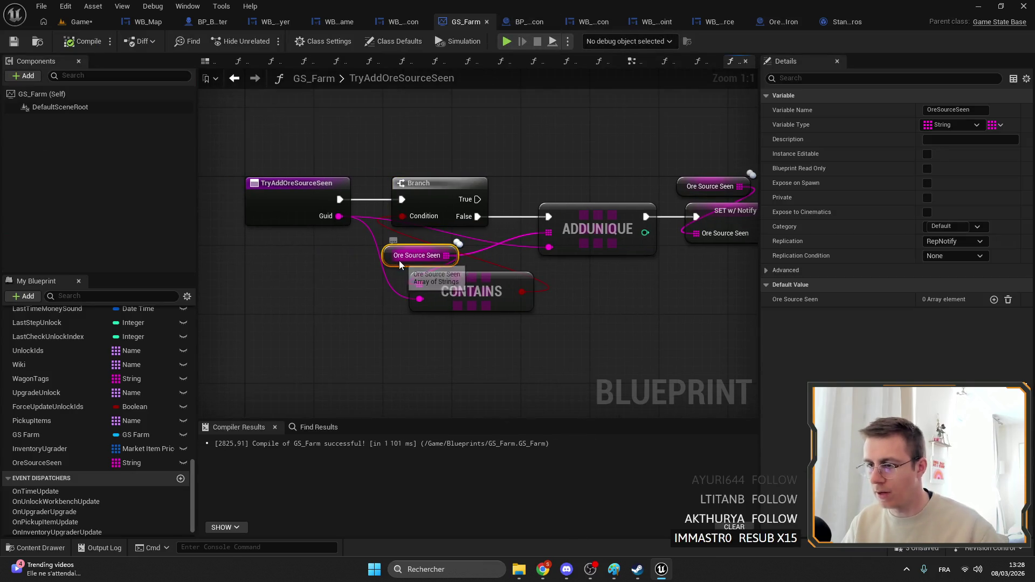
pyautogui.click(320, 427)
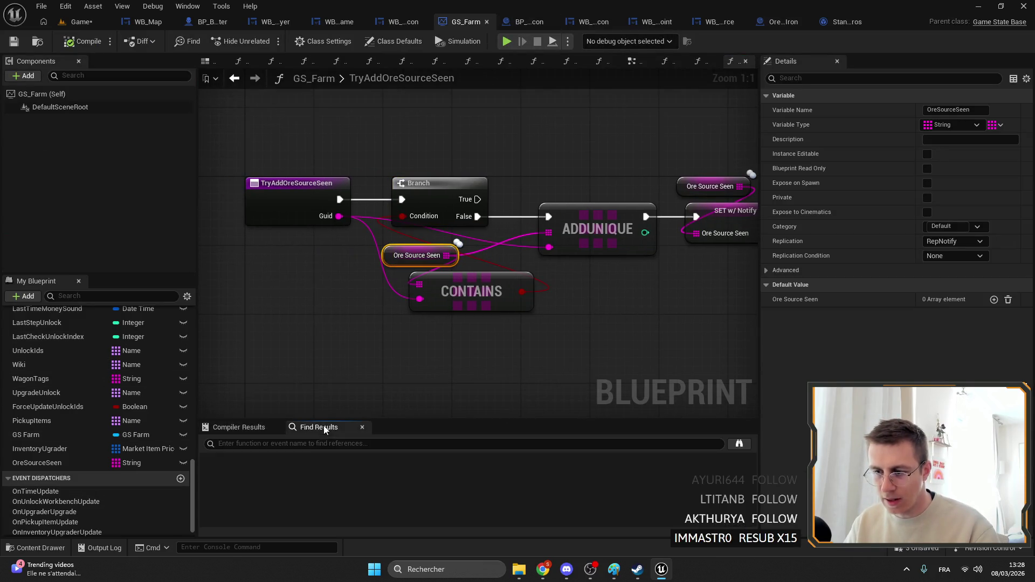
pyautogui.write('saved')
pyautogui.press('Return')
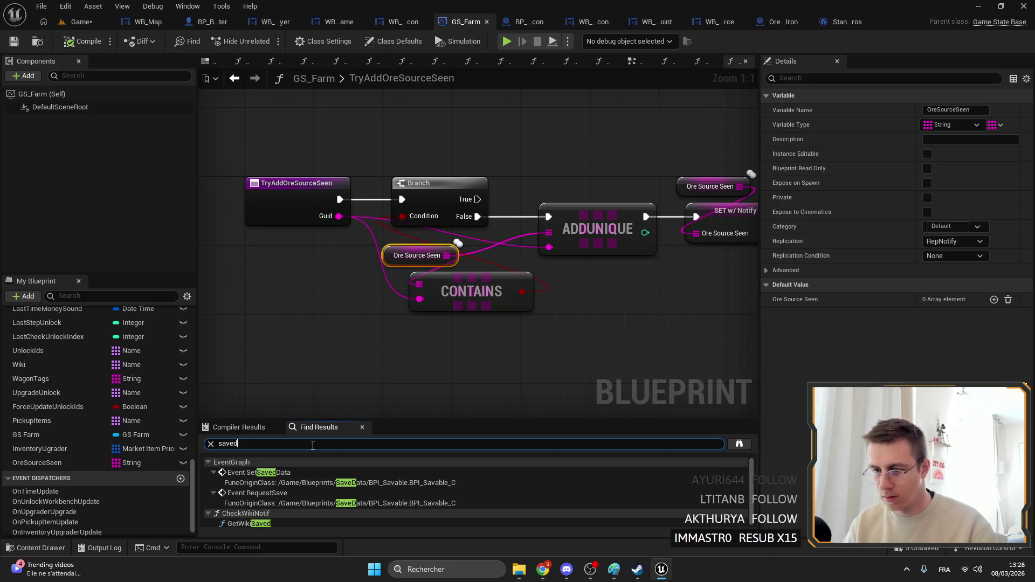
# Go to Event SetSavedData's SetData function and add an OreSourceSeen setter.
pyautogui.doubleClick(316, 473)
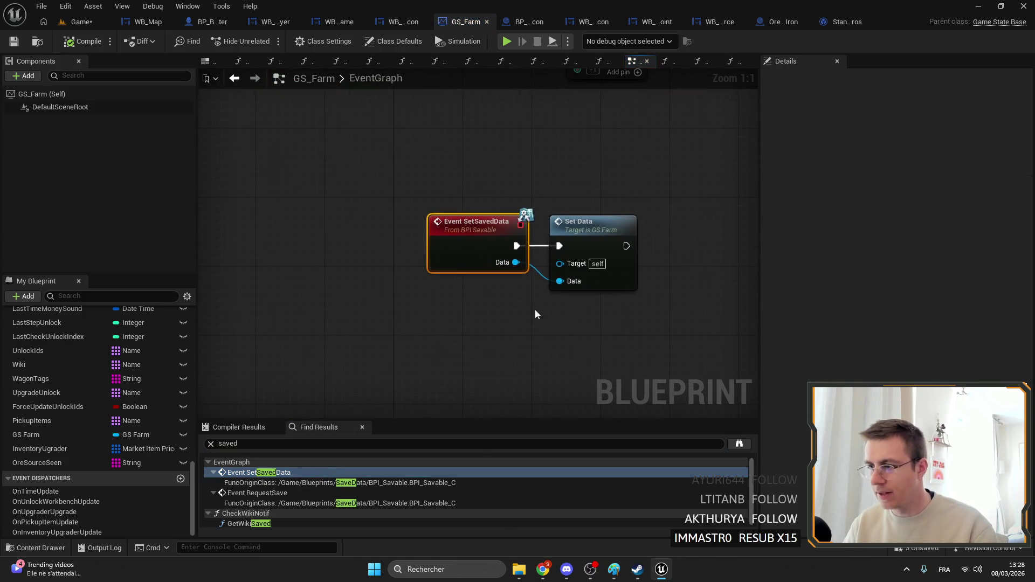
pyautogui.doubleClick(607, 231)
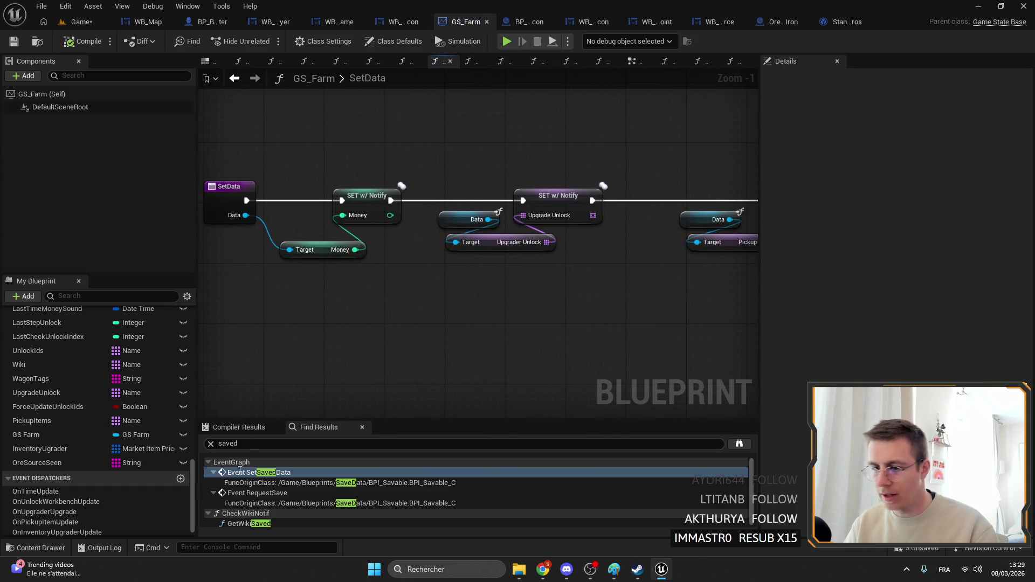
pyautogui.moveTo(44, 462); pyautogui.dragTo(558, 358)
pyautogui.click(558, 354)
# Wire SET Ore Source Seen between the Upgrade Unlock and Pickup Items setters.
pyautogui.scroll(-2, 437, 299)
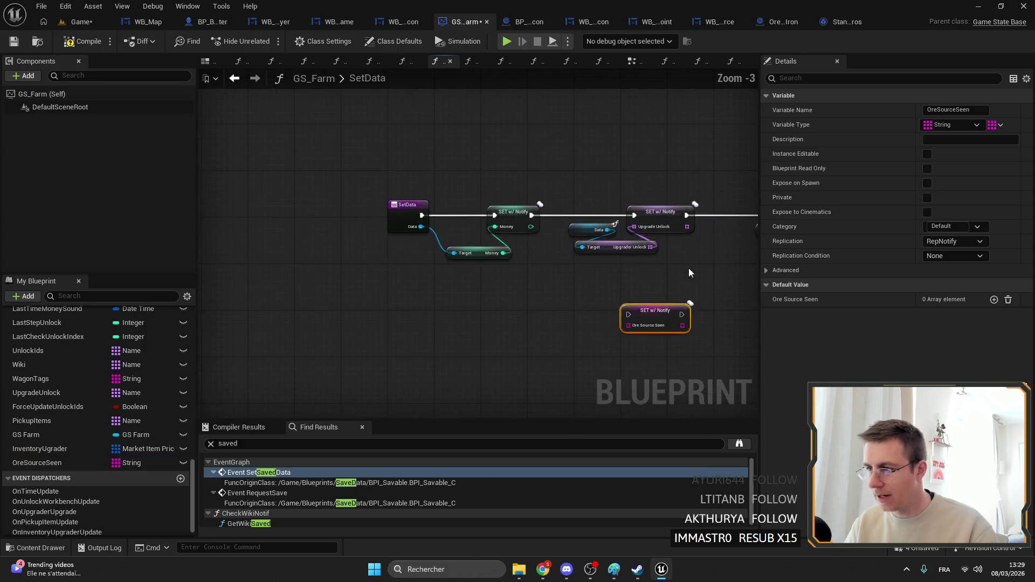
pyautogui.moveTo(242, 277)
pyautogui.mouseDown()
pyautogui.moveTo(432, 224)
pyautogui.moveTo(379, 238)
pyautogui.mouseUp()
pyautogui.scroll(3, 349, 342)
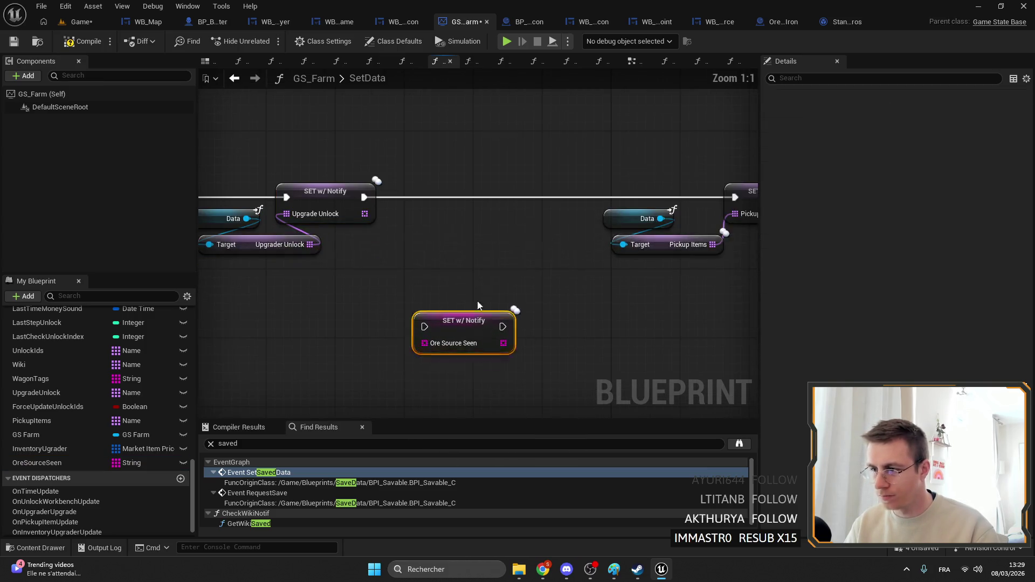
pyautogui.moveTo(469, 324); pyautogui.dragTo(504, 196)
pyautogui.click(393, 200)
pyautogui.moveTo(393, 200)
pyautogui.mouseDown()
pyautogui.moveTo(359, 200)
pyautogui.moveTo(614, 201)
pyautogui.mouseUp()
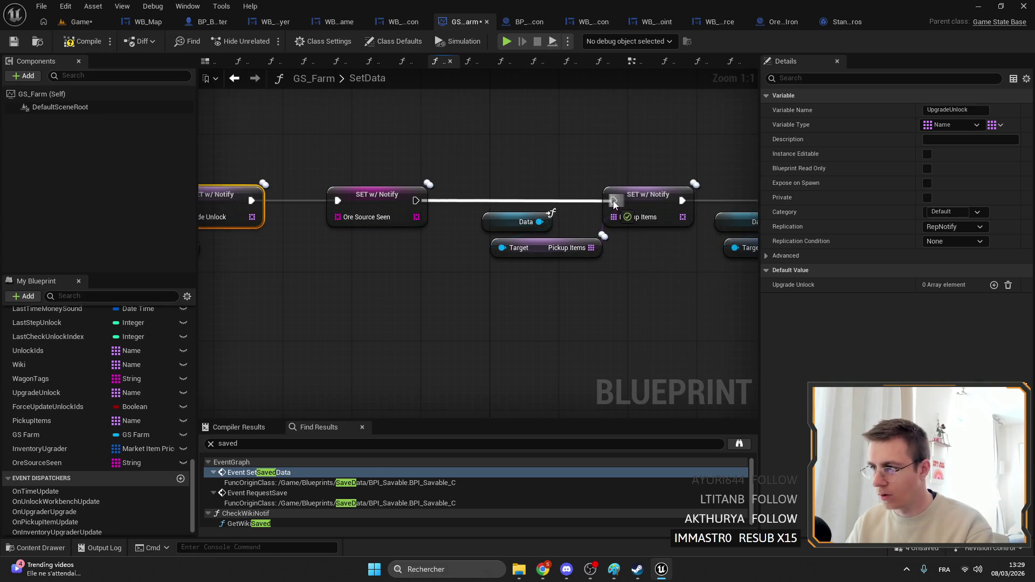
pyautogui.moveTo(576, 230); pyautogui.dragTo(794, 242)
# Inspect the Data getter, OreSourceSeen's properties and the errored setter, then return to the Game level.
pyautogui.moveTo(287, 221); pyautogui.dragTo(454, 220)
pyautogui.click(493, 224)
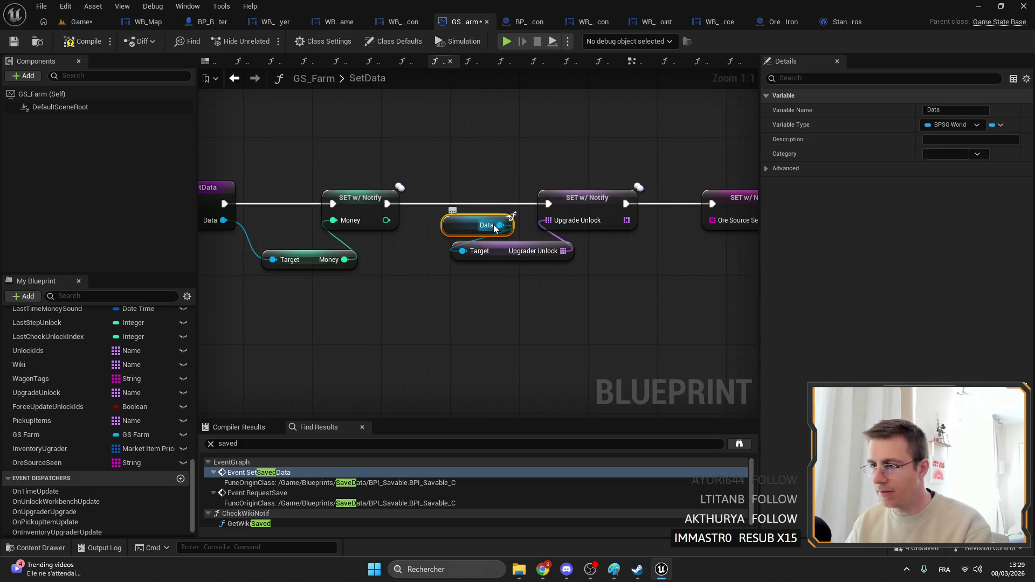
pyautogui.moveTo(692, 257); pyautogui.dragTo(509, 244)
pyautogui.click(69, 461)
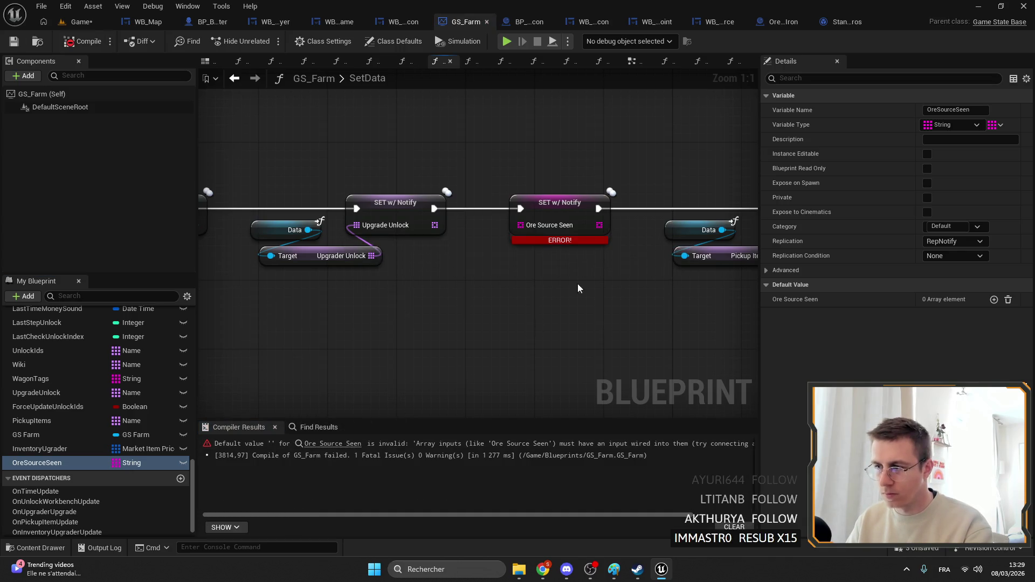
pyautogui.rightClick(404, 226)
pyautogui.moveTo(463, 109); pyautogui.dragTo(390, 127)
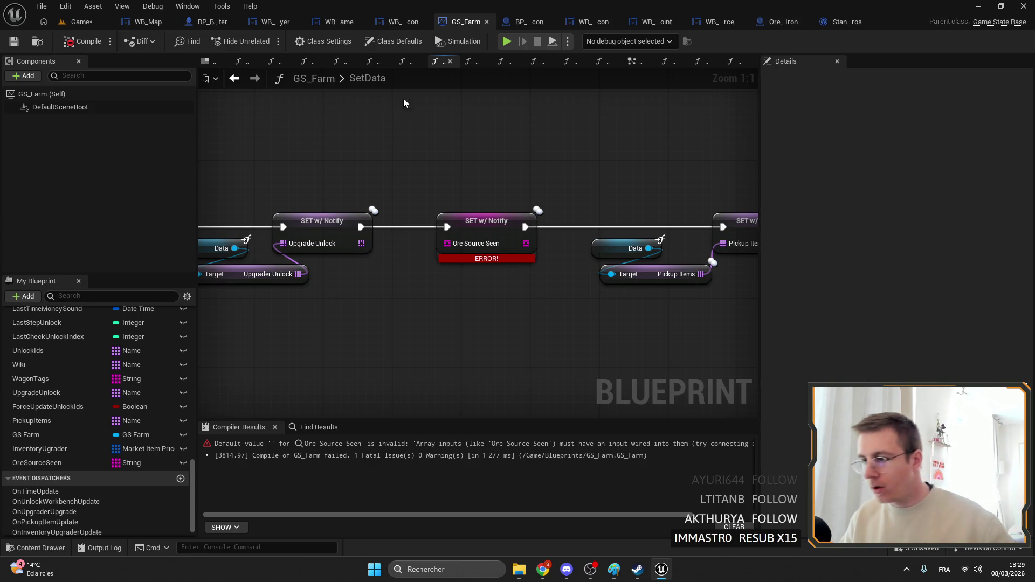
pyautogui.moveTo(504, 242); pyautogui.dragTo(581, 274)
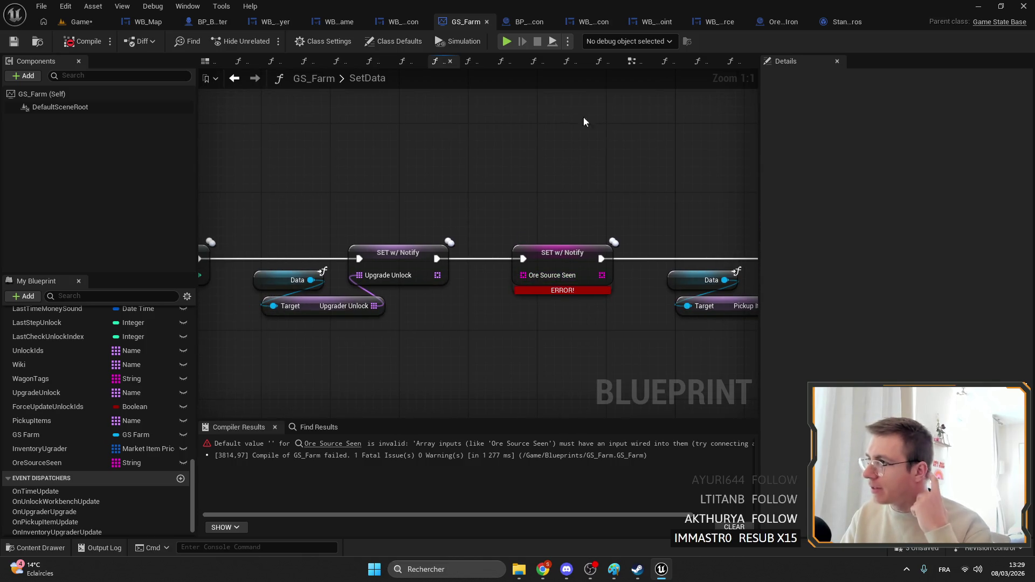
pyautogui.click(76, 22)
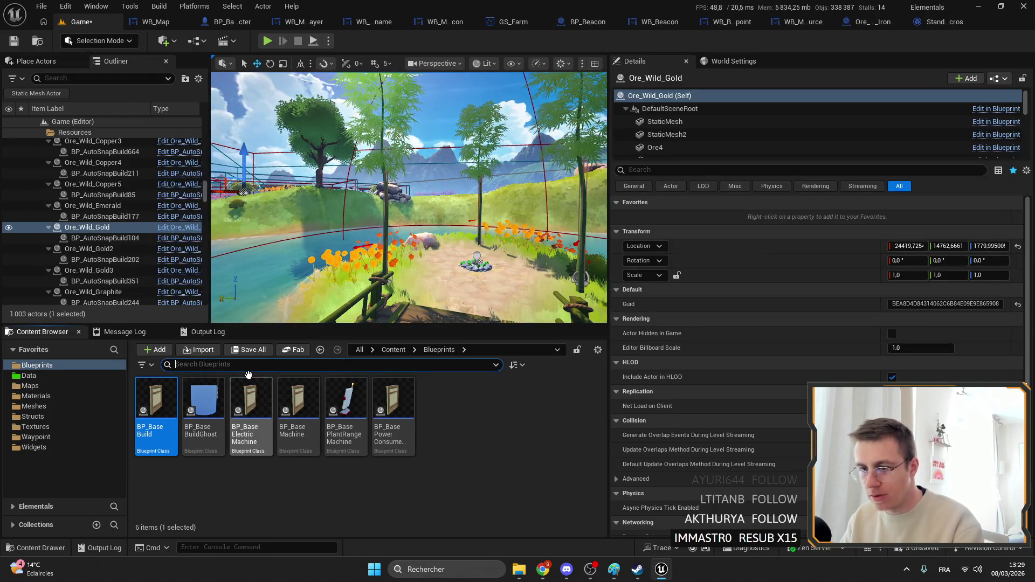
# Search the assets for 'world' and open the BPSG_World save blueprint.
pyautogui.write('wado')
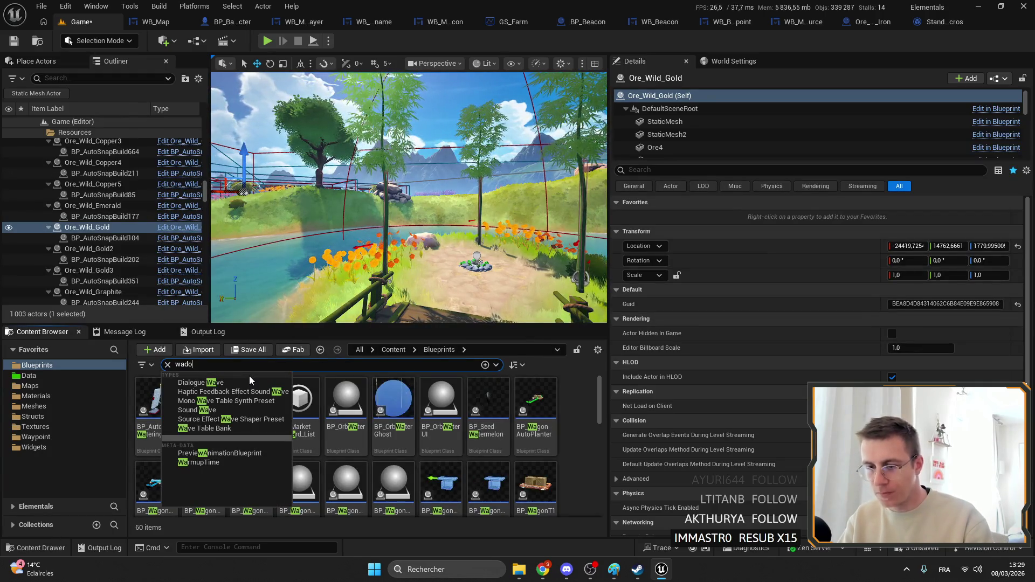
pyautogui.press('BackSpace')
pyautogui.press('BackSpace')
pyautogui.press('BackSpace')
pyautogui.write('rld')
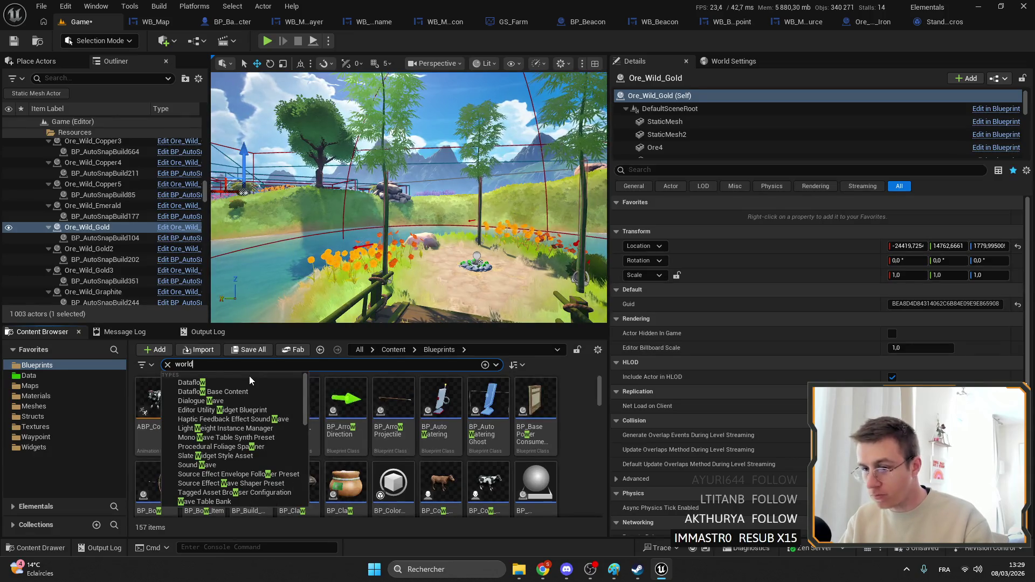
pyautogui.doubleClick(151, 410)
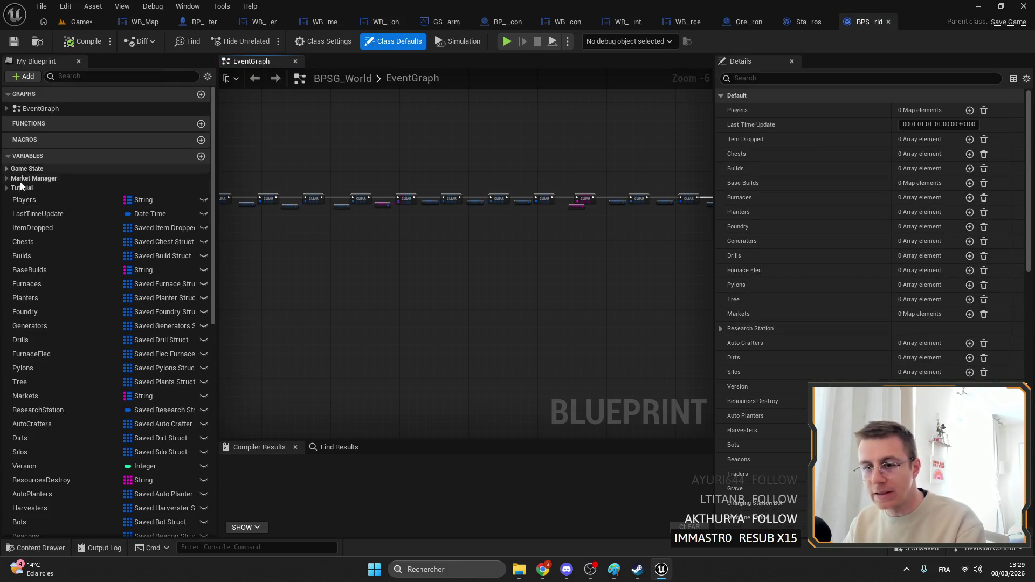
pyautogui.scroll(-4, 142, 270)
pyautogui.scroll(-5, 143, 269)
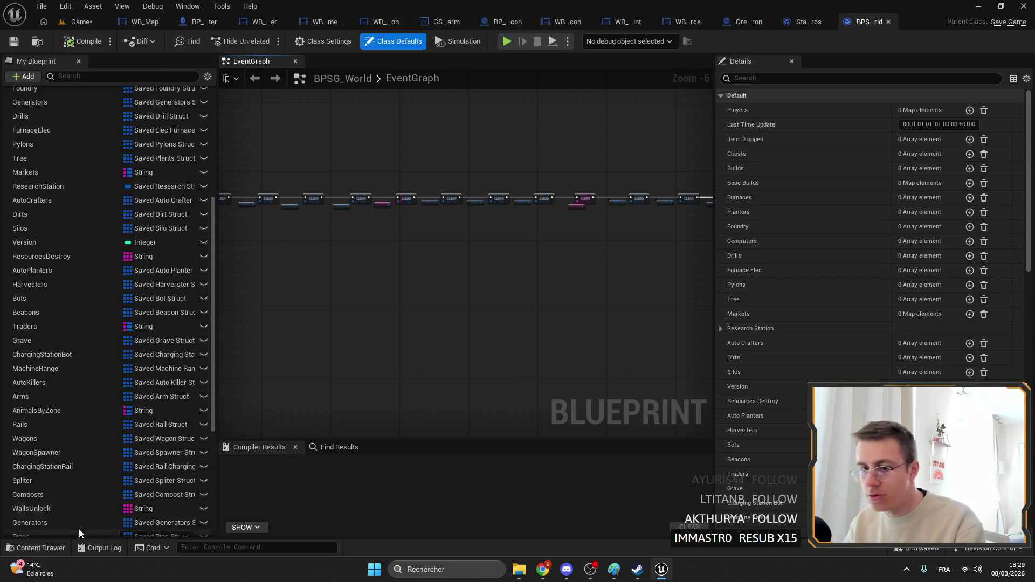
pyautogui.scroll(15, 72, 283)
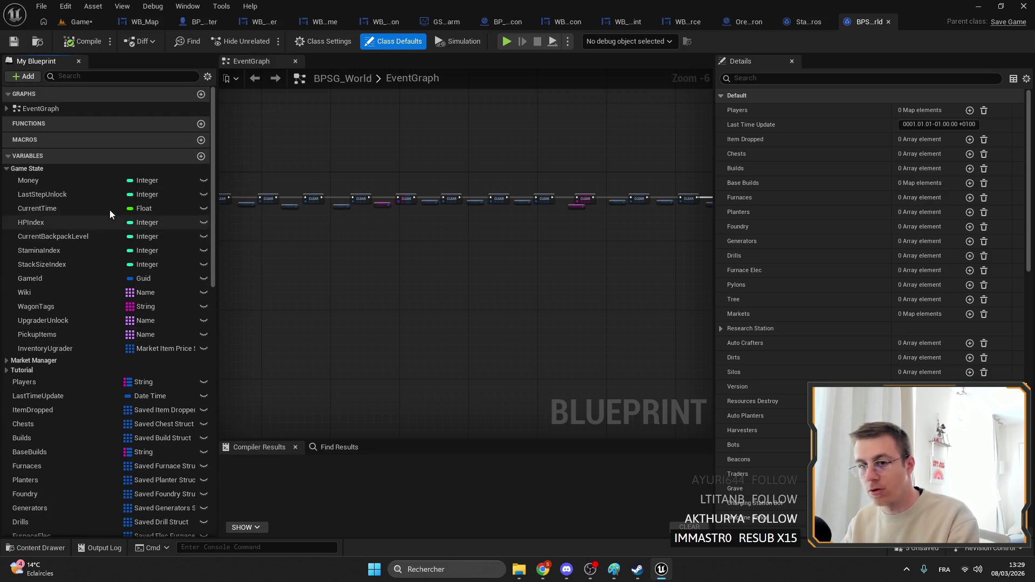
# Inspect the game state variables from Money and CurrentTime through PickupItems and WagonTags.
pyautogui.click(69, 181)
pyautogui.click(45, 208)
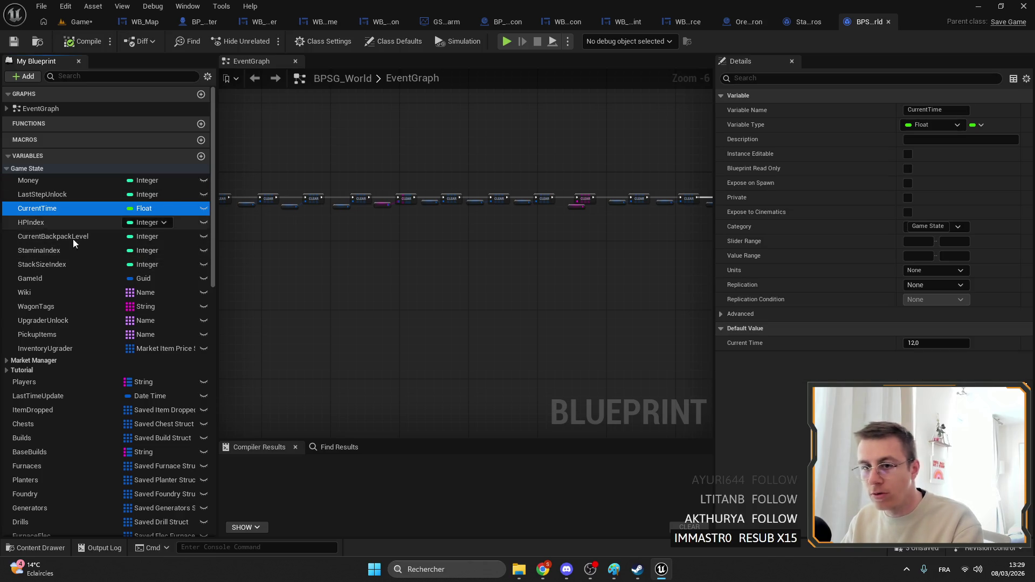
pyautogui.click(53, 237)
pyautogui.click(51, 251)
pyautogui.click(53, 274)
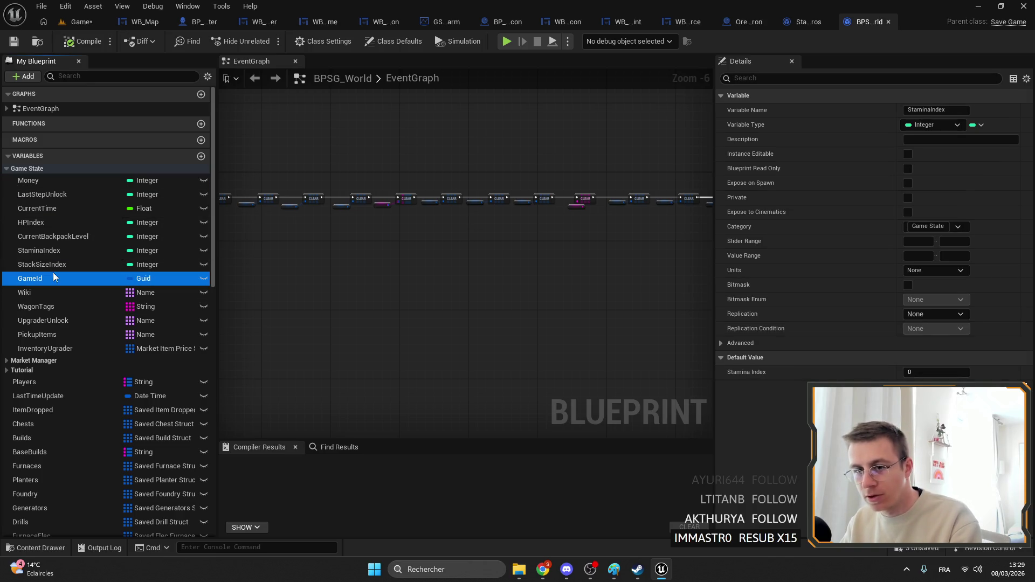
pyautogui.click(50, 235)
pyautogui.click(56, 265)
pyautogui.click(46, 292)
pyautogui.click(54, 278)
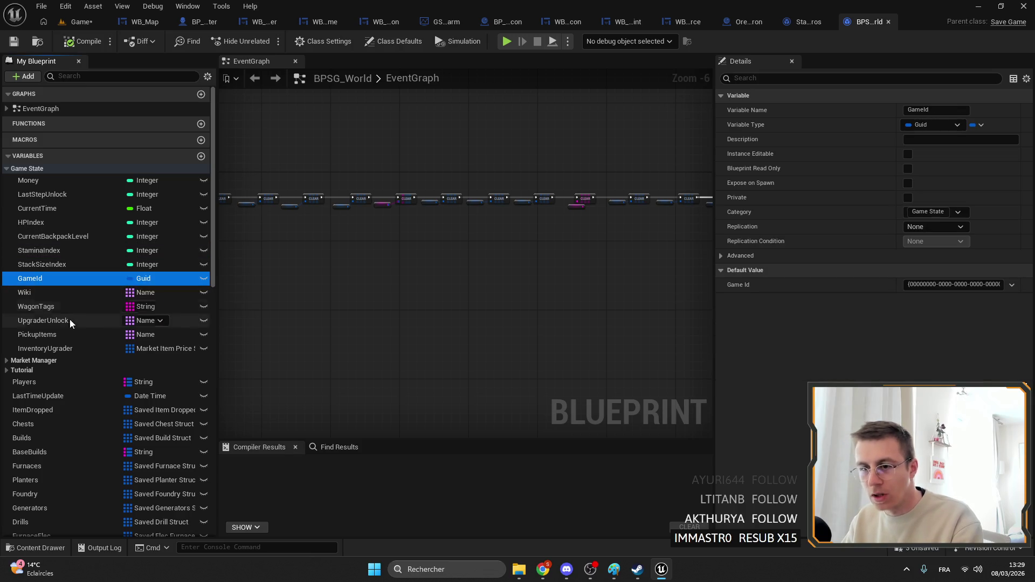
pyautogui.click(43, 306)
pyautogui.click(48, 335)
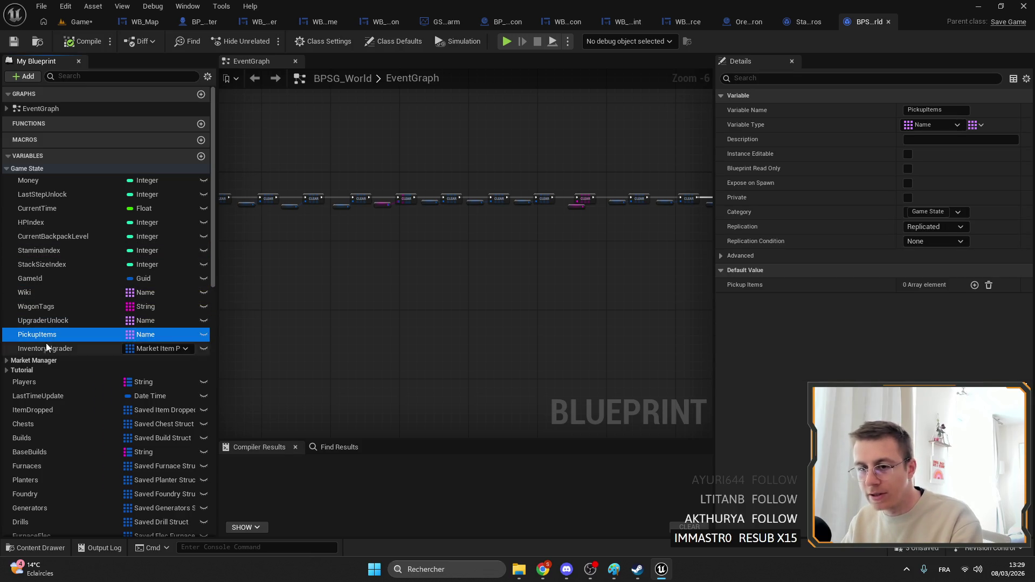
pyautogui.click(41, 307)
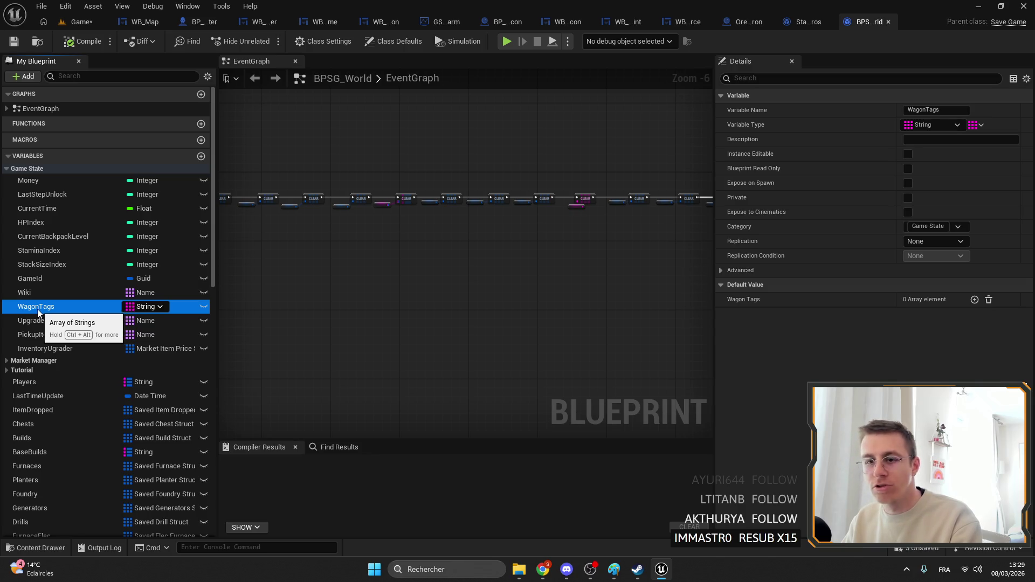
# Find WagonTags references by name and change its container type, then go to GS_Farm's SetData.
pyautogui.rightClick(38, 310)
pyautogui.moveTo(89, 348)
pyautogui.click(179, 352)
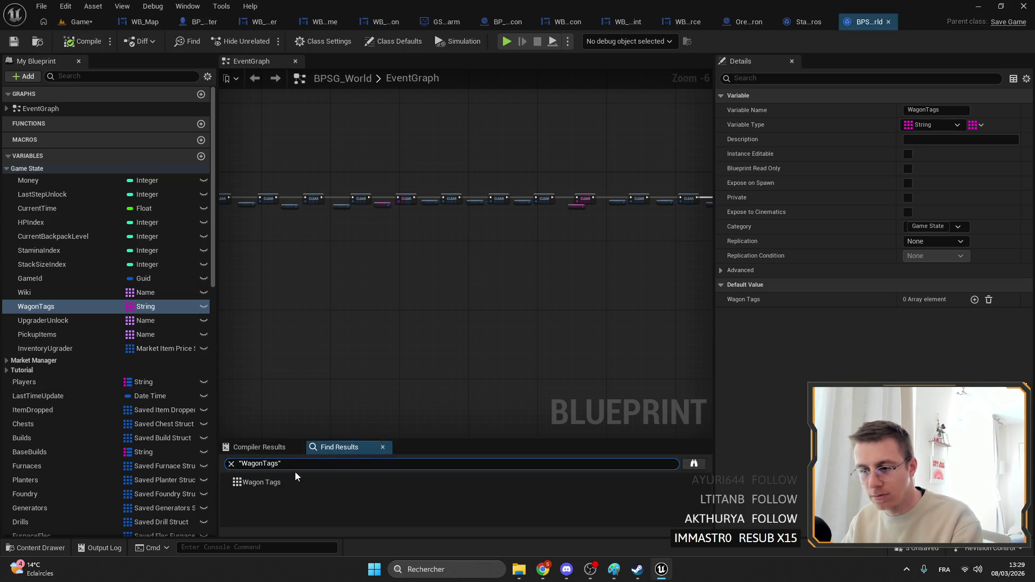
pyautogui.click(101, 295)
pyautogui.click(60, 306)
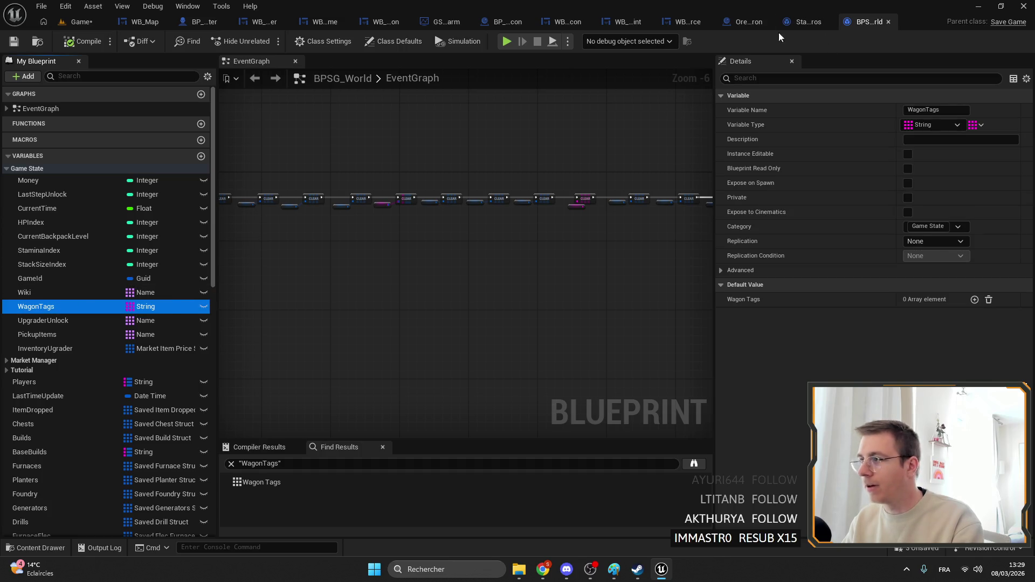
pyautogui.click(144, 306)
pyautogui.click(580, 304)
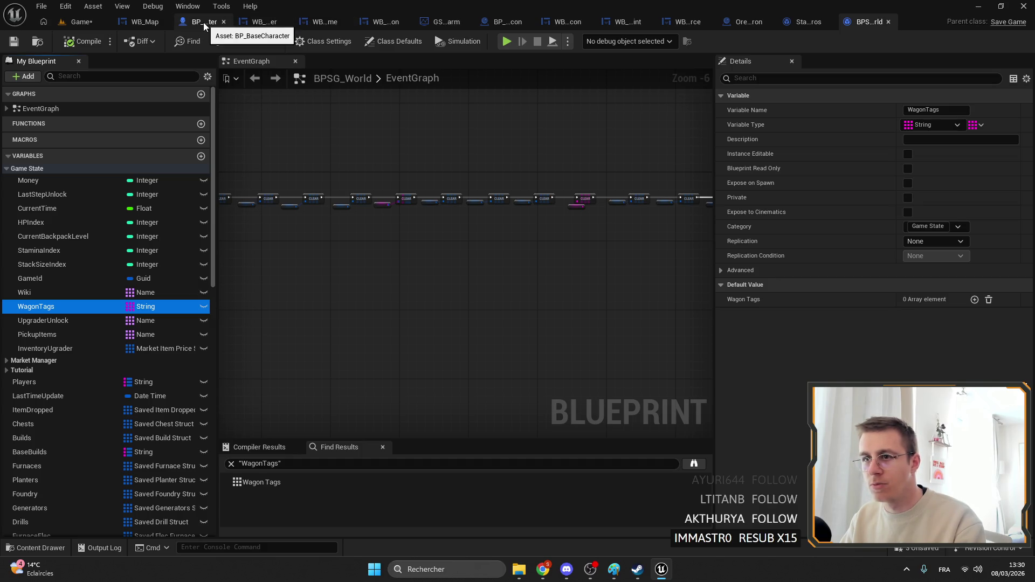
pyautogui.click(446, 22)
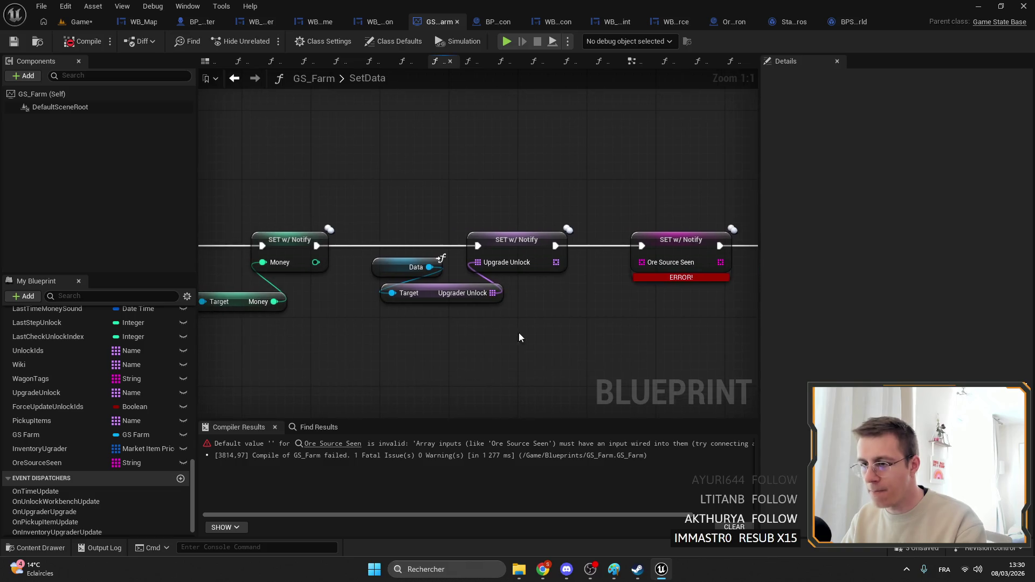
# Search the blueprint for 'wagon tag' and jump to the Get WagonTags usages.
pyautogui.click(319, 426)
pyautogui.write('a')
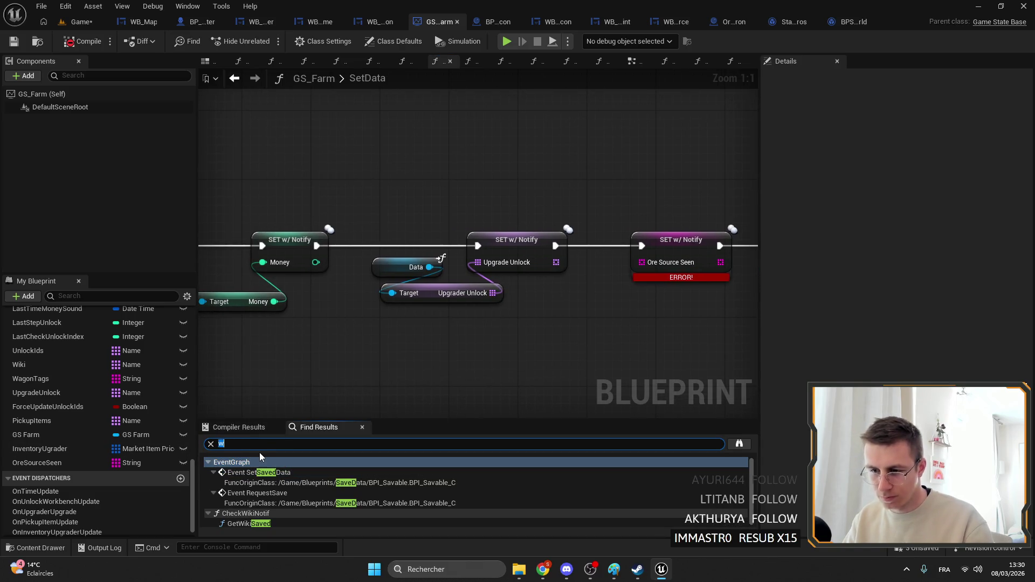
pyautogui.write('wagon,')
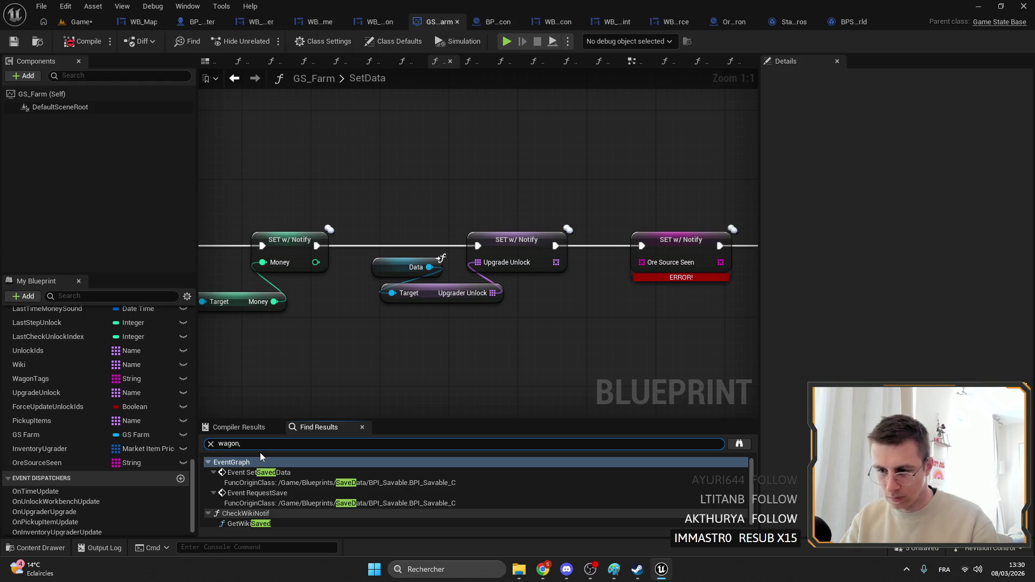
pyautogui.press('BackSpace')
pyautogui.write(' tag')
pyautogui.press('Return')
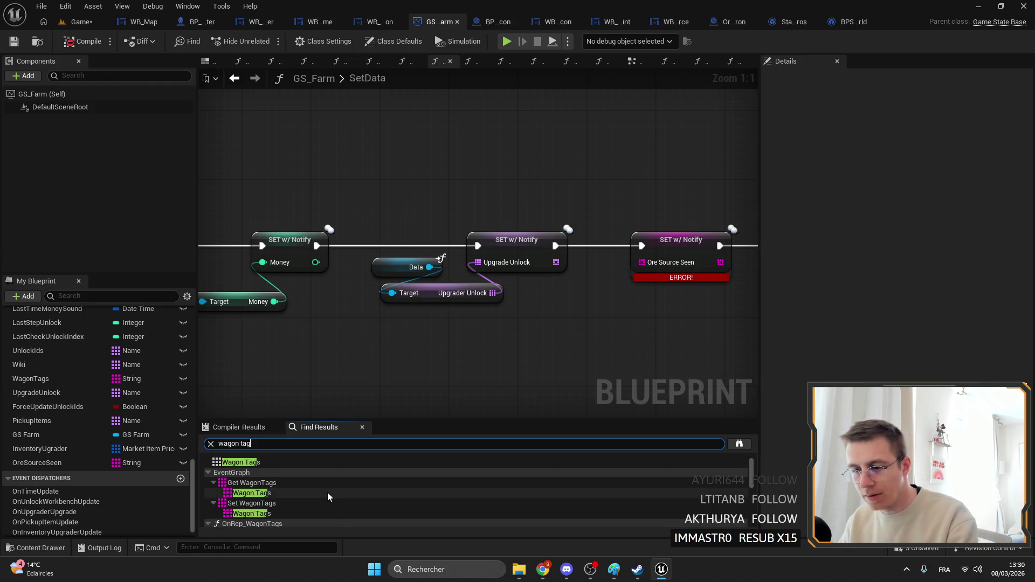
pyautogui.click(322, 485)
pyautogui.scroll(-7, 512, 300)
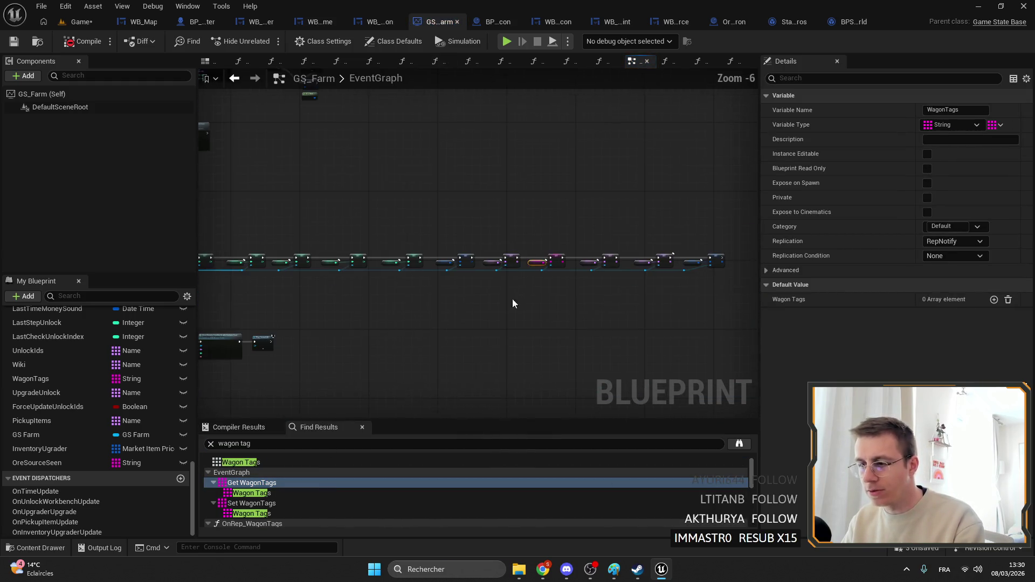
pyautogui.click(266, 514)
pyautogui.scroll(-3, 253, 492)
# Review UpdateWagonTags' WagonTags nodes near Sort String Array and Set with Notify, then return to BPSG_World.
pyautogui.click(252, 492)
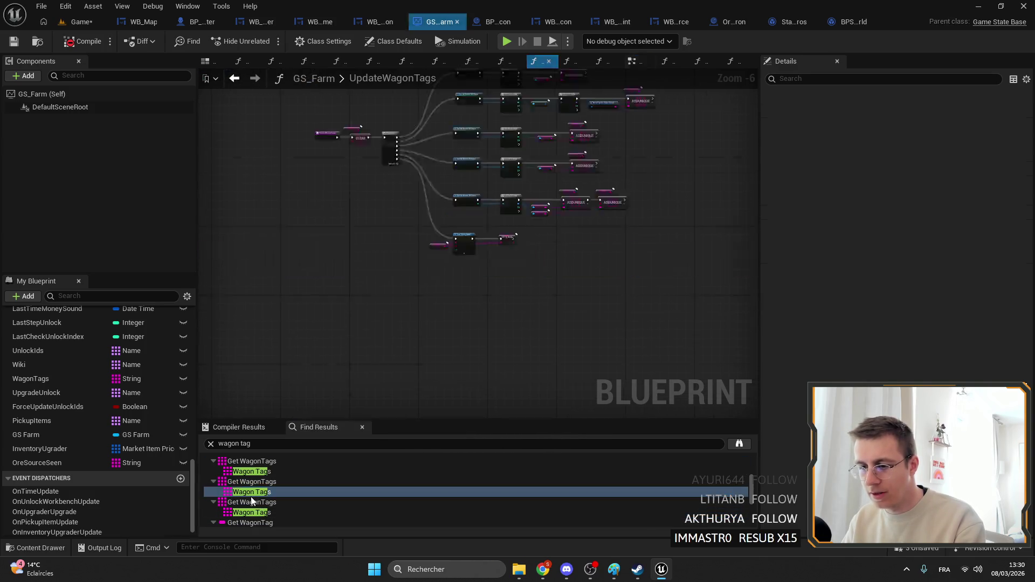
pyautogui.scroll(-4, 277, 371)
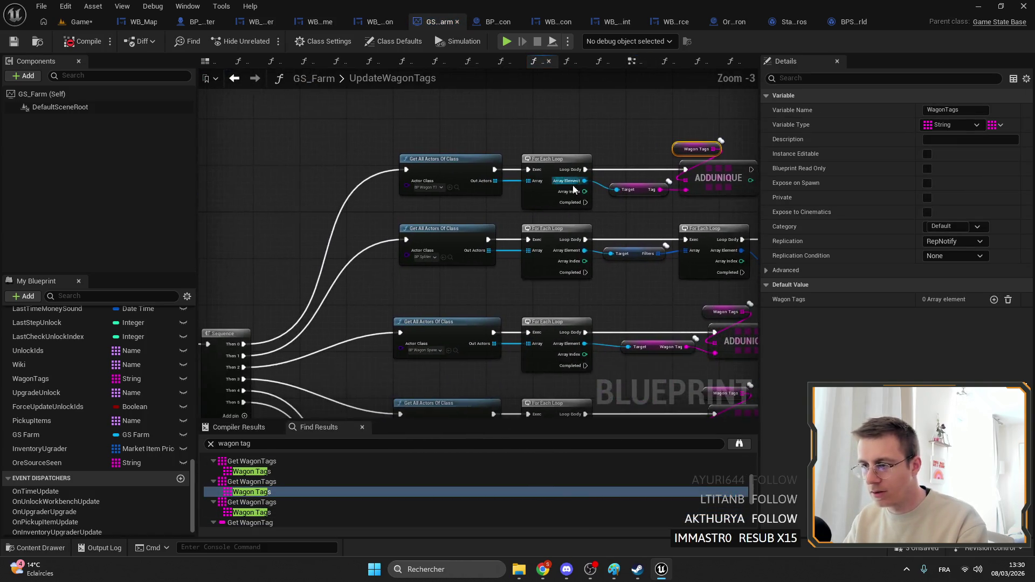
pyautogui.scroll(-1, 259, 488)
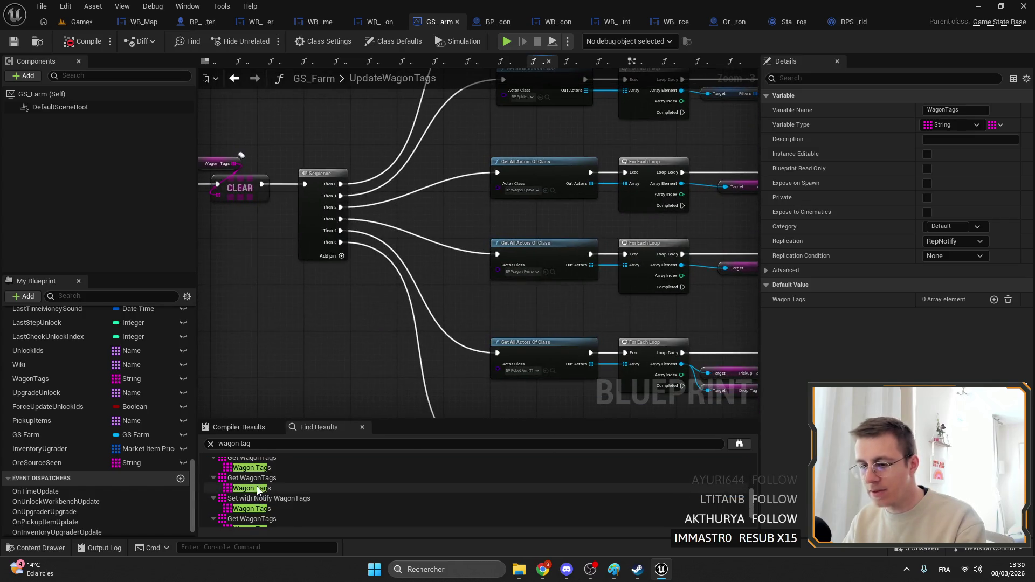
pyautogui.click(259, 489)
pyautogui.click(252, 508)
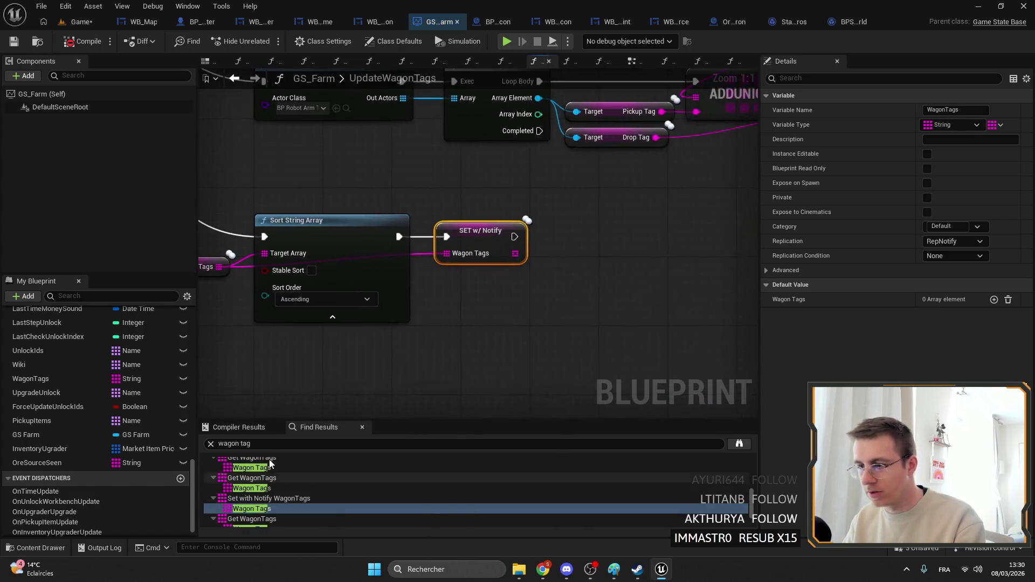
pyautogui.scroll(-2, 308, 453)
pyautogui.scroll(-3, 306, 334)
pyautogui.scroll(3, 406, 329)
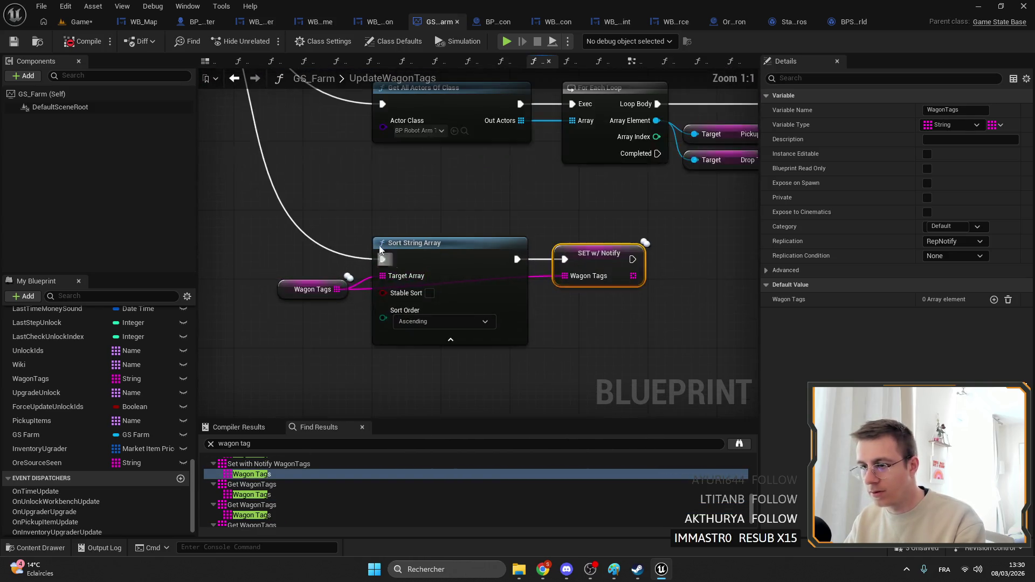
pyautogui.moveTo(334, 273); pyautogui.dragTo(457, 357)
pyautogui.scroll(-3, 432, 287)
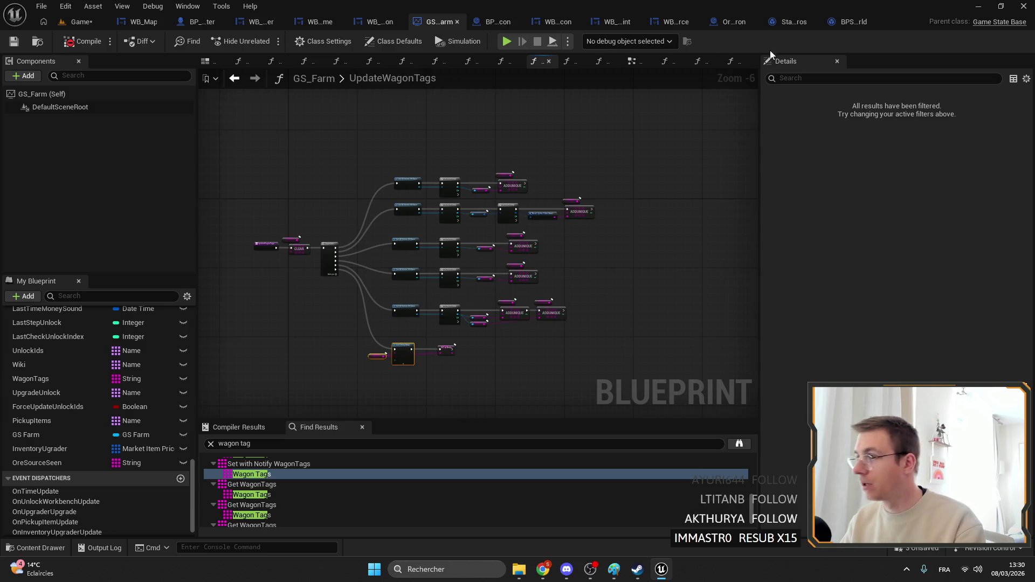
pyautogui.click(847, 25)
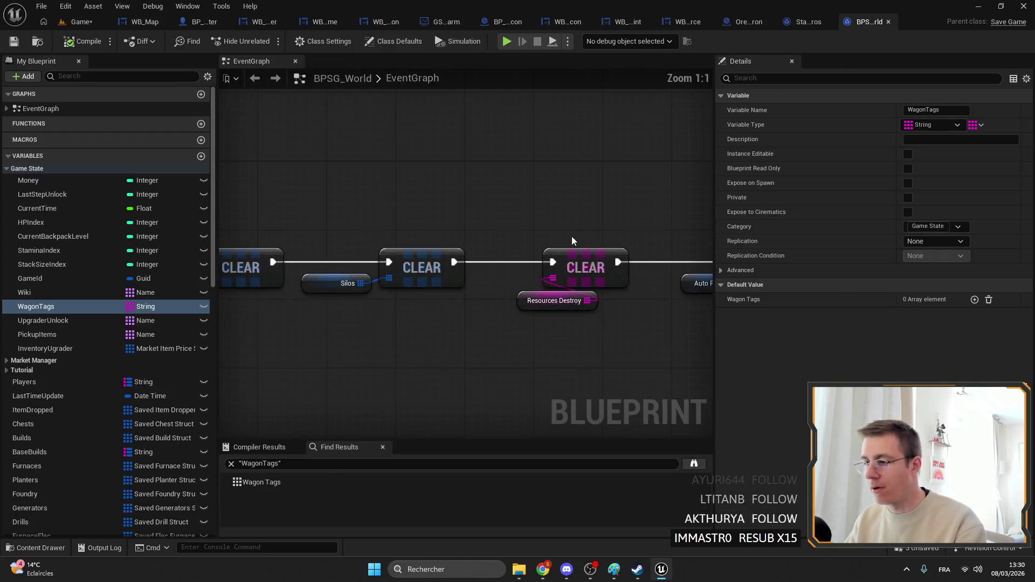
# Create an OreSourceSeen string variable from a copy and move it into the Game State group.
pyautogui.click(80, 292)
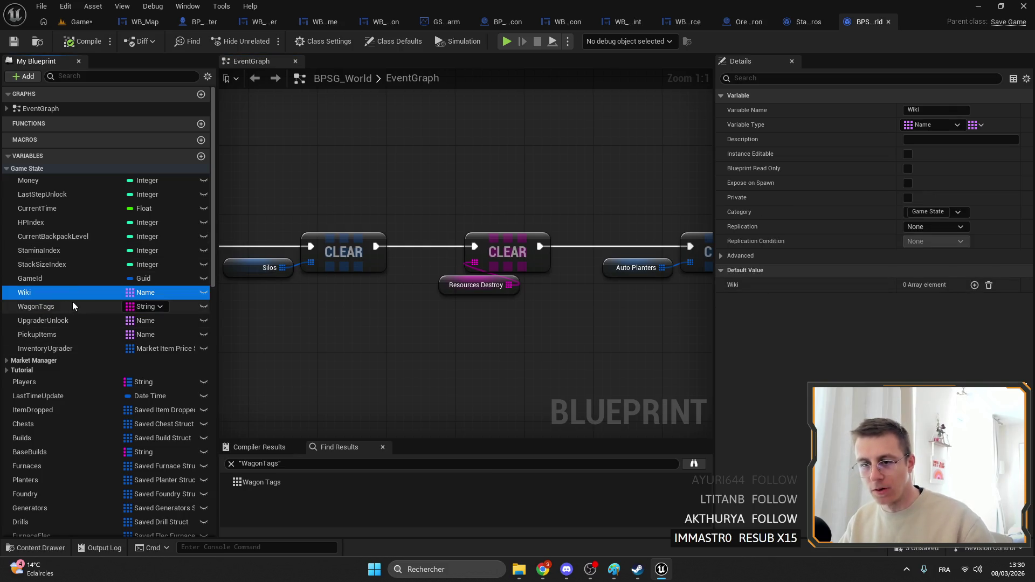
pyautogui.hotkey('ctrl', 'v')
pyautogui.moveTo(25, 521)
pyautogui.mouseDown()
pyautogui.moveTo(58, 448)
pyautogui.moveTo(32, 329)
pyautogui.moveTo(78, 264)
pyautogui.moveTo(92, 155)
pyautogui.moveTo(50, 151)
pyautogui.mouseUp()
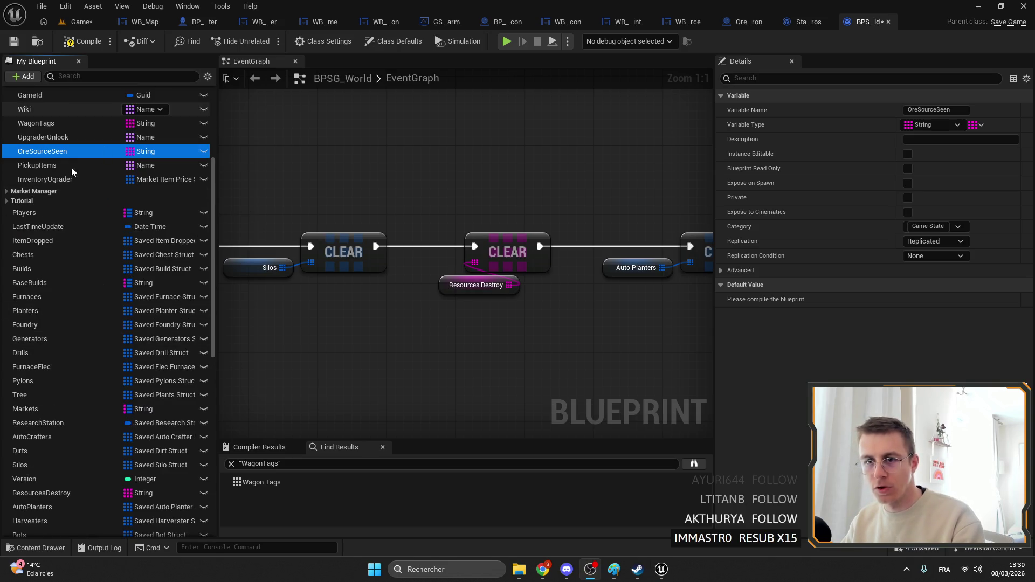
# Set OreSourceSeen's replication to None, then compile and save BPSG_World.
pyautogui.click(936, 241)
pyautogui.click(916, 252)
pyautogui.click(81, 42)
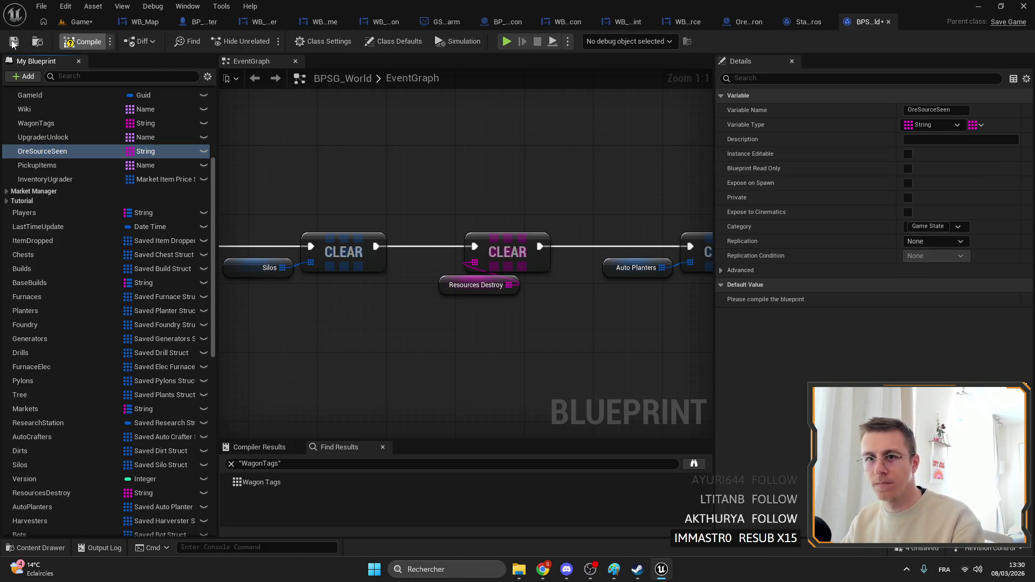
pyautogui.click(14, 42)
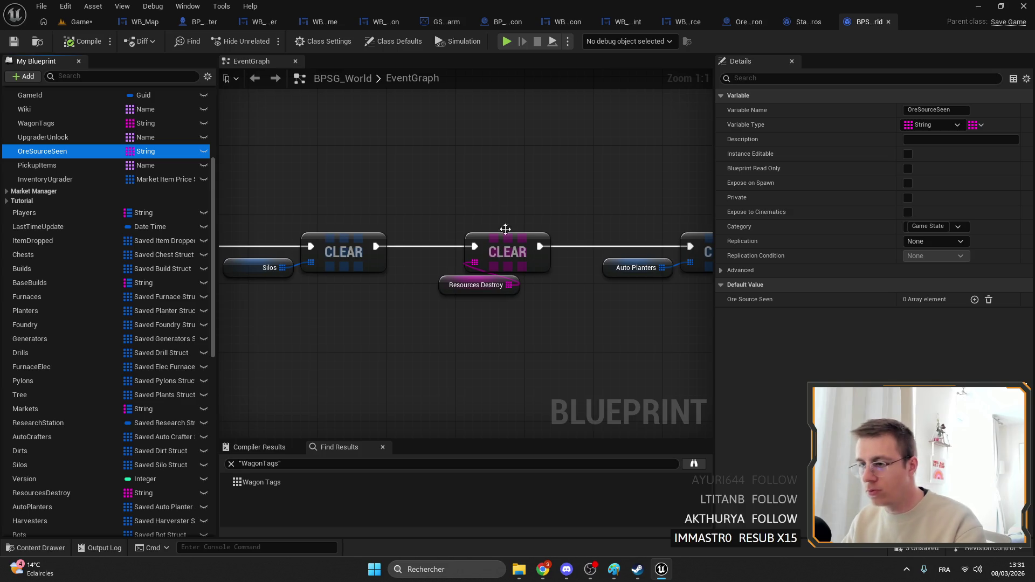
pyautogui.scroll(-6, 474, 259)
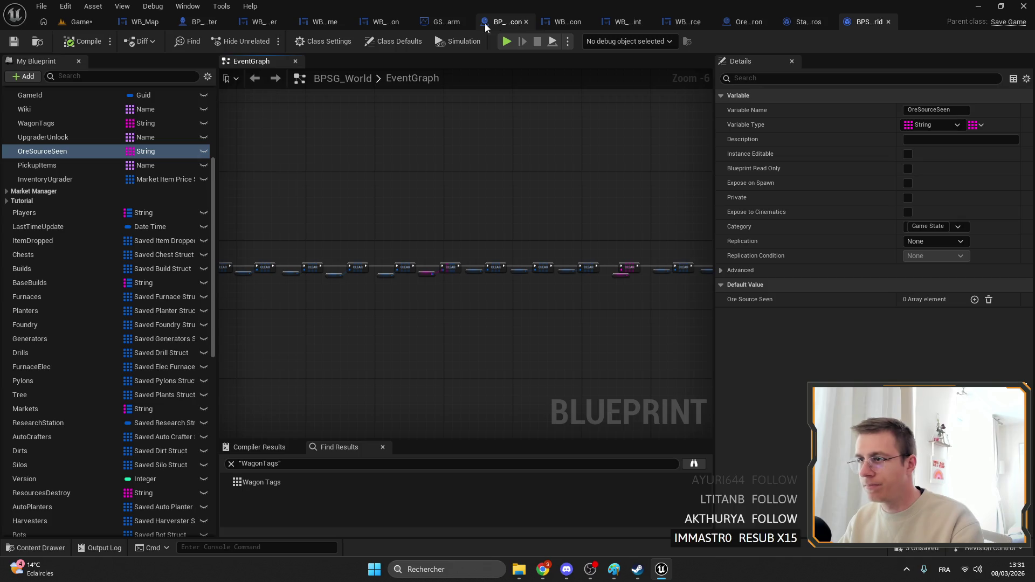
pyautogui.click(431, 23)
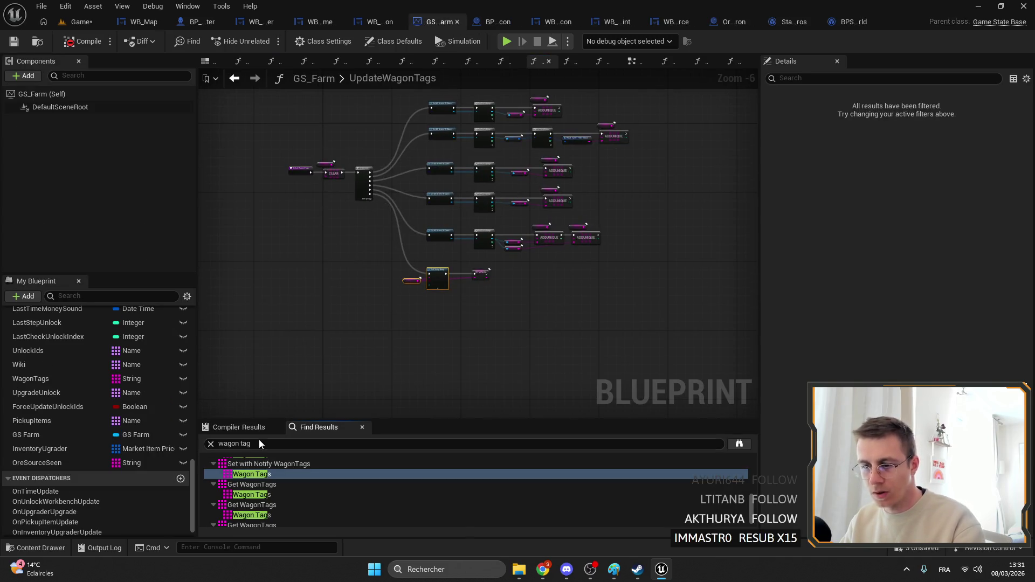
# Search GS_Farm for the saved-data usages and open the Set Data function.
pyautogui.click(232, 443)
pyautogui.write('ec')
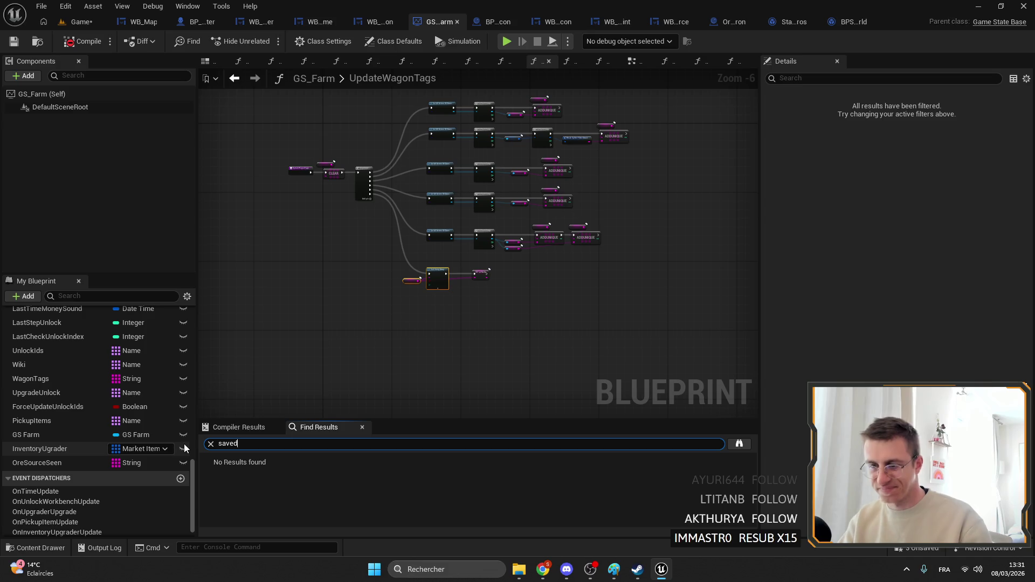
pyautogui.press('Return')
pyautogui.click(259, 472)
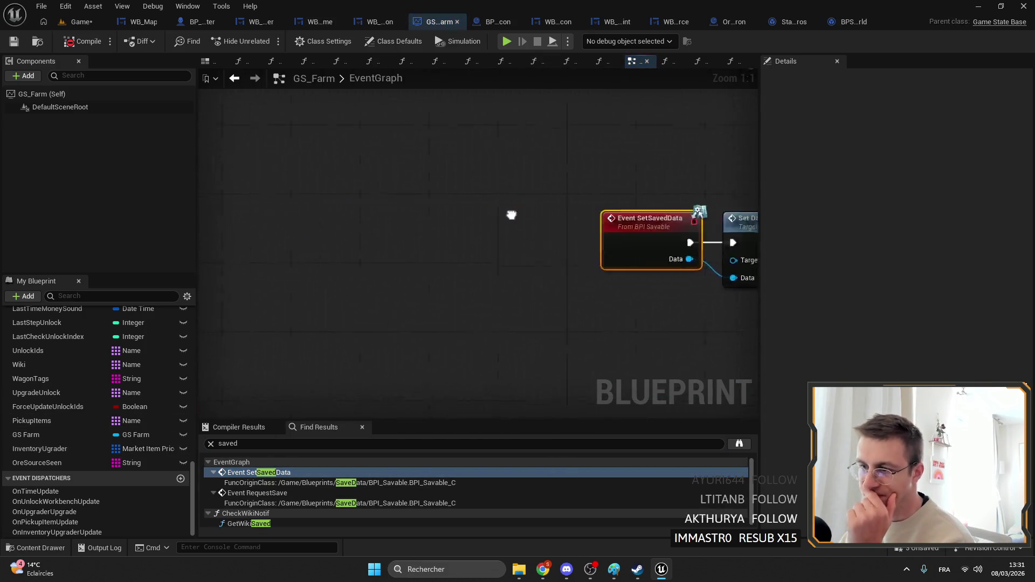
pyautogui.doubleClick(619, 226)
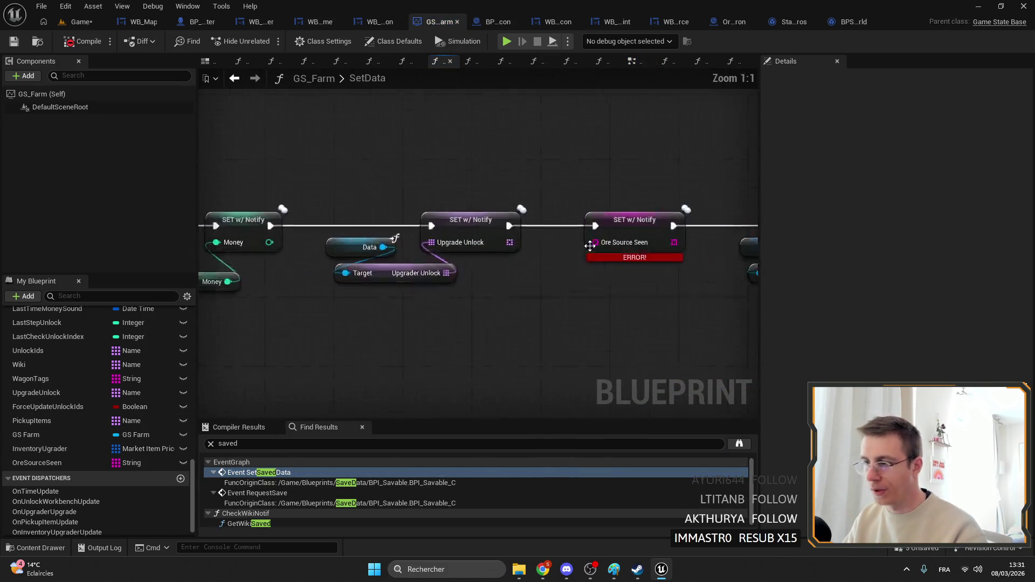
# Duplicate the Data reference node and pull a Get Ore Source Seen getter from it.
pyautogui.click(37, 463)
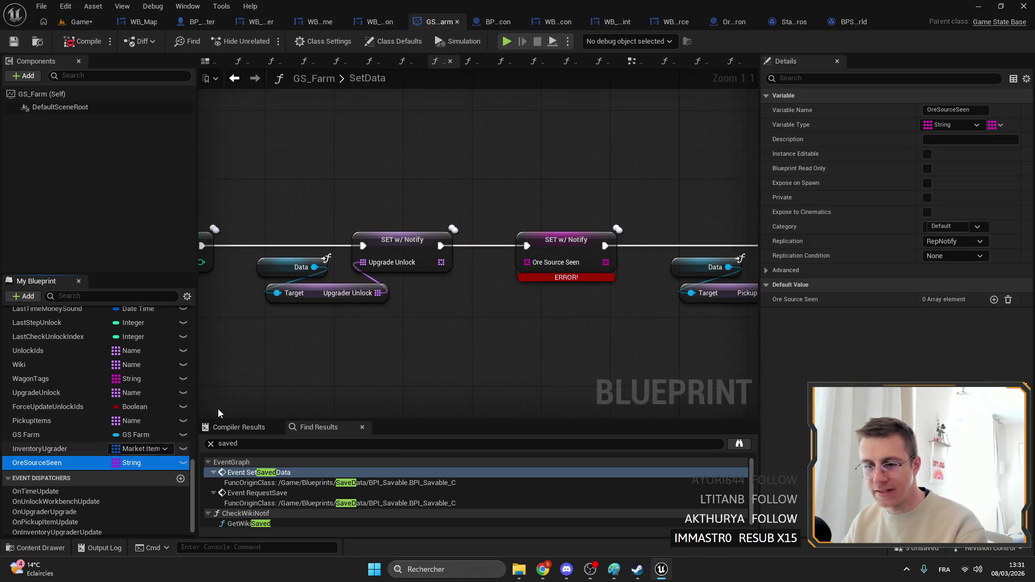
pyautogui.click(295, 267)
pyautogui.hotkey('ctrl', 'c')
pyautogui.hotkey('ctrl', 'v')
pyautogui.moveTo(495, 293)
pyautogui.mouseDown()
pyautogui.moveTo(539, 316)
pyautogui.moveTo(509, 323)
pyautogui.moveTo(527, 262)
pyautogui.moveTo(513, 335)
pyautogui.moveTo(502, 335)
pyautogui.mouseUp()
pyautogui.write('ore')
pyautogui.click(656, 373)
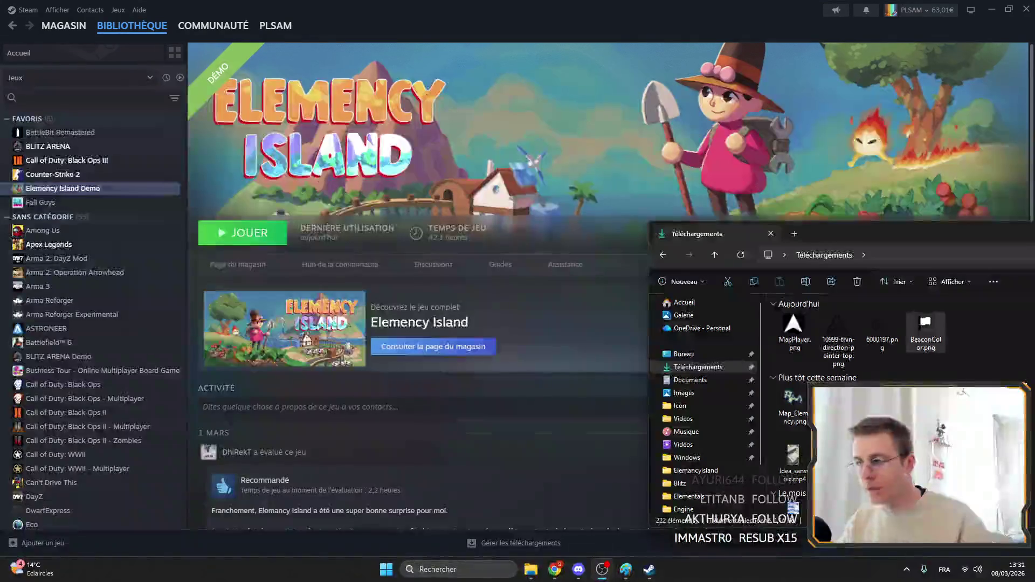
# Dismiss the Elementals crash report and look over the flag and minimap icon search results.
pyautogui.click(683, 425)
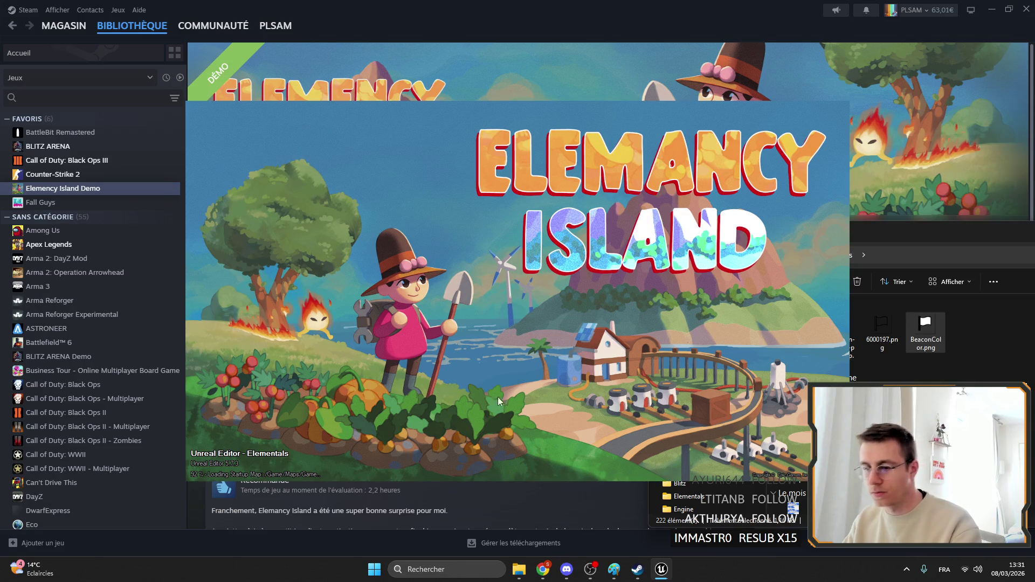
pyautogui.moveTo(542, 579)
pyautogui.click(664, 523)
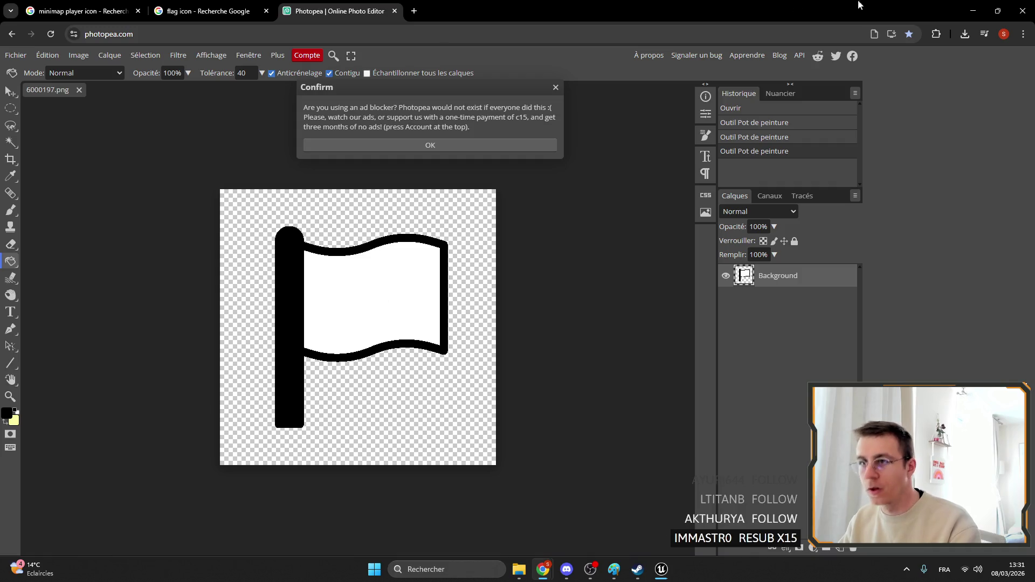
pyautogui.click(185, 4)
pyautogui.click(81, 11)
# Minimize the browser windows and bring the Unreal editor back in front of Steam.
pyautogui.click(552, 575)
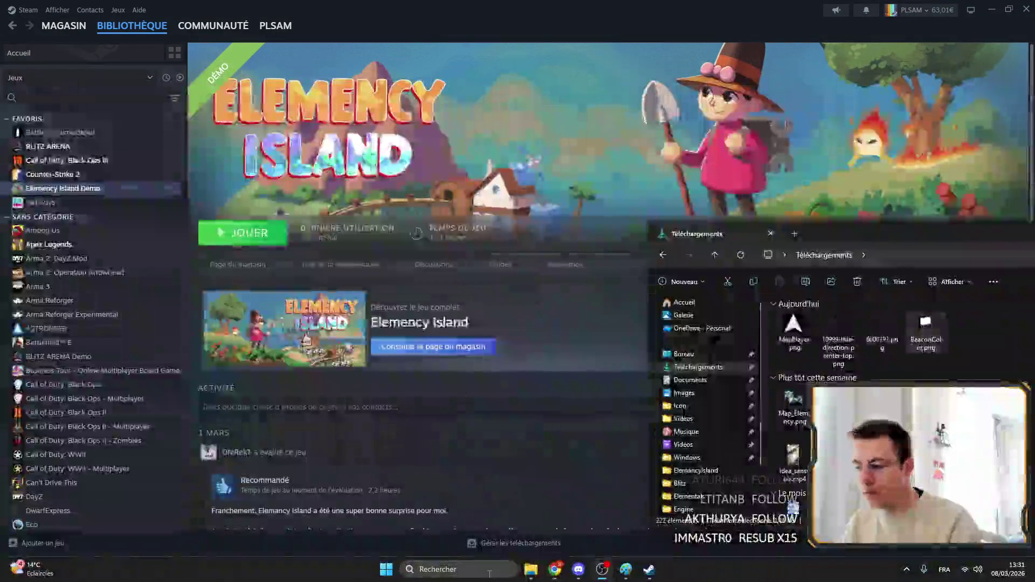
pyautogui.moveTo(553, 576)
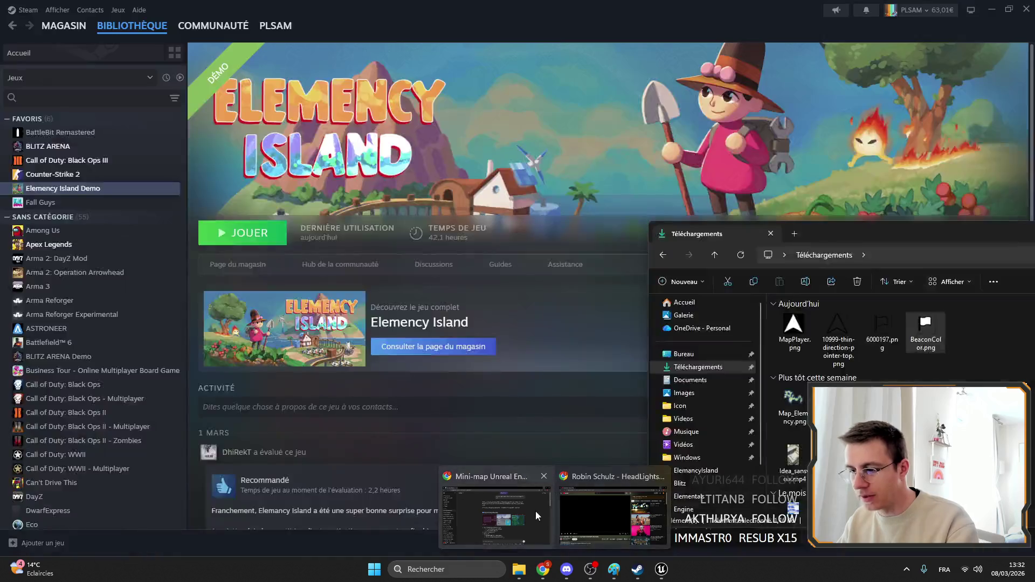
pyautogui.click(536, 509)
pyautogui.click(542, 570)
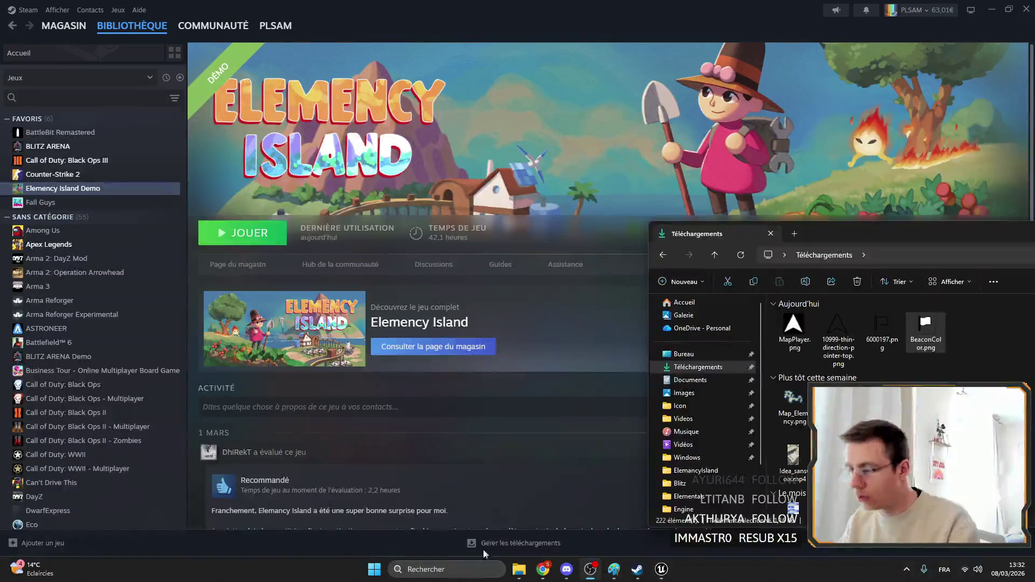
pyautogui.click(1009, 7)
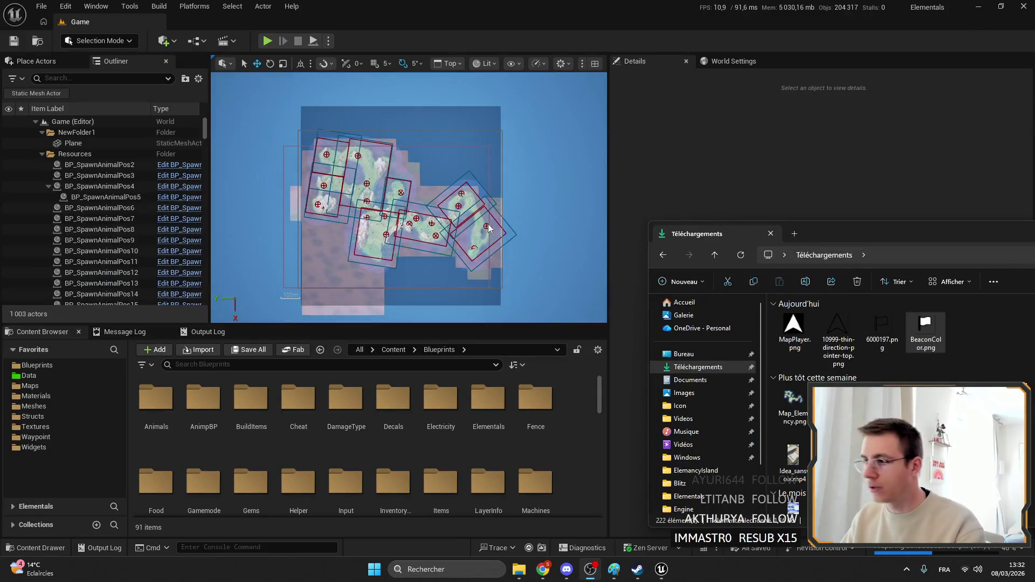
# Close the WB_MapOreSource widget window, Ore_Wild_Iron and StandardMacros.
pyautogui.click(510, 182)
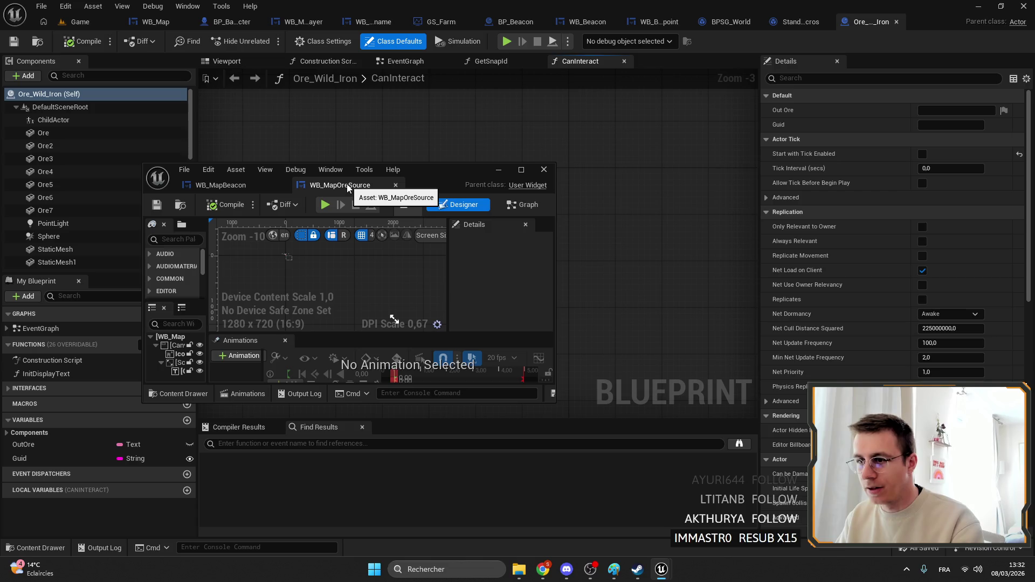
pyautogui.click(395, 185)
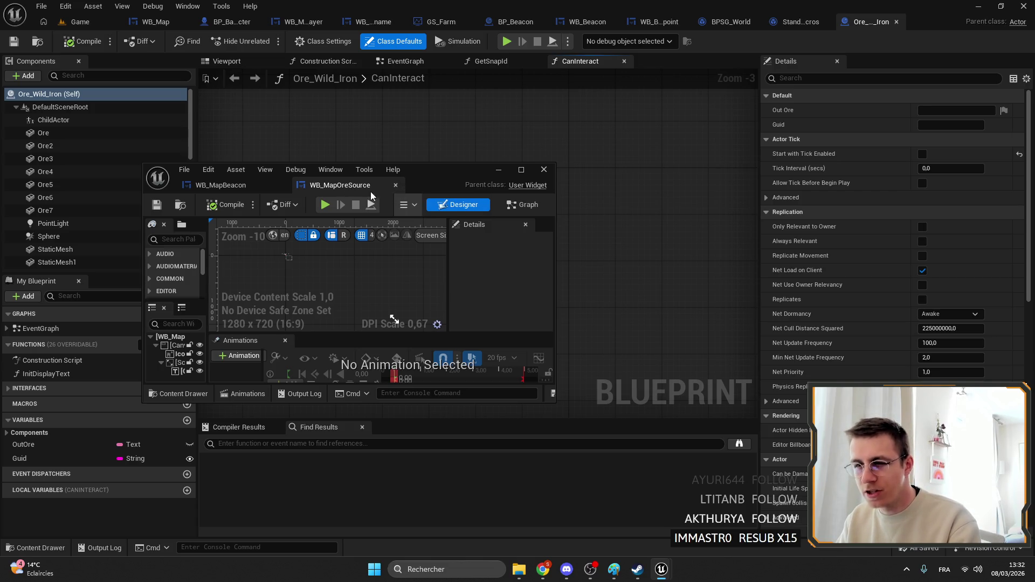
pyautogui.click(289, 185)
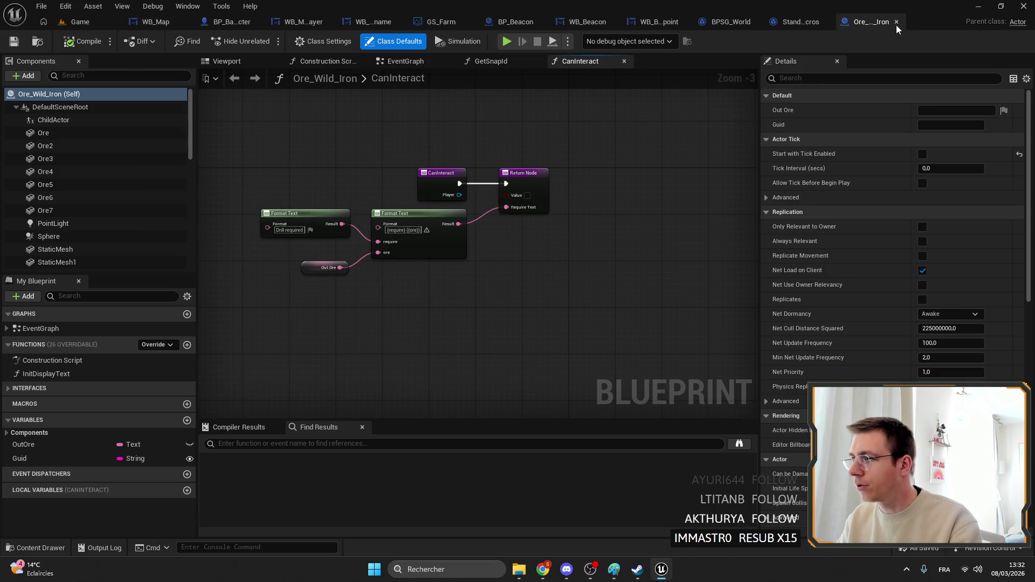
pyautogui.click(896, 21)
pyautogui.click(888, 22)
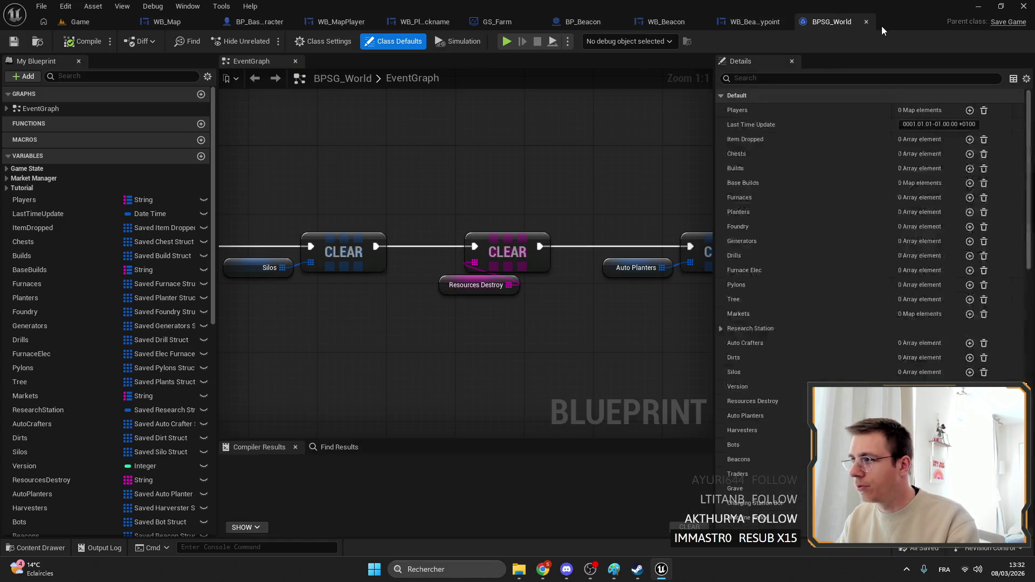
# Inspect BPSG_World's OreSourceSeen variable, then close BPSG_World and WB_BeaconWaypoint.
pyautogui.click(25, 168)
pyautogui.click(51, 333)
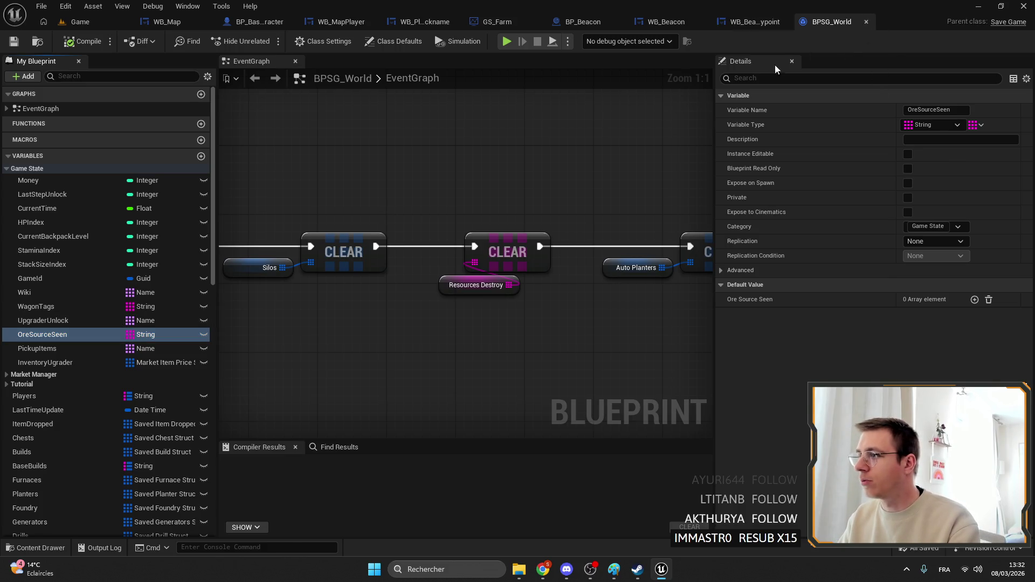
pyautogui.click(866, 22)
pyautogui.click(856, 21)
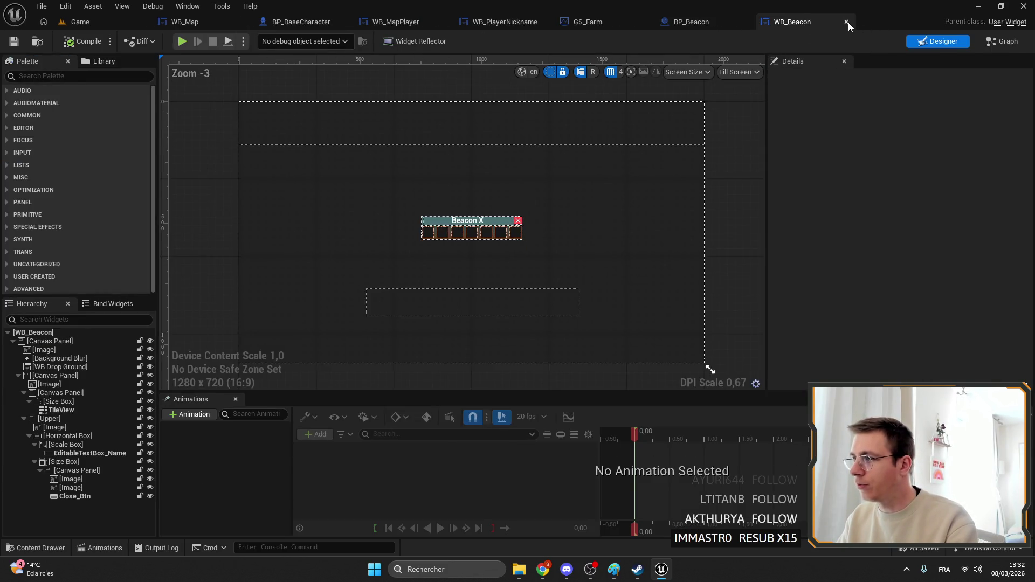
# Close WB_Beacon and BP_Beacon, then add a duplicate Data node with a Get Ore Source Seen getter.
pyautogui.click(846, 21)
pyautogui.click(663, 23)
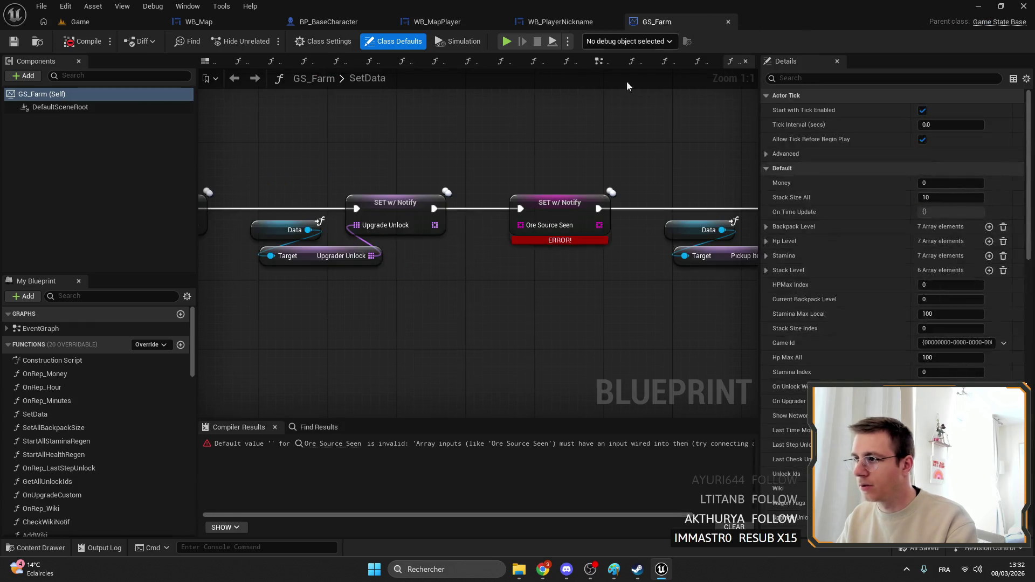
pyautogui.click(345, 229)
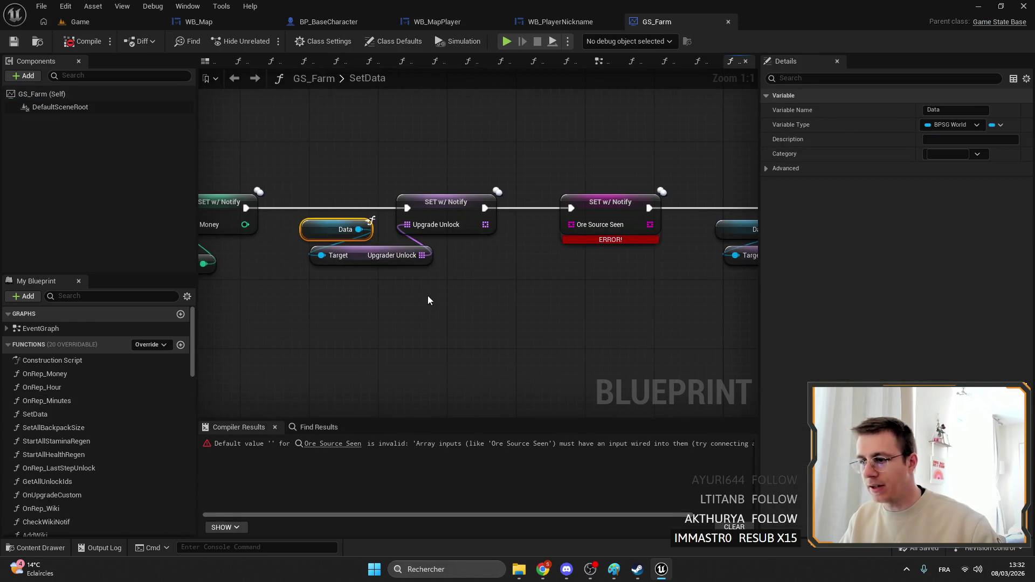
pyautogui.hotkey('ctrl', 'c')
pyautogui.hotkey('ctrl', 'v')
pyautogui.moveTo(471, 299); pyautogui.dragTo(507, 297)
pyautogui.write('seen')
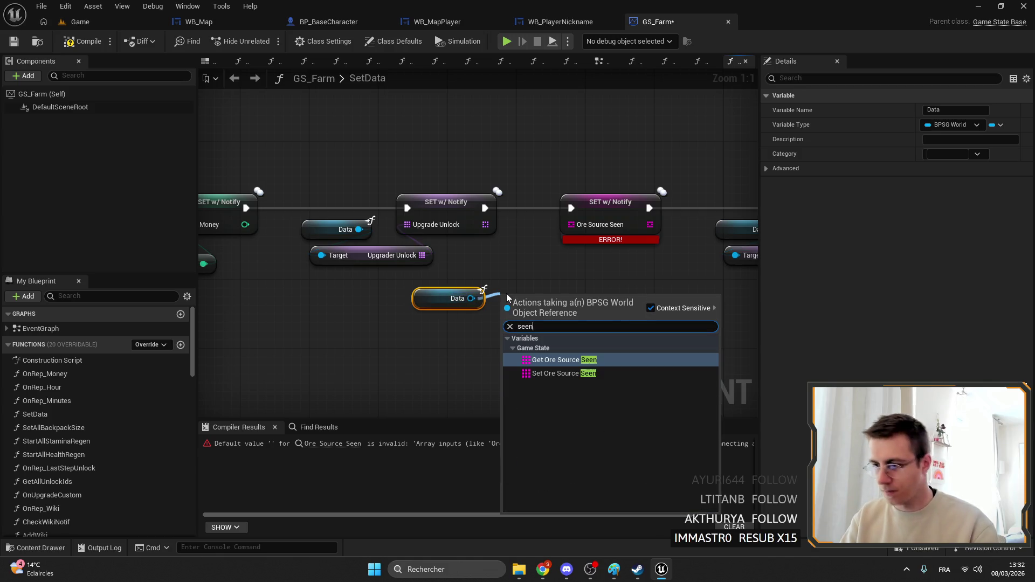
pyautogui.press('Return')
# Wire the Ore Source Seen array into the SET node and tuck both getters beneath it.
pyautogui.moveTo(577, 302)
pyautogui.mouseDown()
pyautogui.moveTo(471, 321)
pyautogui.moveTo(495, 324)
pyautogui.moveTo(598, 250)
pyautogui.moveTo(571, 224)
pyautogui.mouseUp()
pyautogui.keyDown('ctrl'); pyautogui.click(453, 298); pyautogui.keyUp('ctrl')
pyautogui.moveTo(537, 324); pyautogui.dragTo(578, 289)
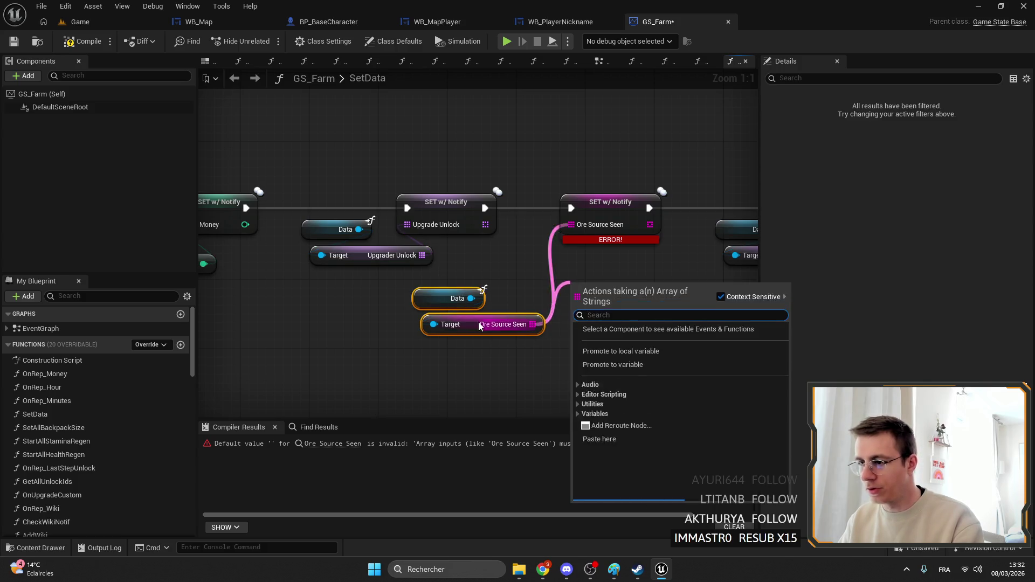
pyautogui.press('Escape')
pyautogui.moveTo(473, 324)
pyautogui.mouseDown()
pyautogui.moveTo(559, 288)
pyautogui.moveTo(550, 288)
pyautogui.mouseUp()
pyautogui.click(485, 334)
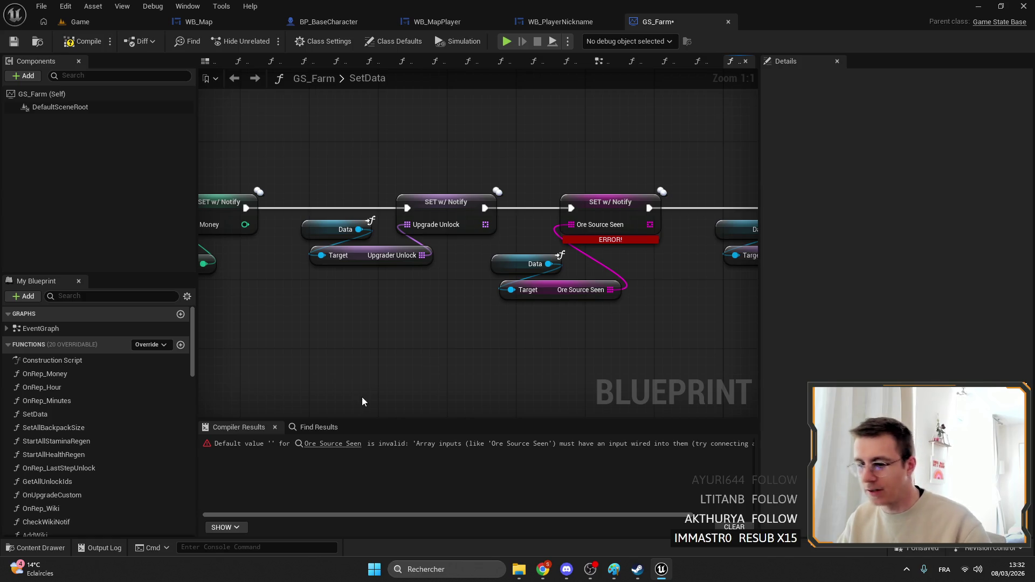
pyautogui.click(323, 428)
pyautogui.click(266, 443)
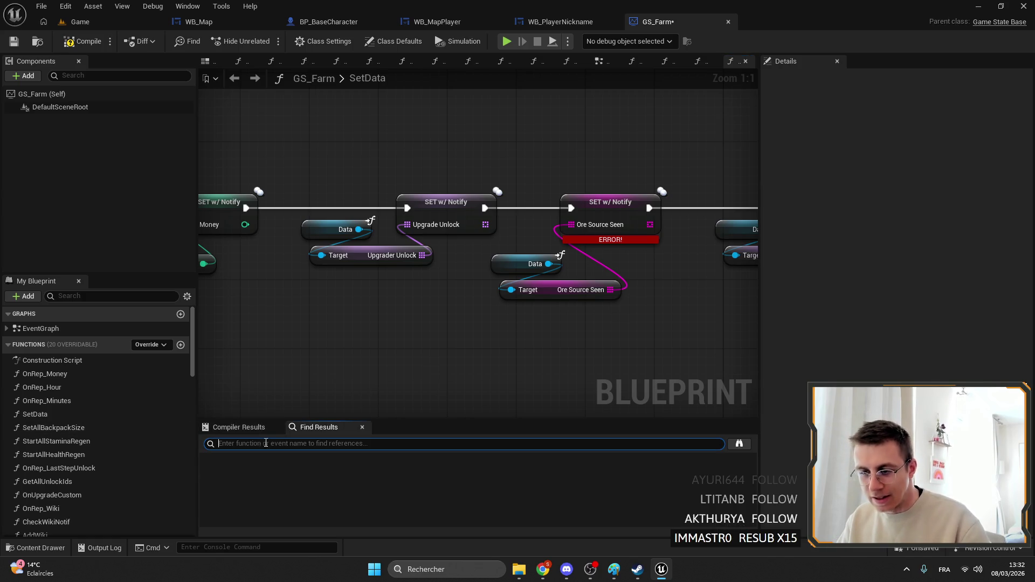
# Search GS_Farm for 'd' references and jump to the Event RequestSave chain.
pyautogui.write('data')
pyautogui.press('Return')
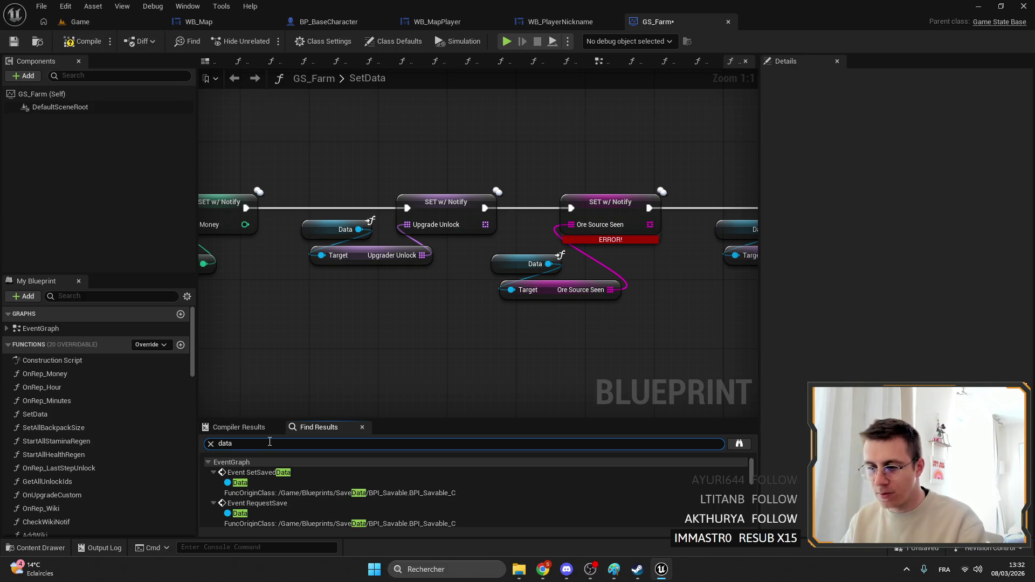
pyautogui.scroll(-3, 314, 488)
pyautogui.click(289, 488)
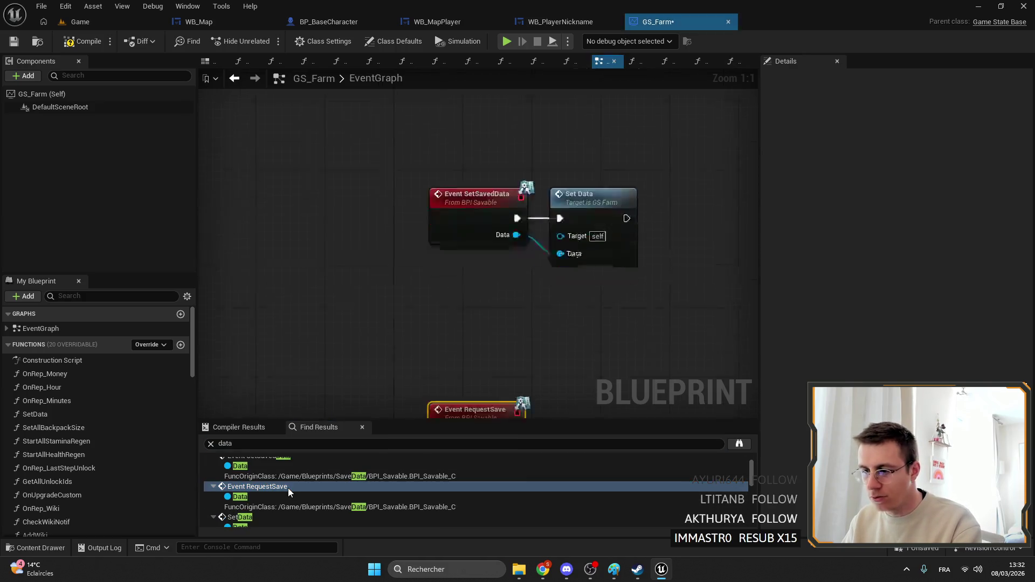
pyautogui.scroll(-5, 402, 275)
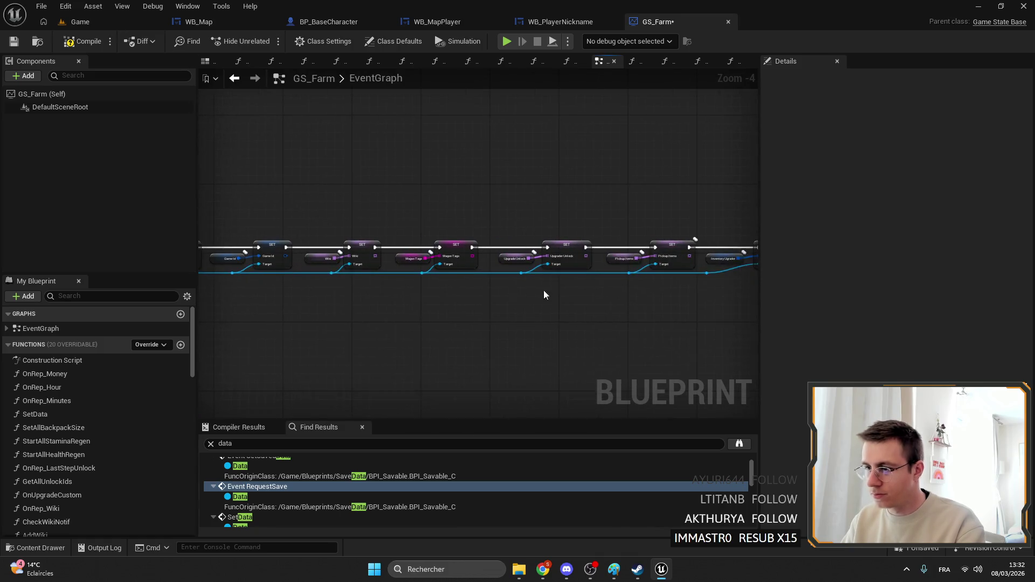
pyautogui.scroll(4, 317, 294)
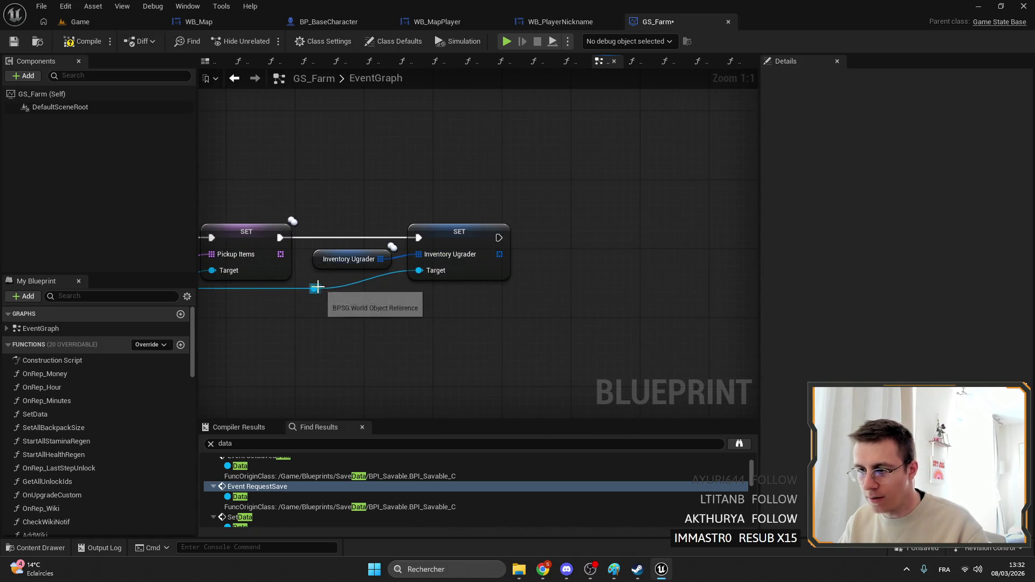
# Add a SET Ore Source Seen node after Inventory Ugrader, with a reroute on its Target wire.
pyautogui.moveTo(315, 289)
pyautogui.mouseDown()
pyautogui.moveTo(465, 296)
pyautogui.moveTo(556, 239)
pyautogui.moveTo(627, 223)
pyautogui.mouseUp()
pyautogui.write('set s')
pyautogui.write('ource')
pyautogui.press('Return')
pyautogui.moveTo(500, 232); pyautogui.dragTo(591, 229)
pyautogui.press('q')
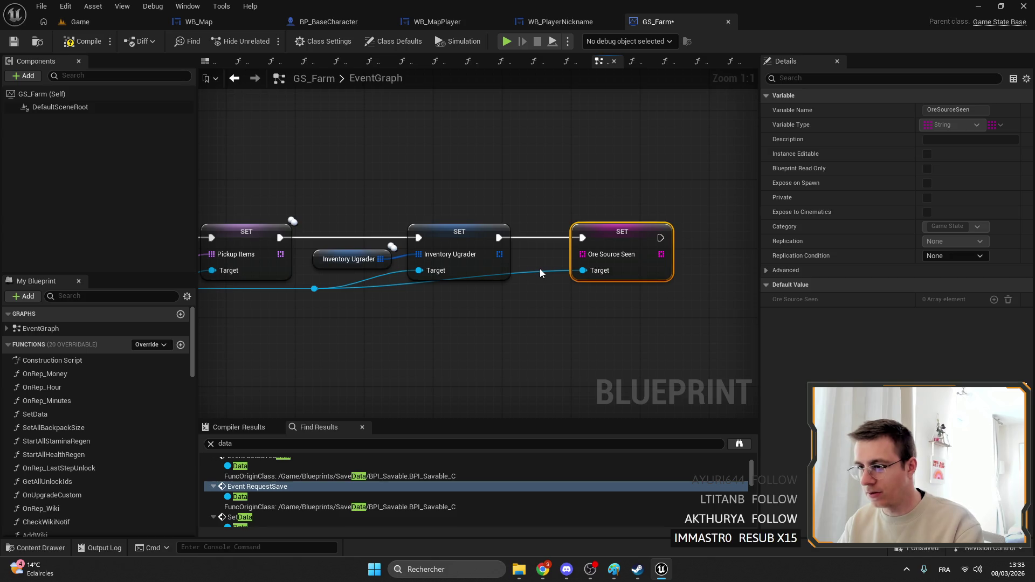
pyautogui.doubleClick(538, 269)
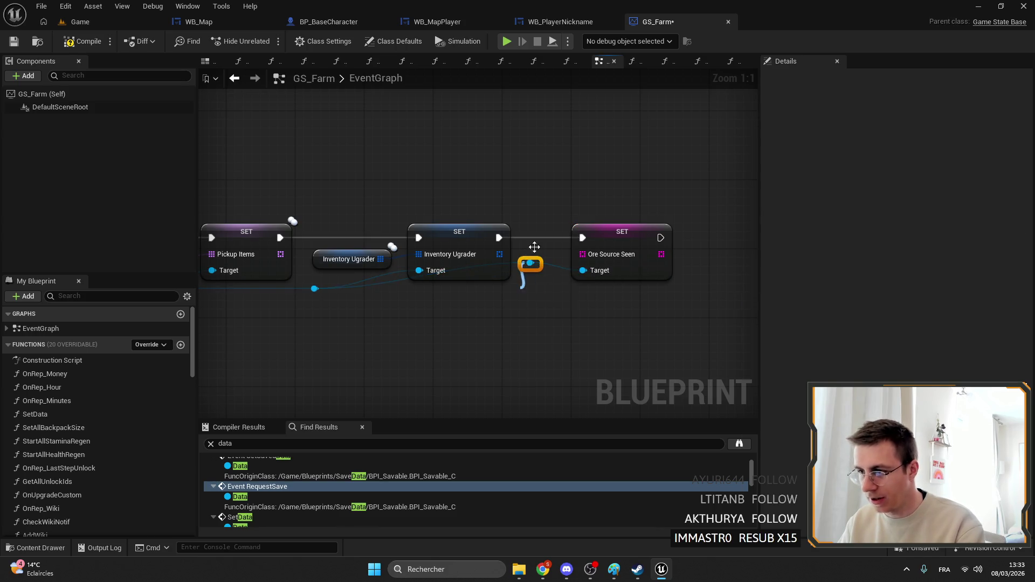
pyautogui.moveTo(537, 269)
pyautogui.mouseDown()
pyautogui.moveTo(523, 301)
pyautogui.moveTo(511, 296)
pyautogui.mouseUp()
pyautogui.click(515, 302)
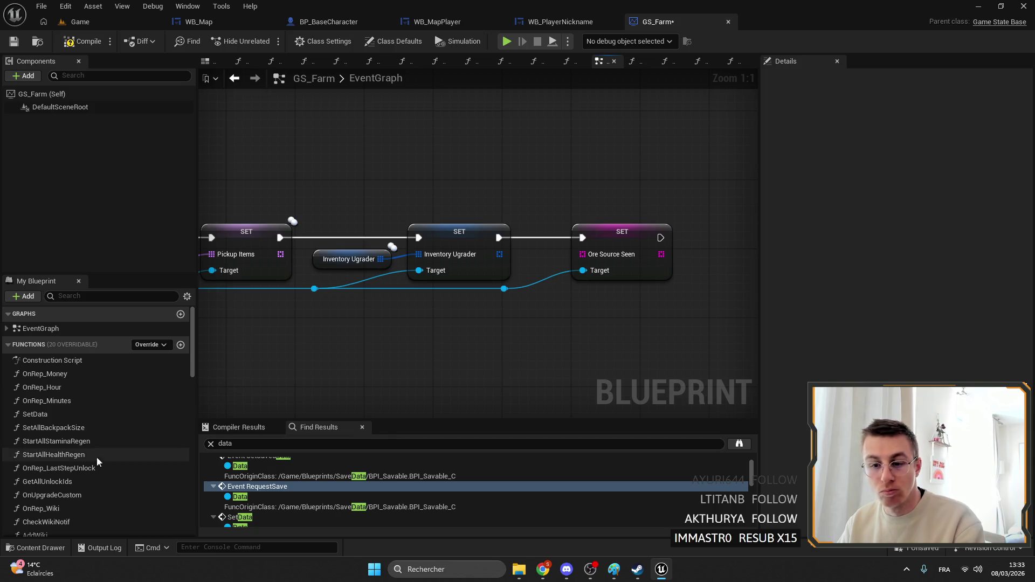
# Feed an OreSourceSeen getter into the new setter and arrange the nodes.
pyautogui.scroll(-10, 178, 426)
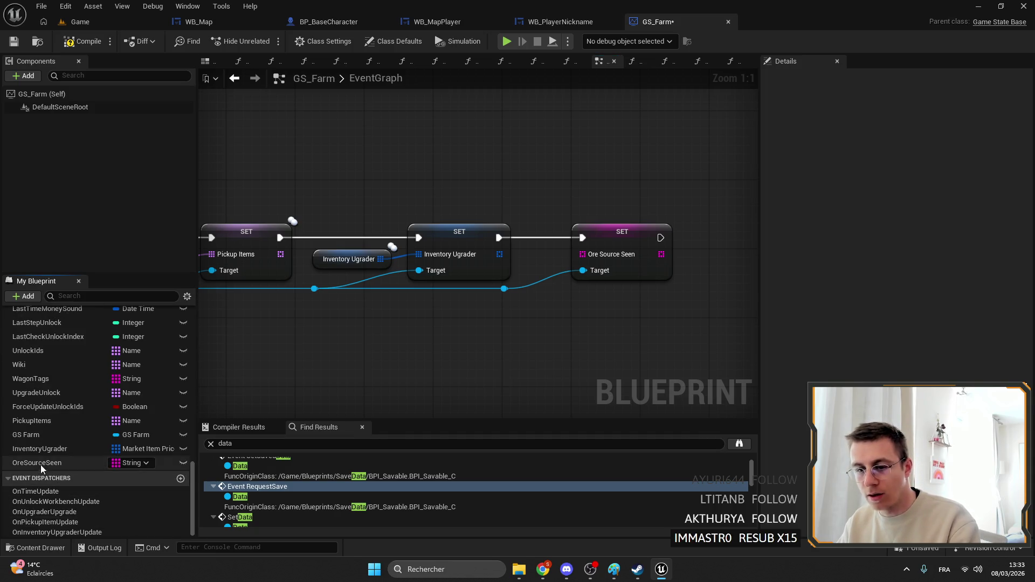
pyautogui.moveTo(37, 462); pyautogui.dragTo(584, 255)
pyautogui.moveTo(488, 274); pyautogui.dragTo(551, 263)
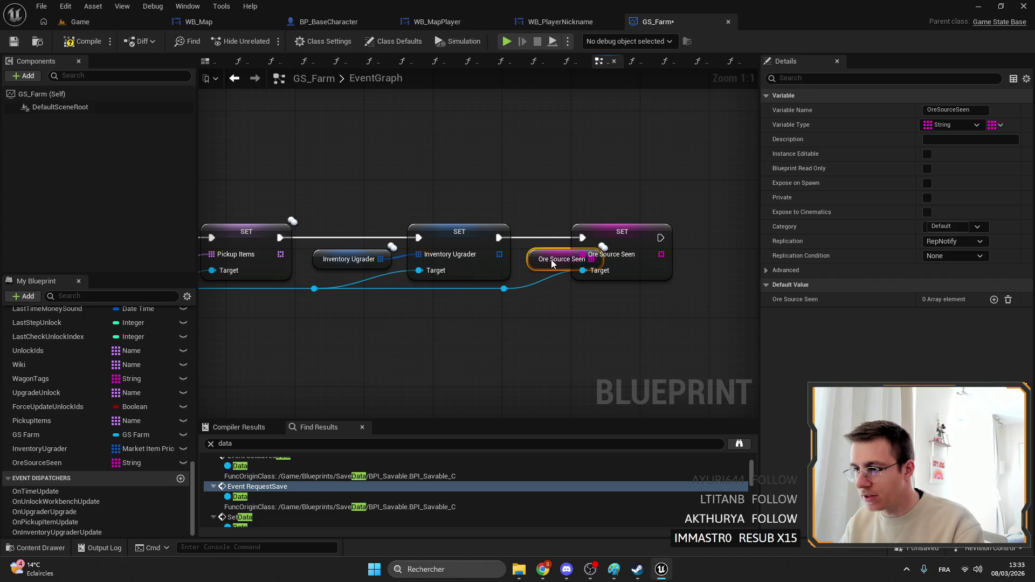
pyautogui.moveTo(642, 237); pyautogui.dragTo(684, 237)
pyautogui.moveTo(529, 307)
pyautogui.mouseDown()
pyautogui.moveTo(499, 272)
pyautogui.moveTo(539, 310)
pyautogui.moveTo(507, 291)
pyautogui.moveTo(573, 290)
pyautogui.mouseUp()
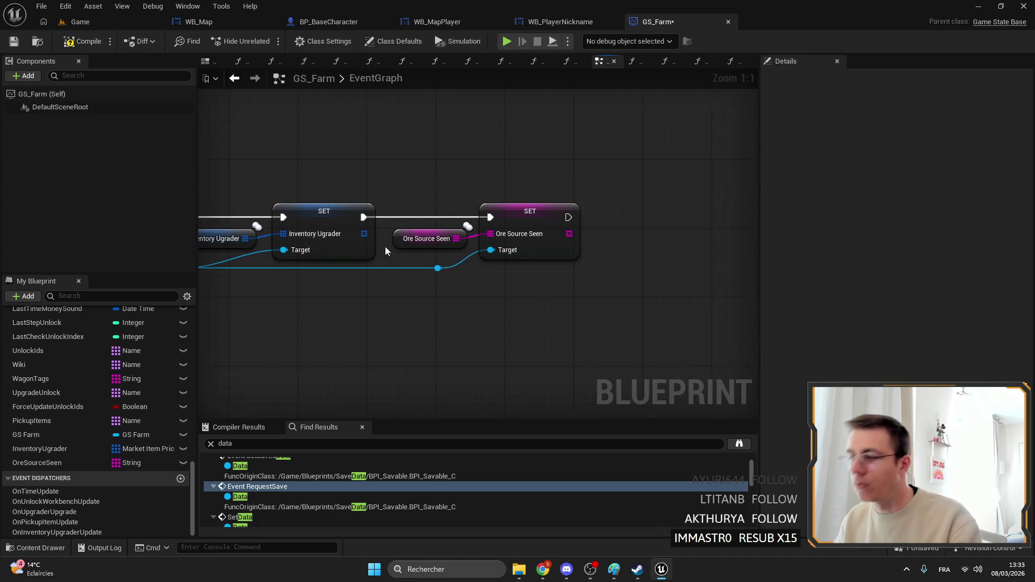
# Compile and save GS_Farm, then start a play-in-editor test of the Game level.
pyautogui.click(53, 38)
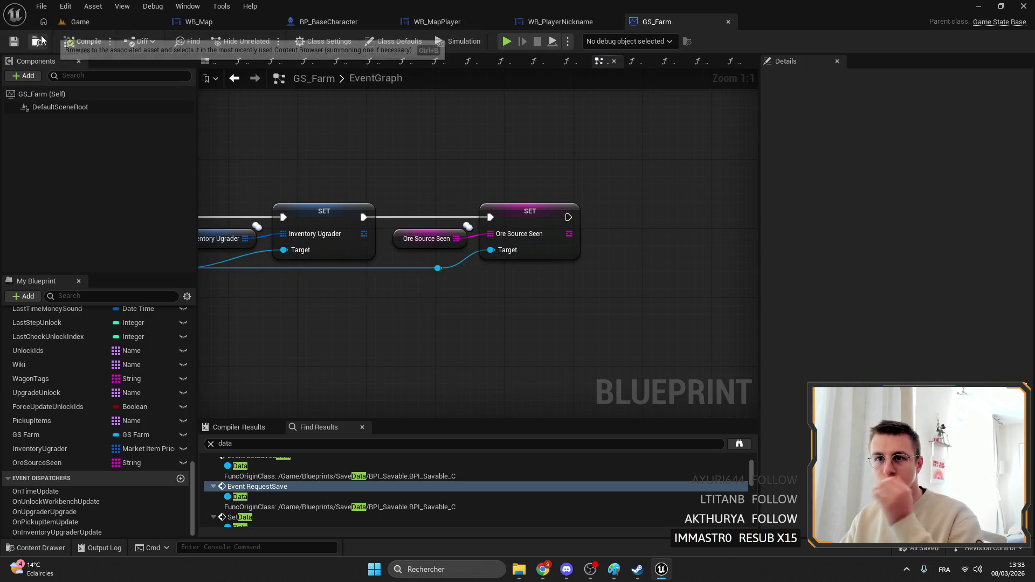
pyautogui.moveTo(539, 129)
pyautogui.mouseDown()
pyautogui.moveTo(606, 122)
pyautogui.moveTo(732, 347)
pyautogui.moveTo(488, 281)
pyautogui.mouseUp()
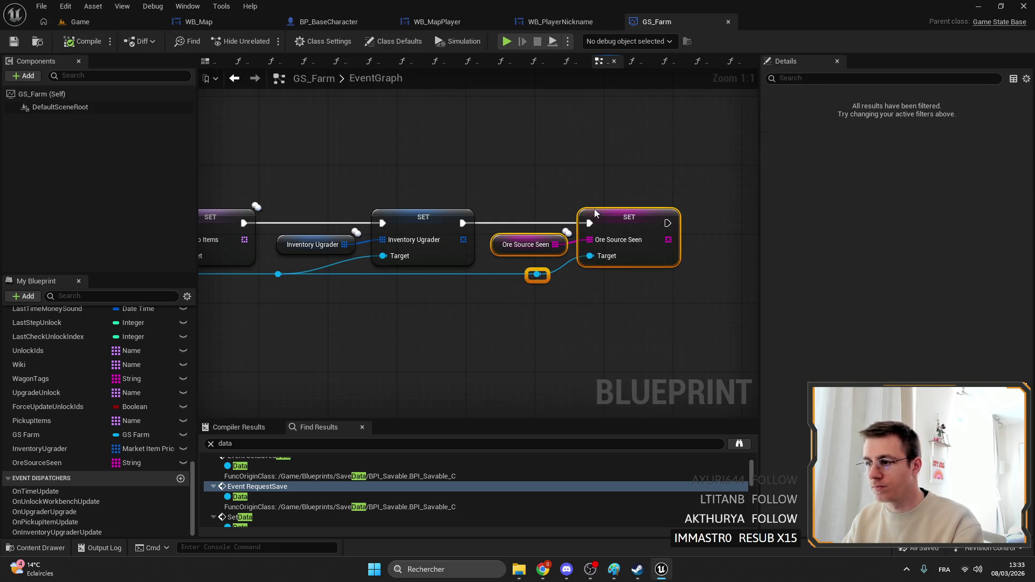
pyautogui.click(512, 154)
pyautogui.click(80, 22)
pyautogui.click(267, 41)
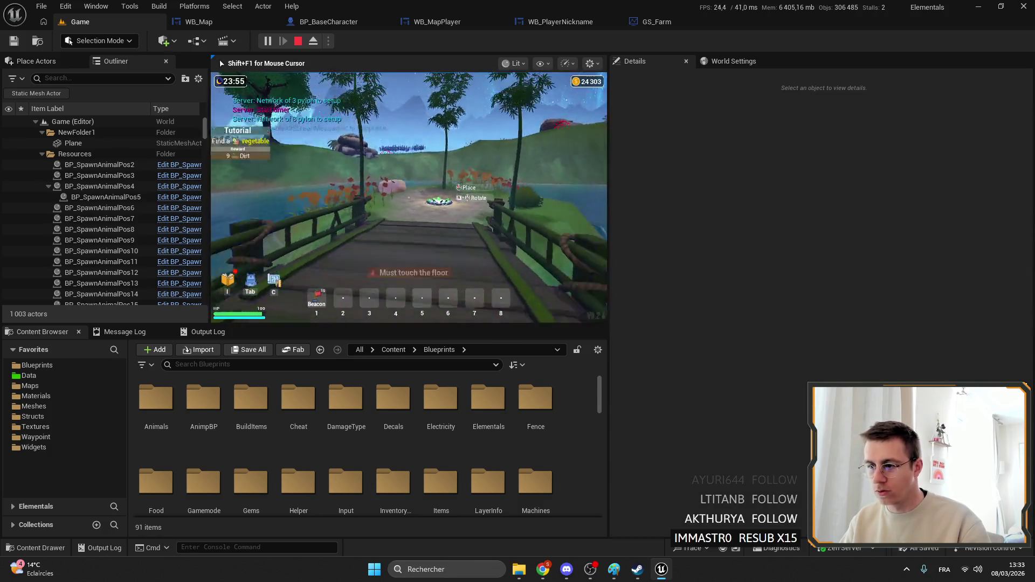
# Stow the beacon, walk toward the hill and toggle the world map to check the Emerald 15 % marker.
pyautogui.press('5')
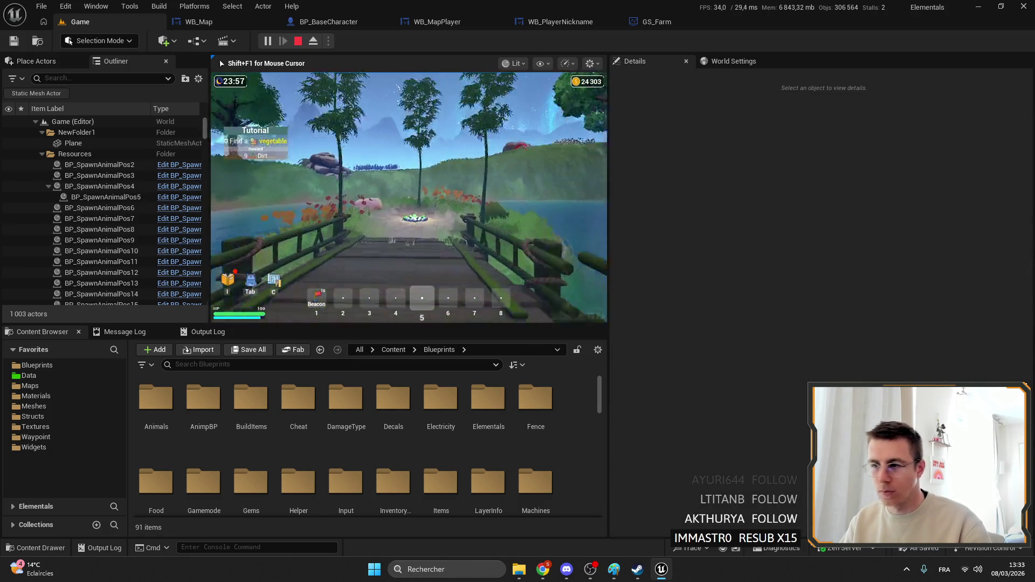
pyautogui.press('m')
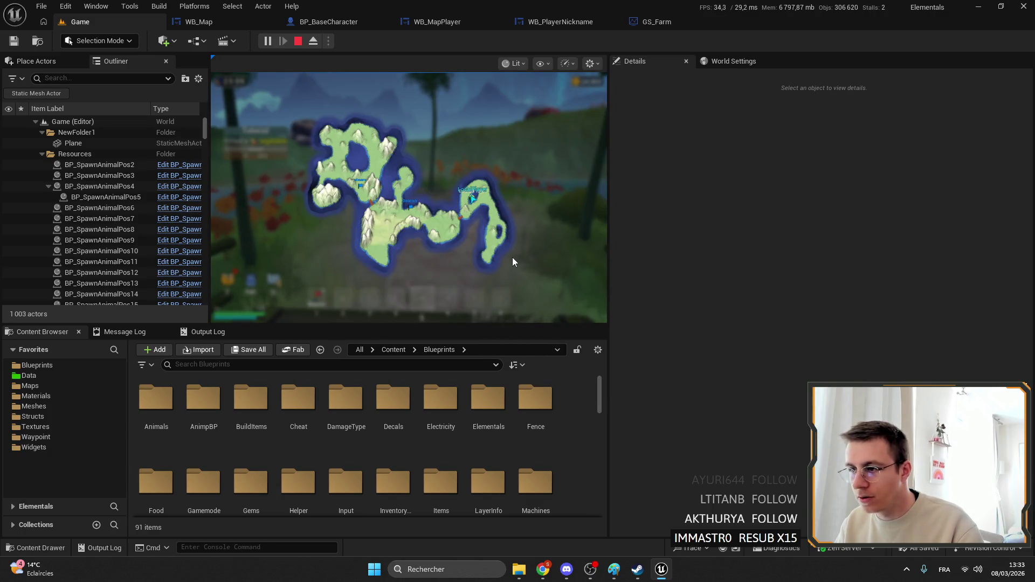
pyautogui.press('m')
pyautogui.press('F11')
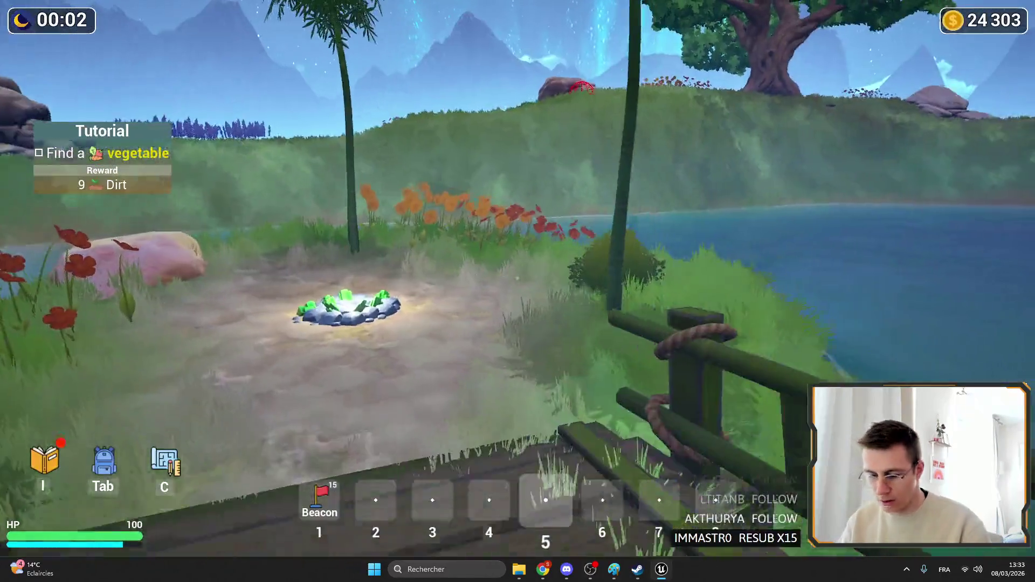
pyautogui.press('m')
pyautogui.press('m')
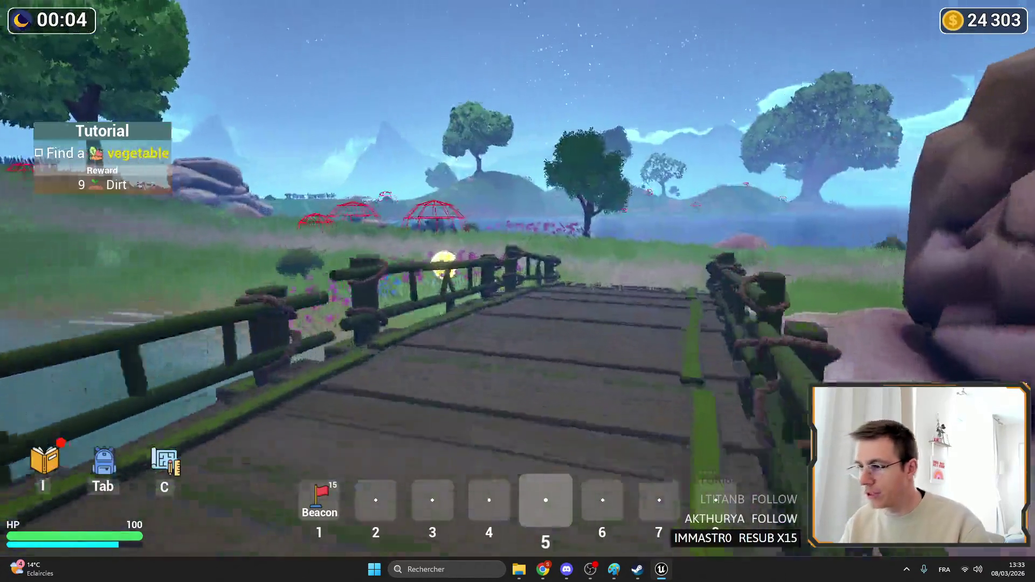
pyautogui.press('w')
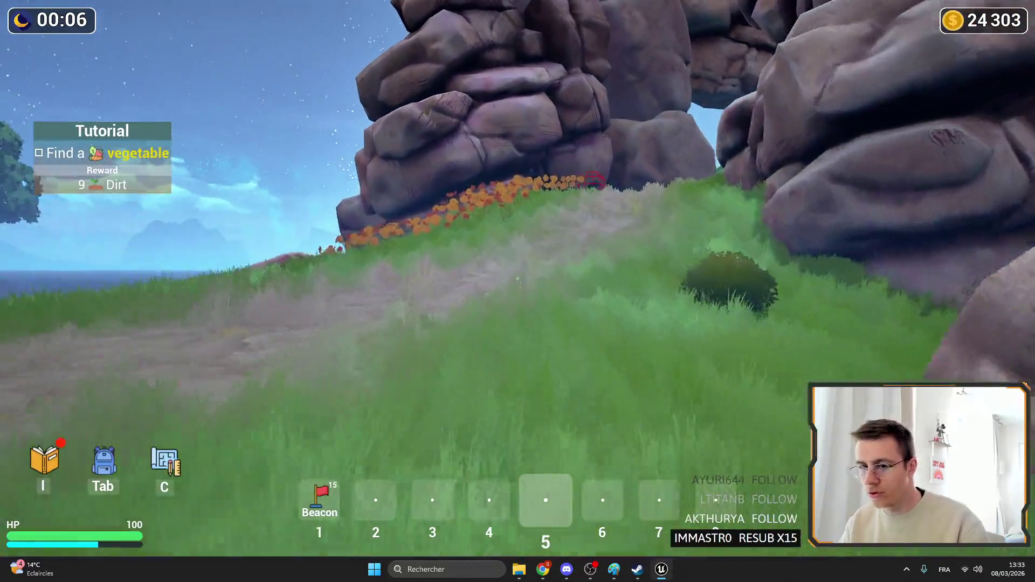
pyautogui.press('m')
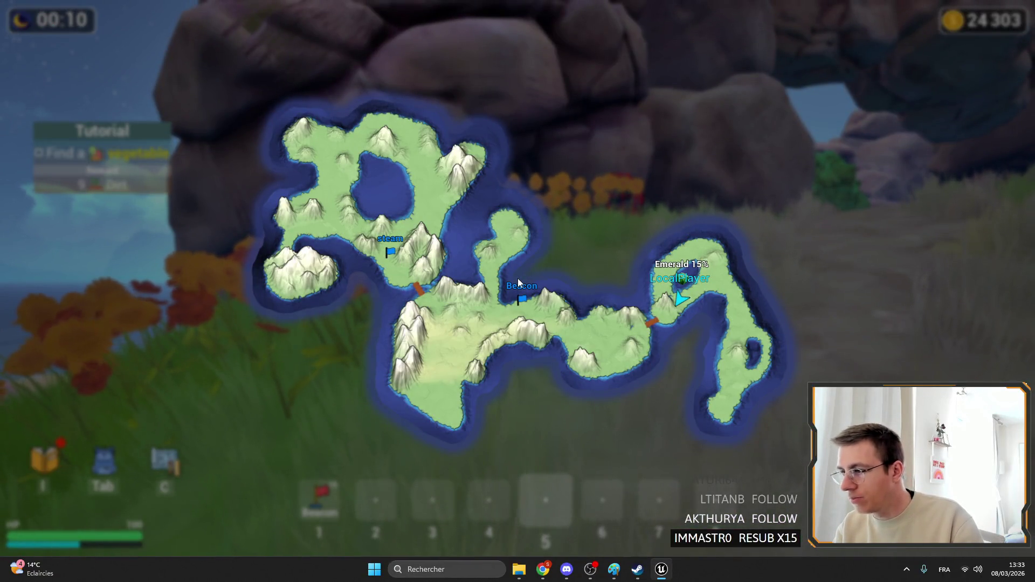
pyautogui.press('m')
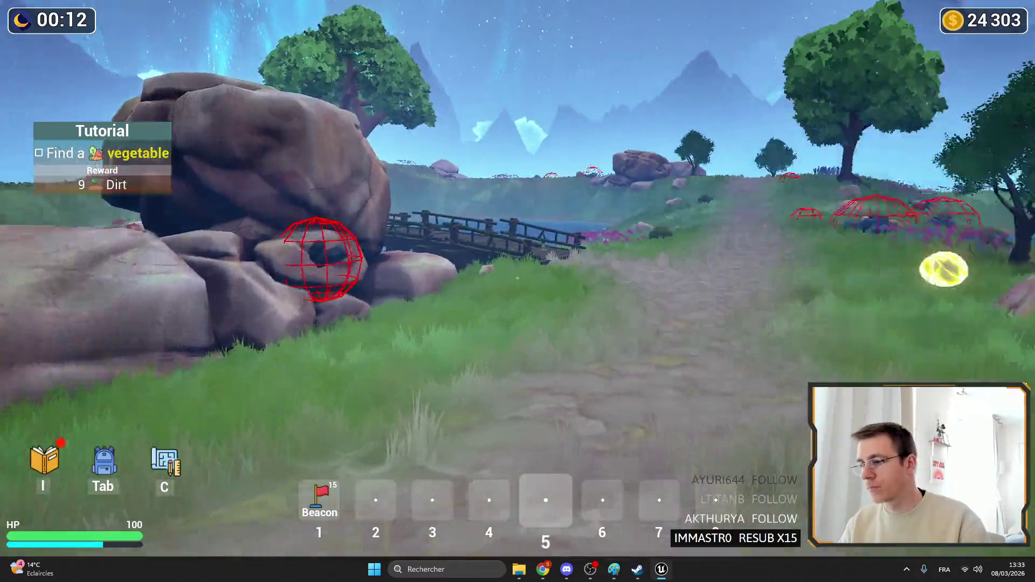
pyautogui.press('m')
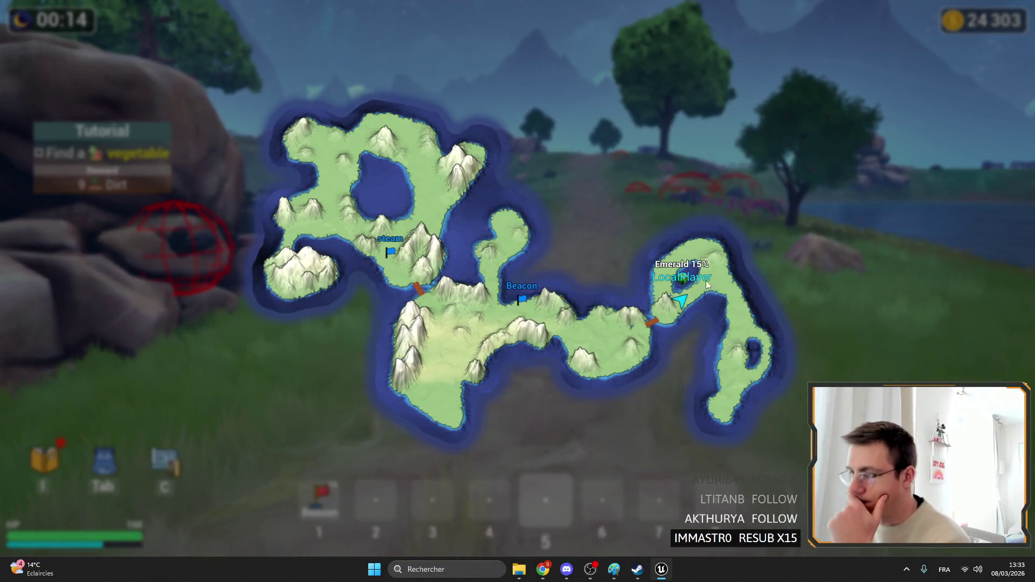
pyautogui.press('m')
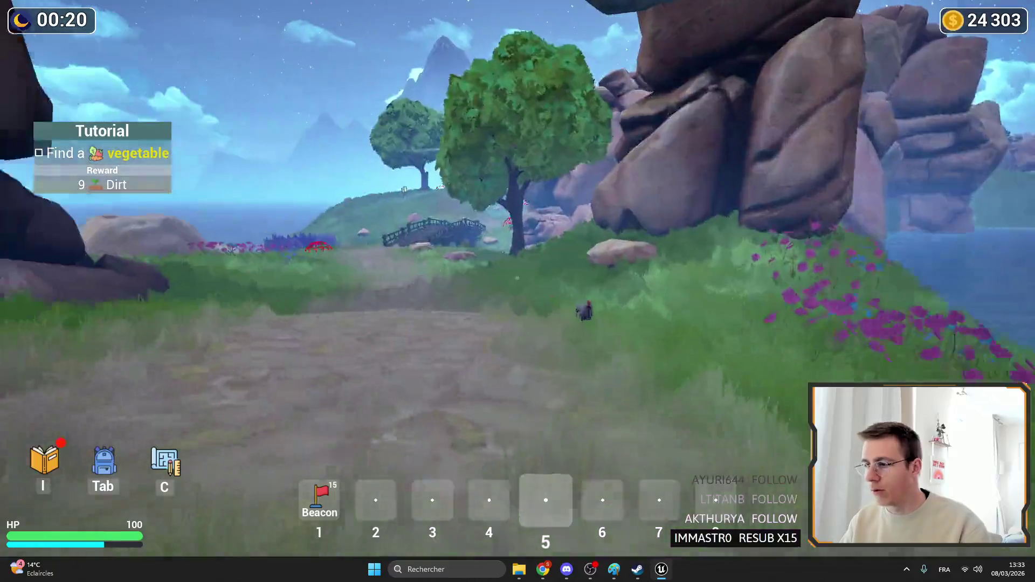
# Stop the test, switch the viewport to perspective and start a new play-in-editor session.
pyautogui.press('m')
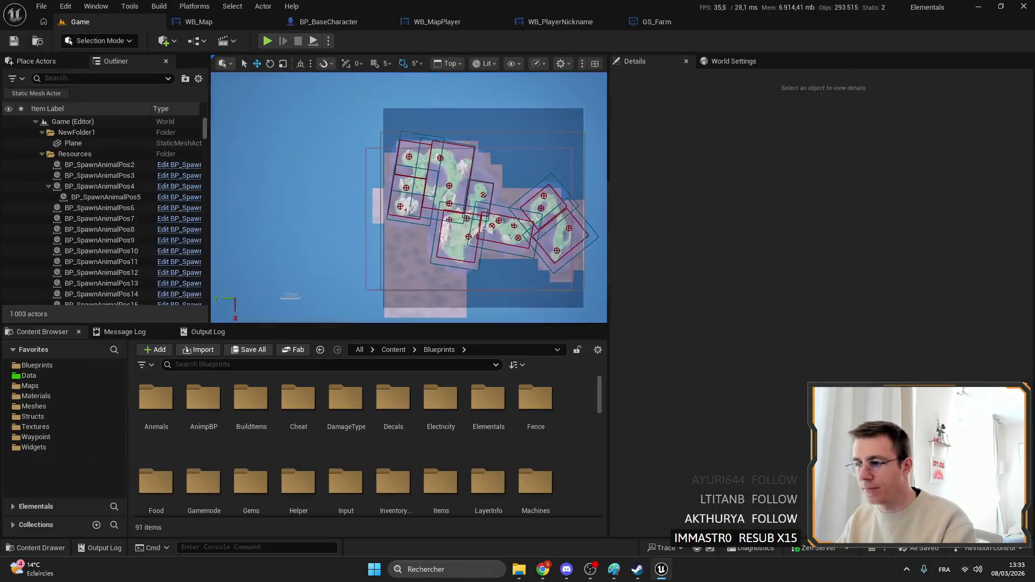
pyautogui.click(448, 63)
pyautogui.click(468, 108)
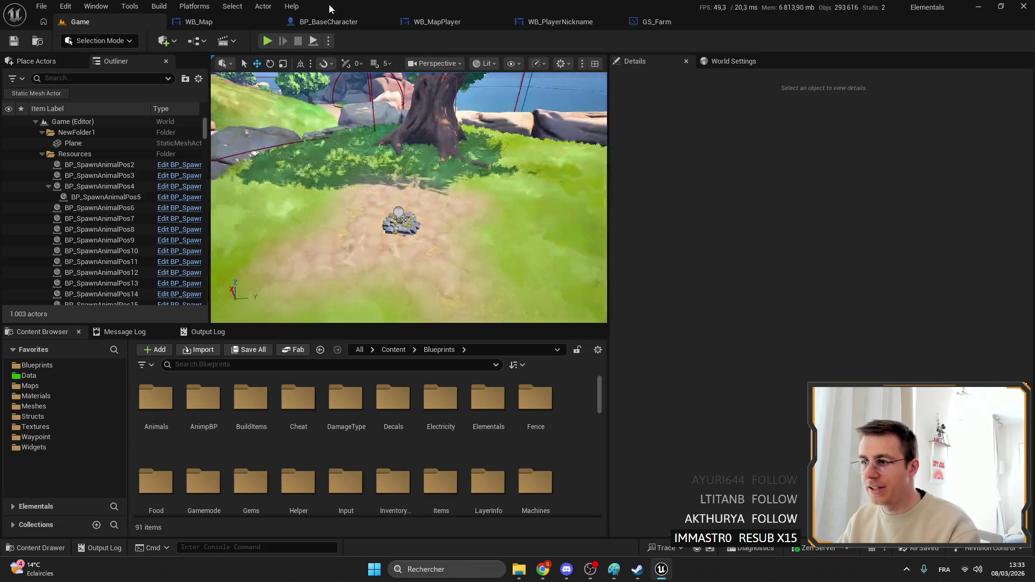
pyautogui.click(268, 41)
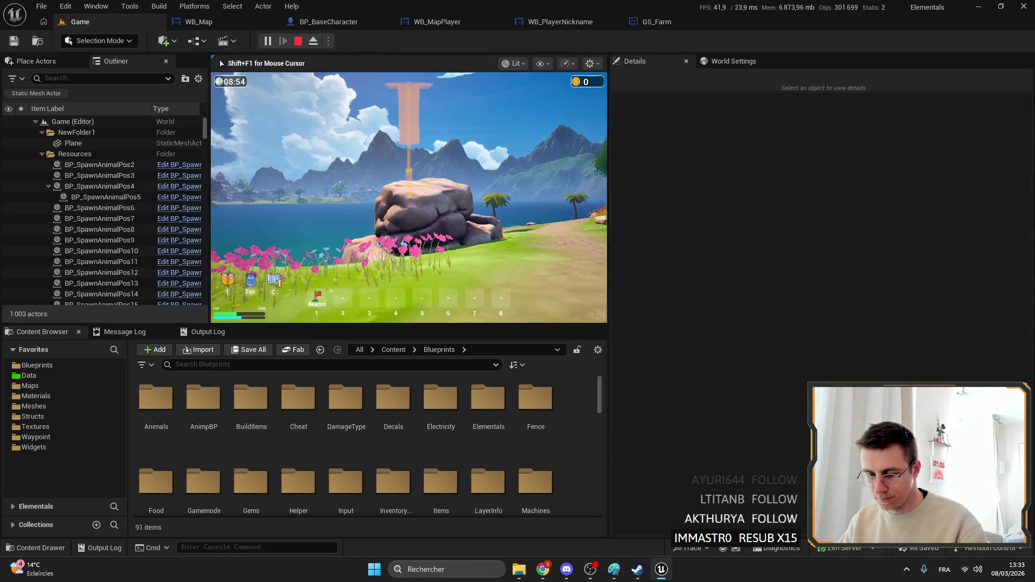
# Go fullscreen and toggle the world map several times to inspect the ore markers.
pyautogui.press('m')
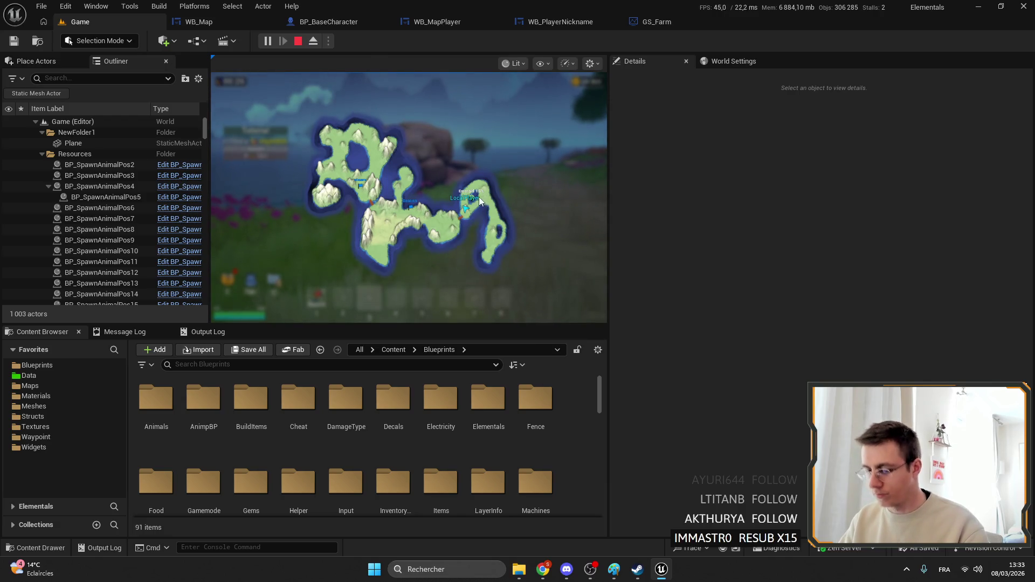
pyautogui.press('m')
pyautogui.press('F11')
pyautogui.press('m')
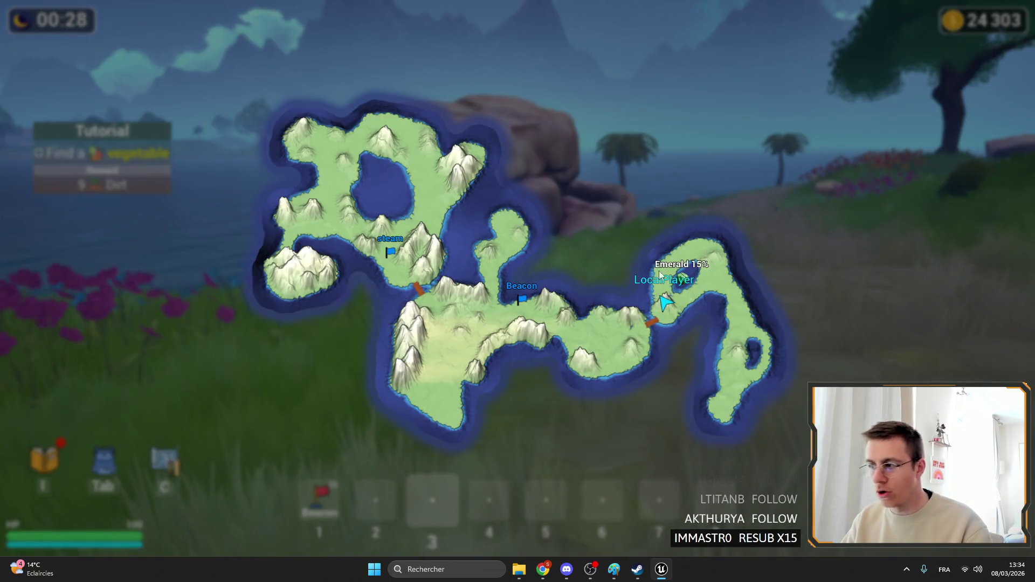
pyautogui.press('m')
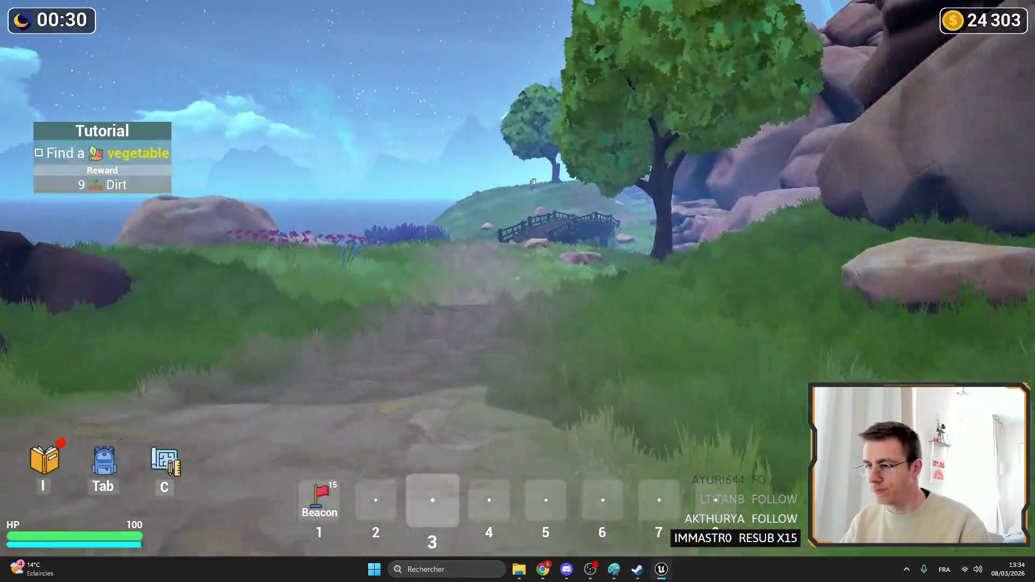
pyautogui.press('m')
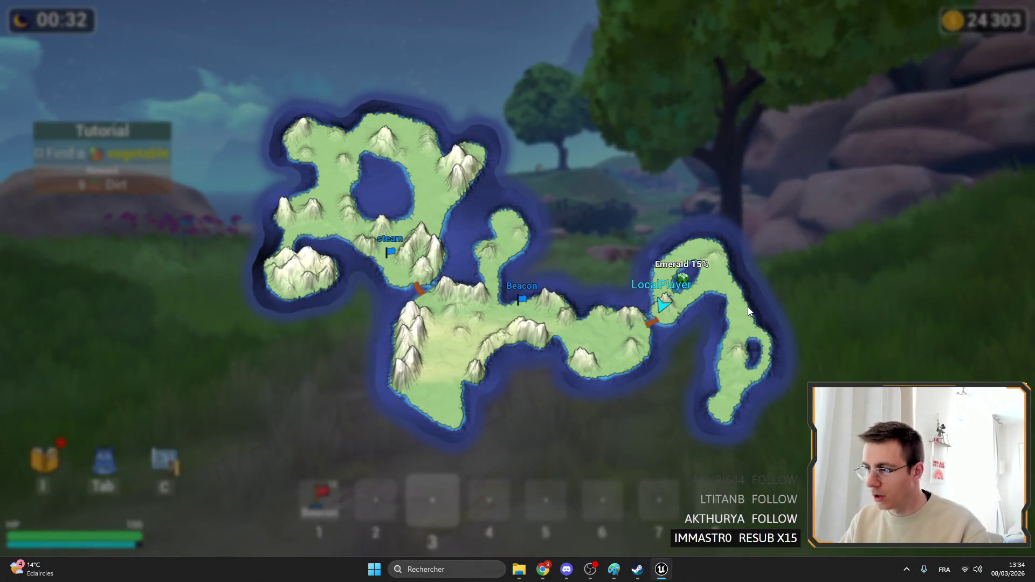
pyautogui.press('m')
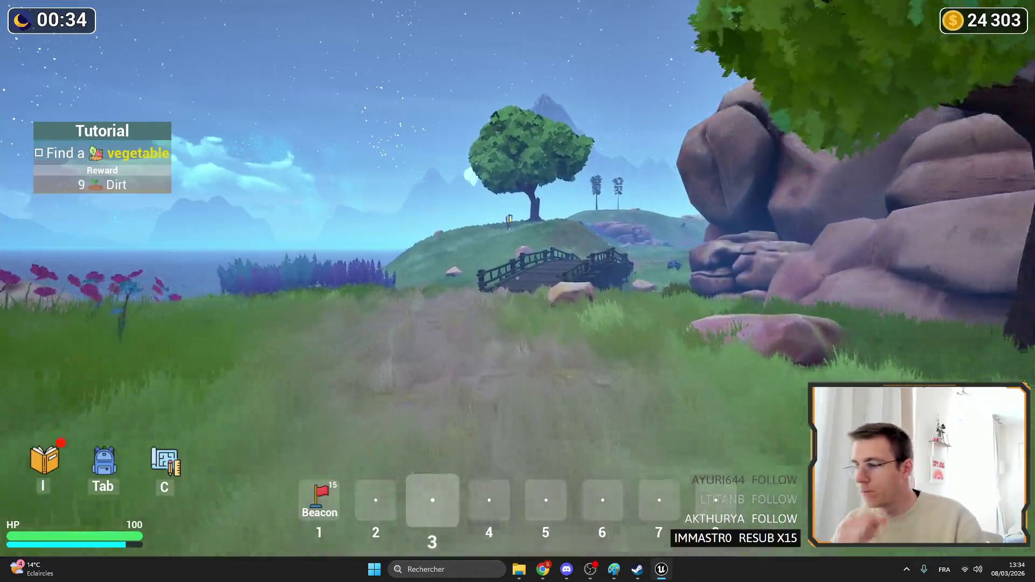
pyautogui.press('m')
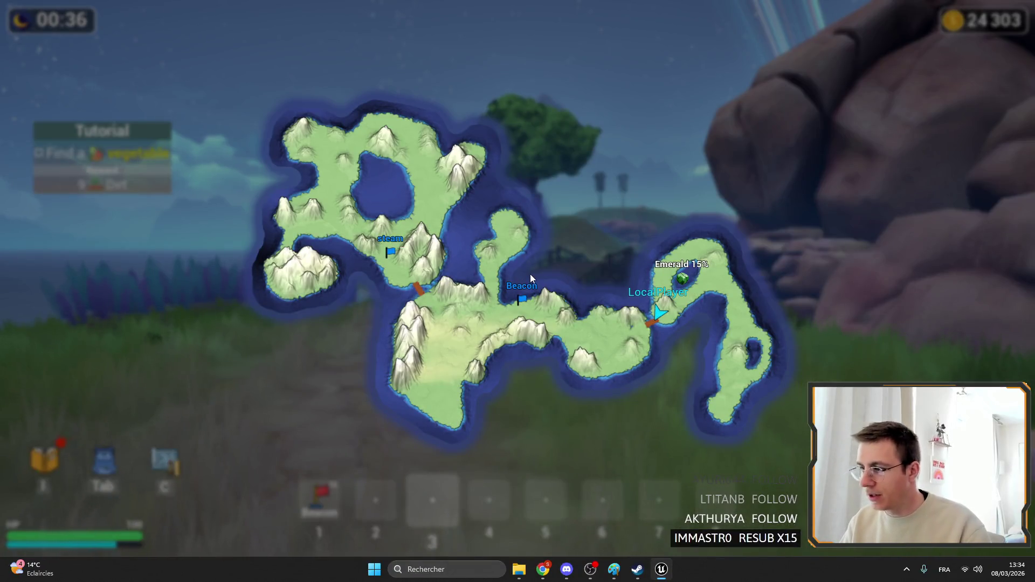
pyautogui.press('m')
# Walk across the bridge and up the hill to the copper ore deposit, then check the map.
pyautogui.press('w')
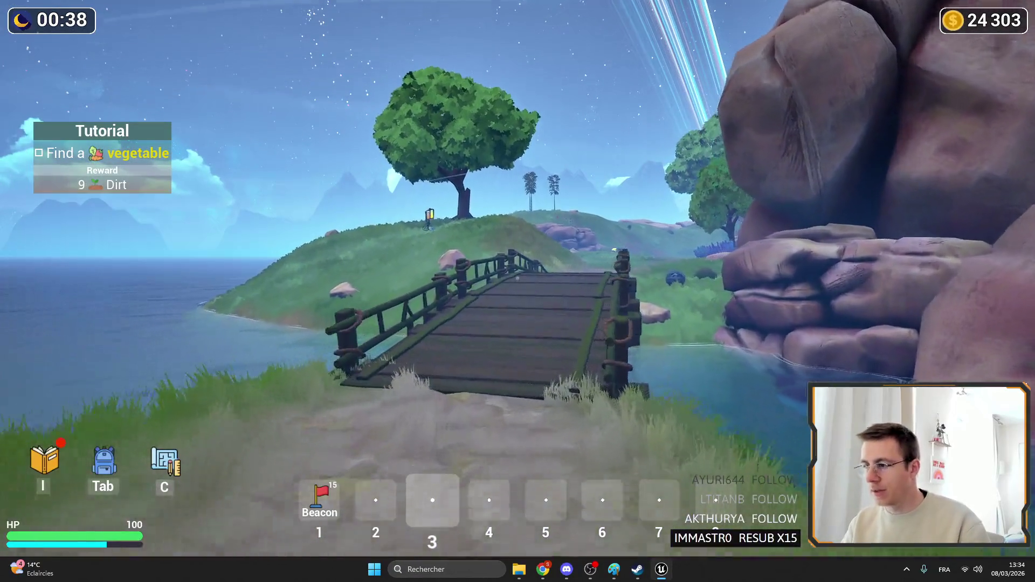
pyautogui.press('w')
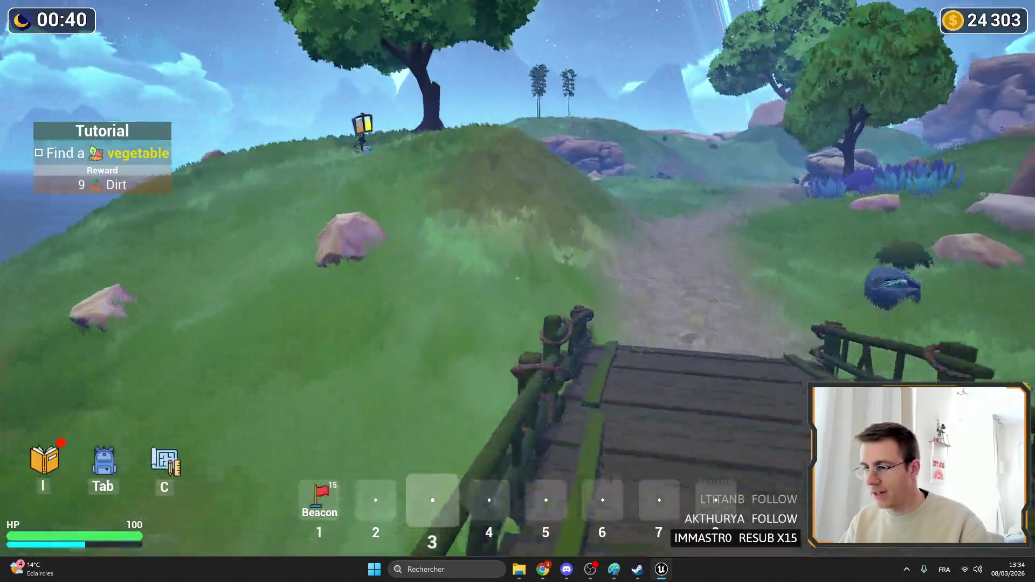
pyautogui.press('w')
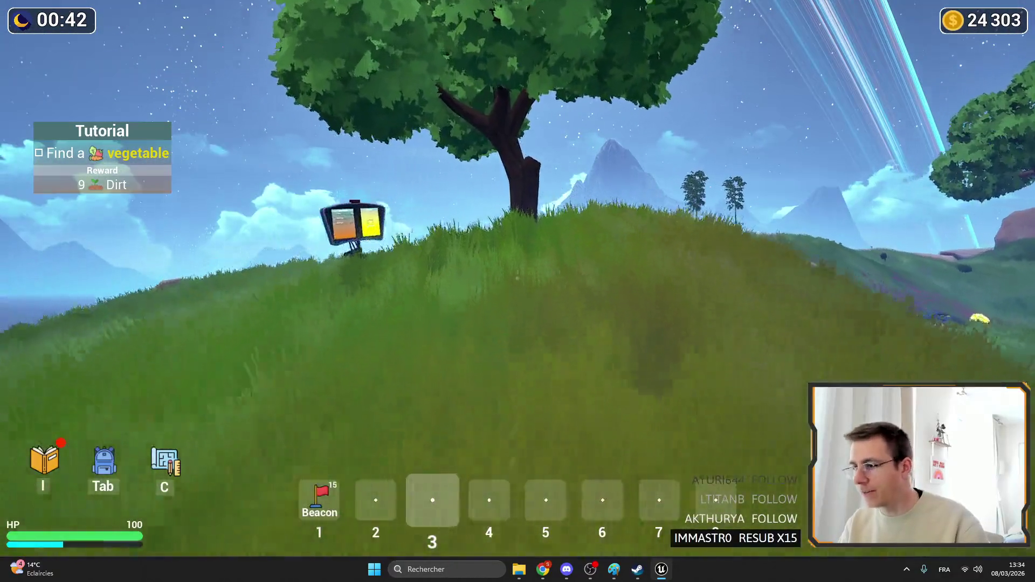
pyautogui.press('w')
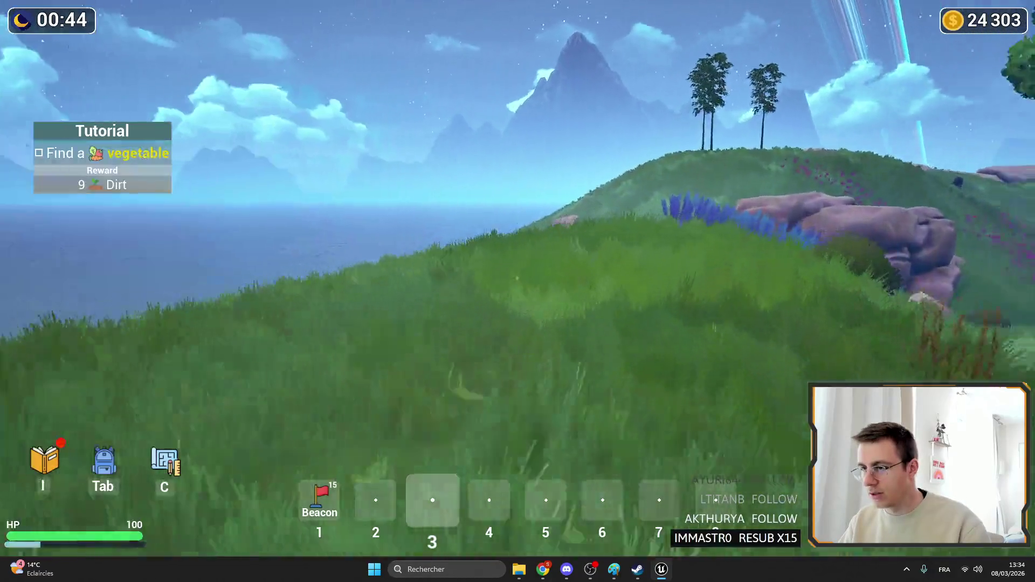
pyautogui.press('w')
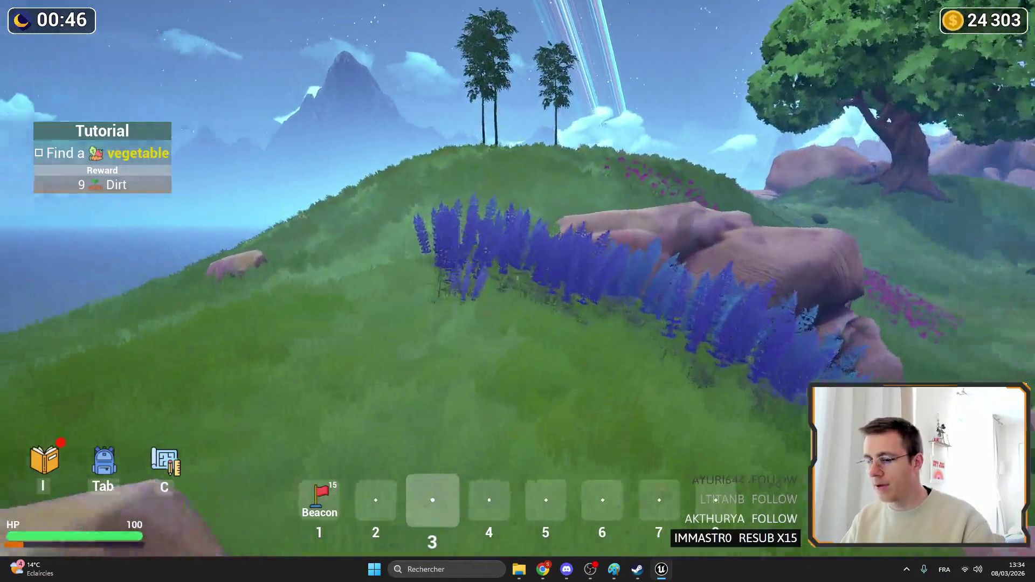
pyautogui.press('w')
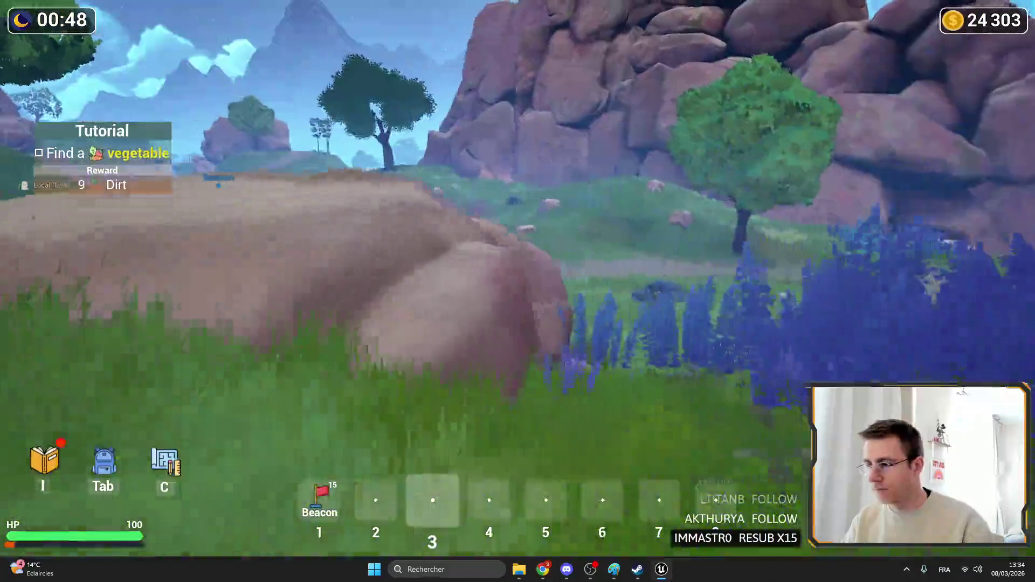
pyautogui.press('w')
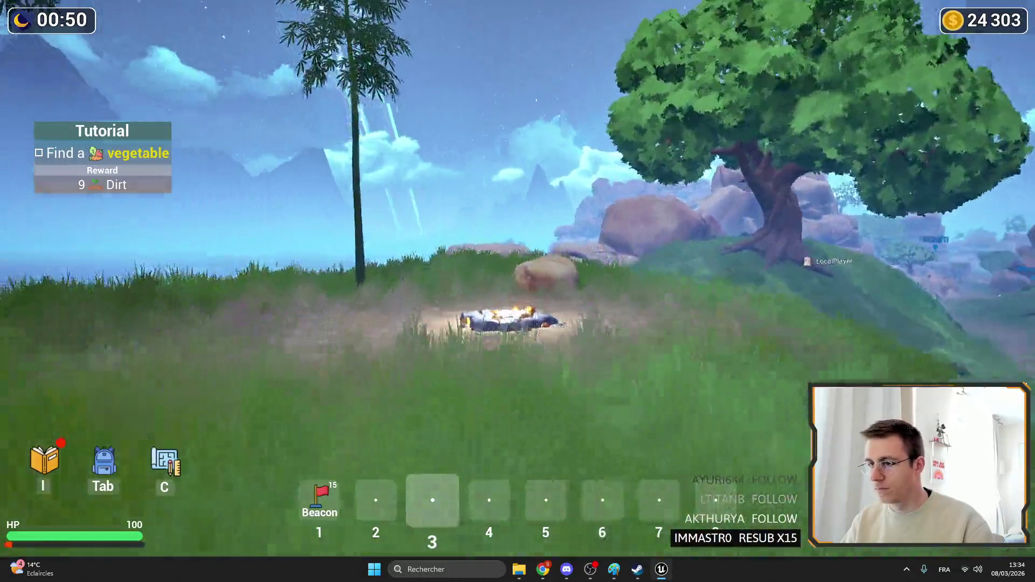
pyautogui.press('w')
pyautogui.press('m')
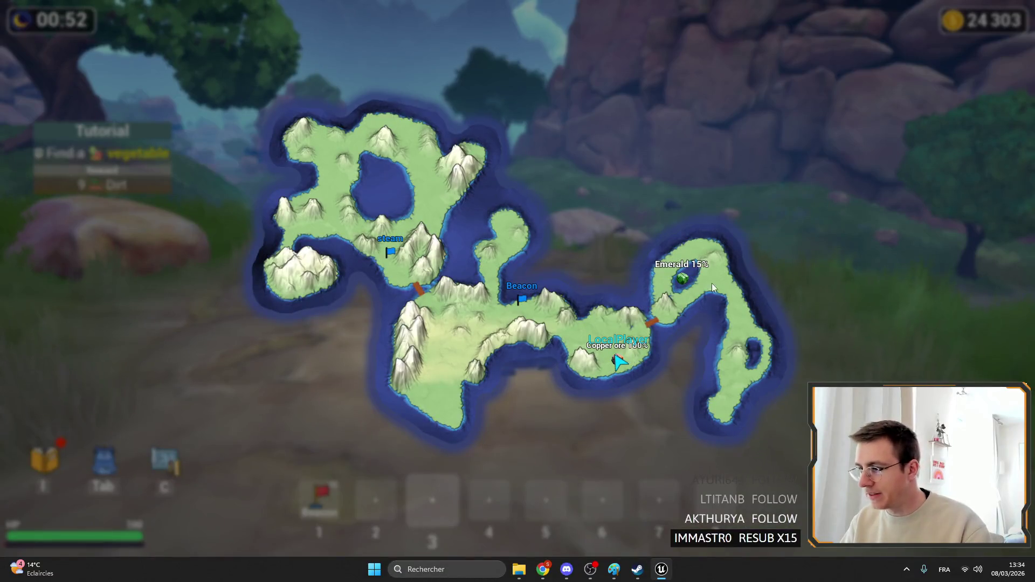
pyautogui.press('m')
# Run over the hills to the glowing ore deposit, checking the map's ore labels on the way.
pyautogui.press('w')
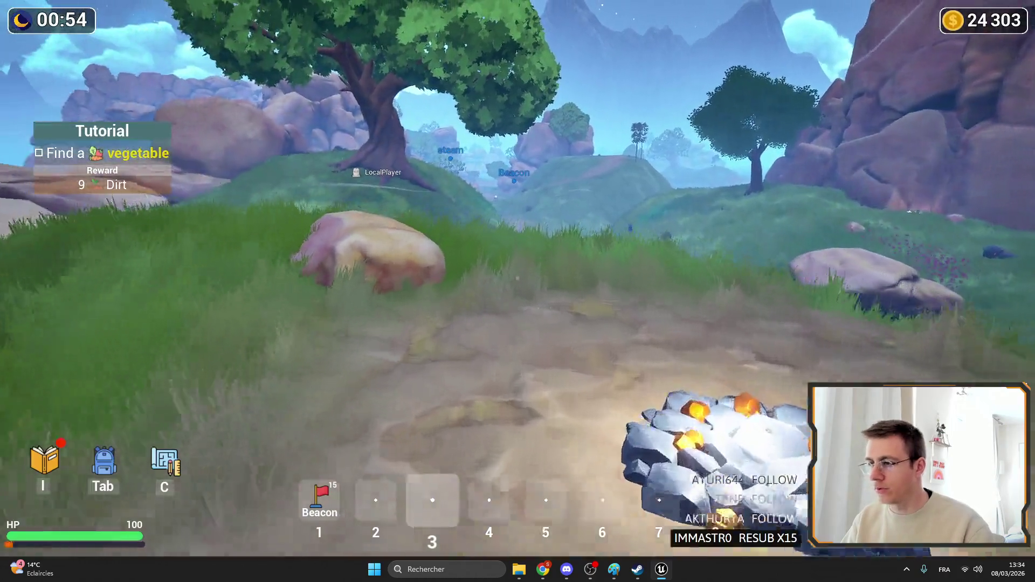
pyautogui.press('w')
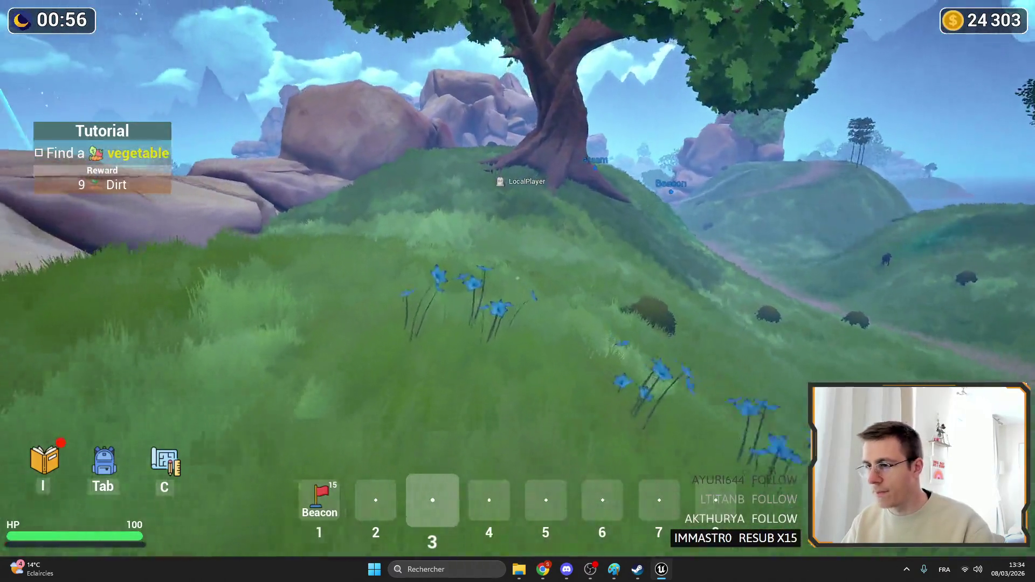
pyautogui.press('w')
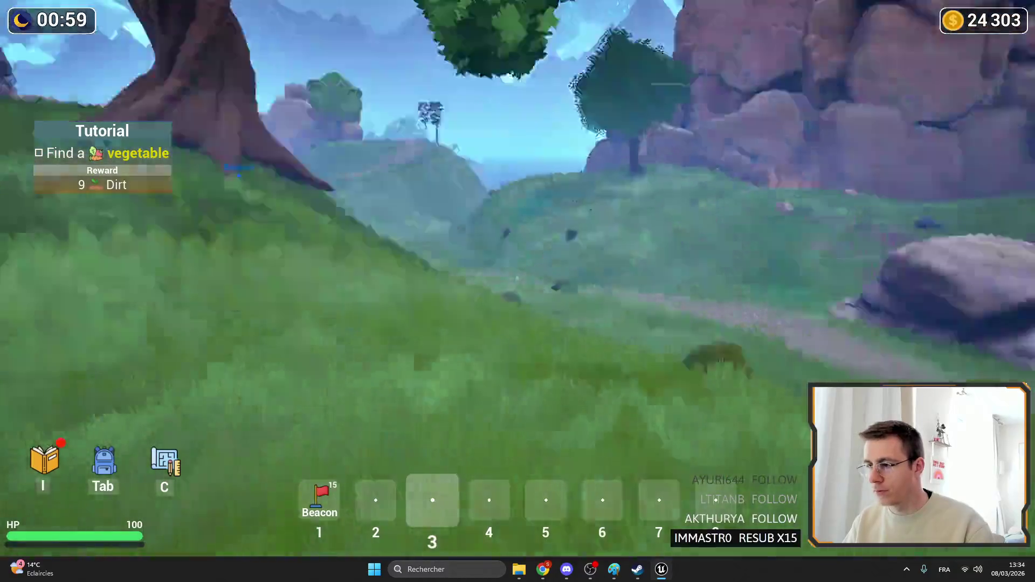
pyautogui.press('m')
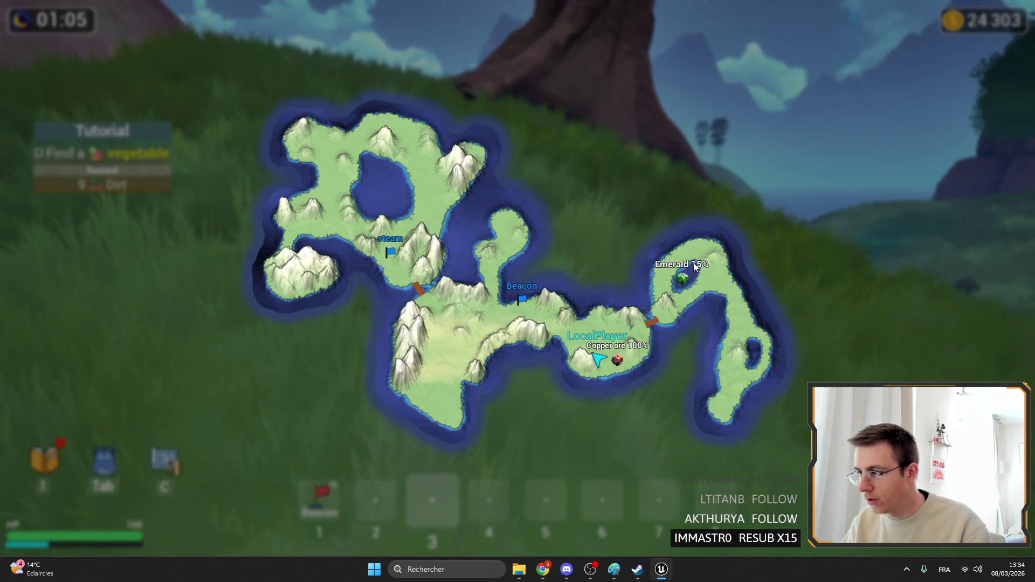
pyautogui.press('m')
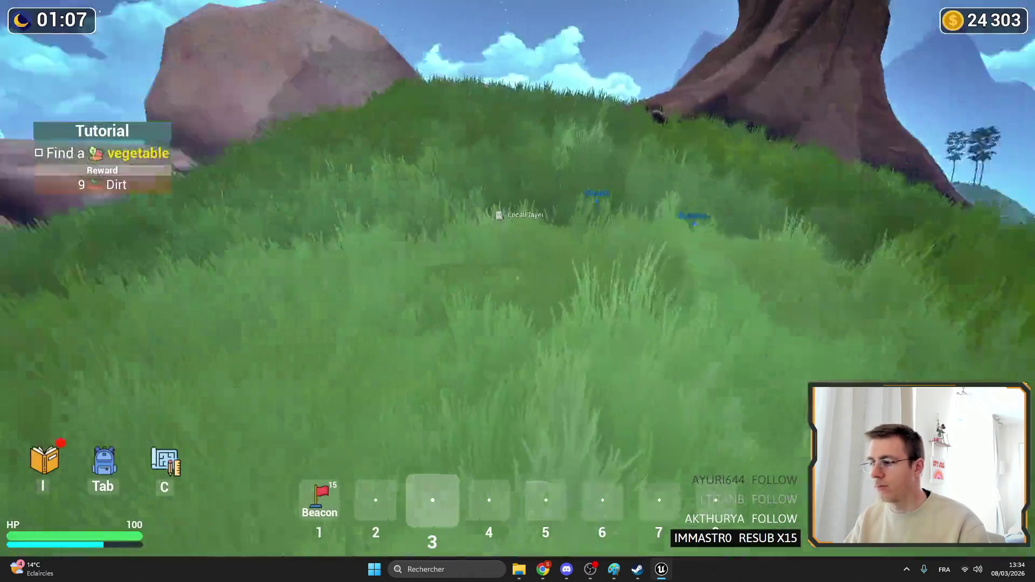
pyautogui.press('w')
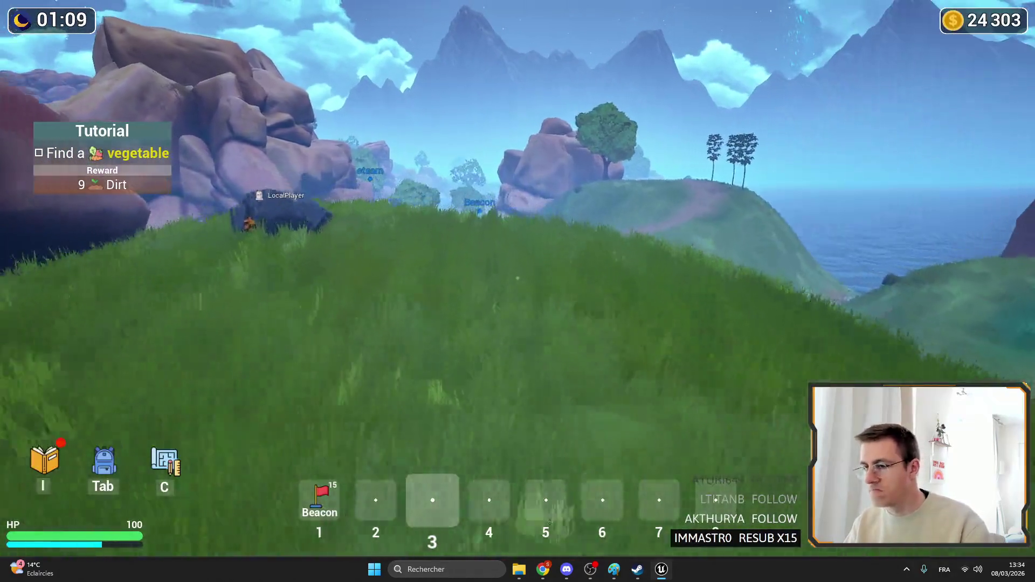
pyautogui.press('w')
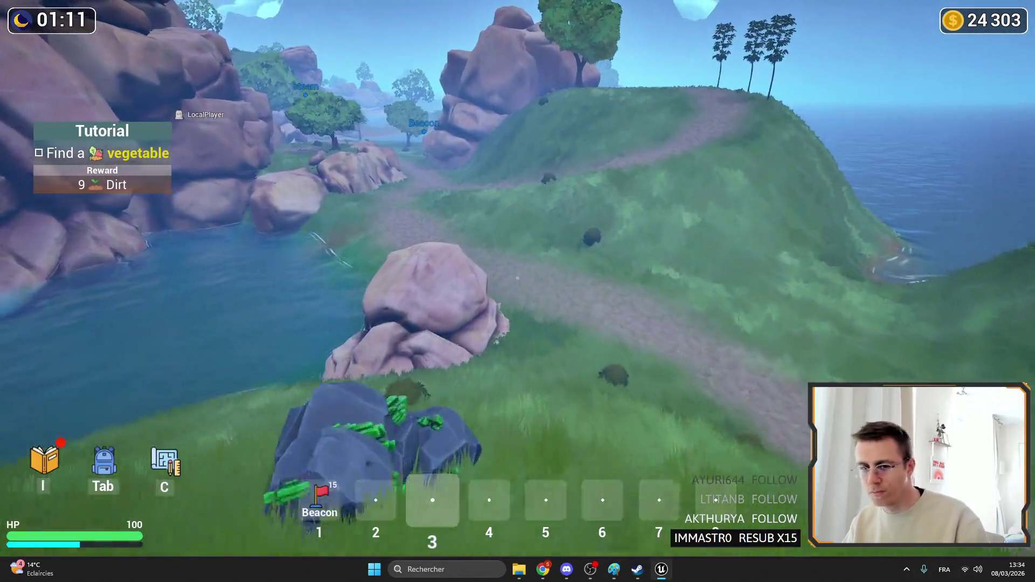
pyautogui.press('w')
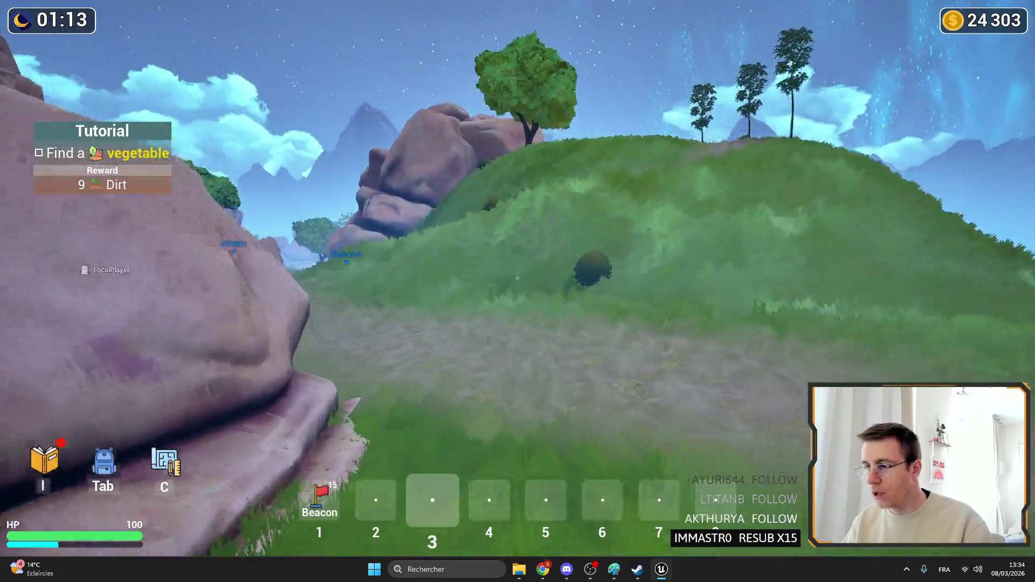
pyautogui.press('w')
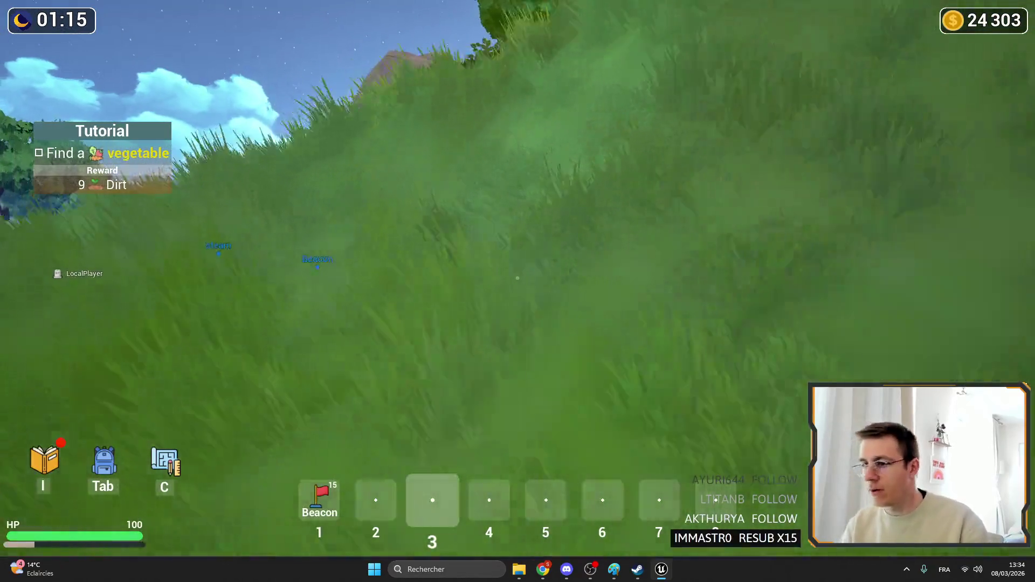
pyautogui.press('w')
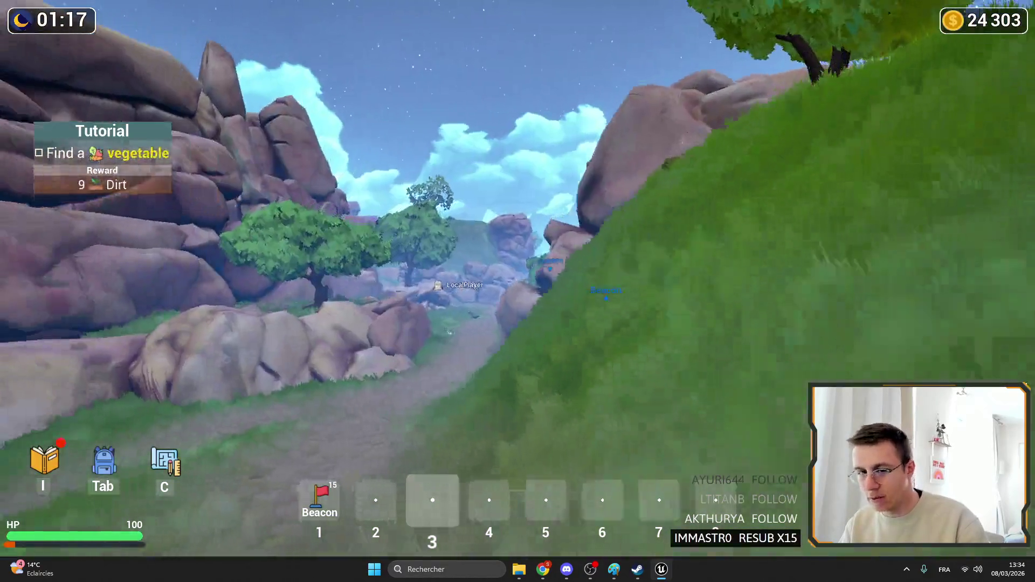
pyautogui.press('w')
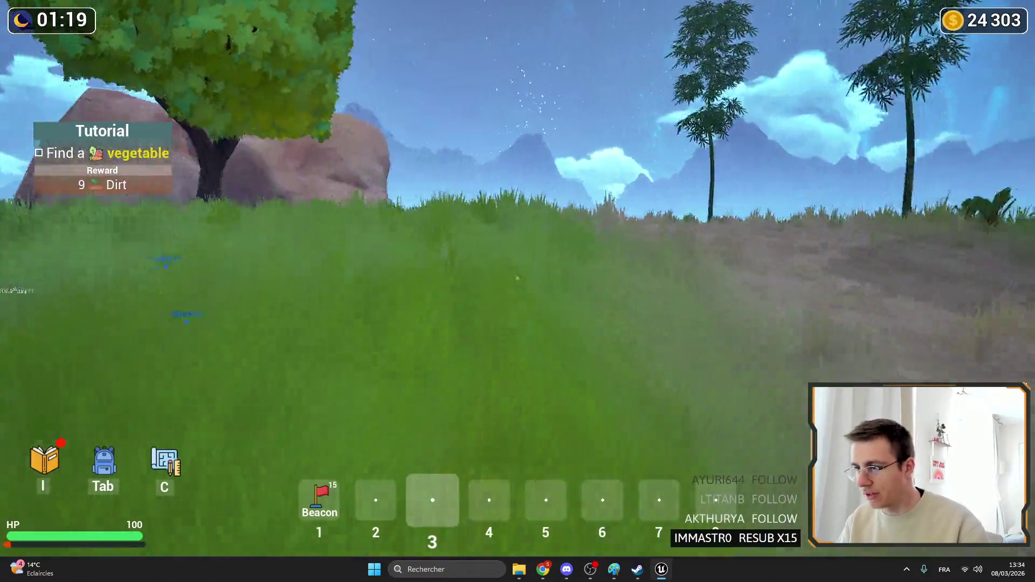
pyautogui.press('w')
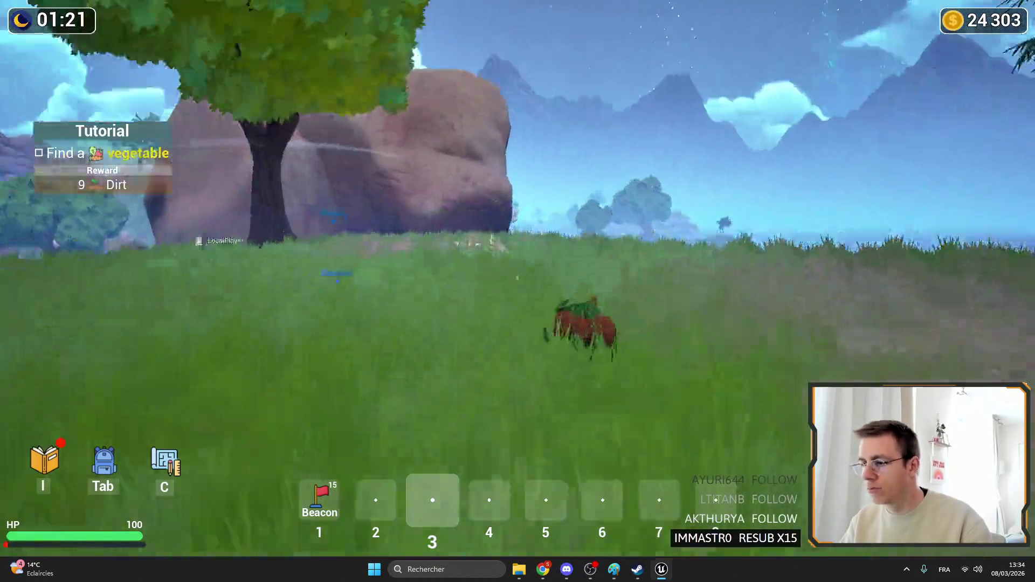
pyautogui.press('w')
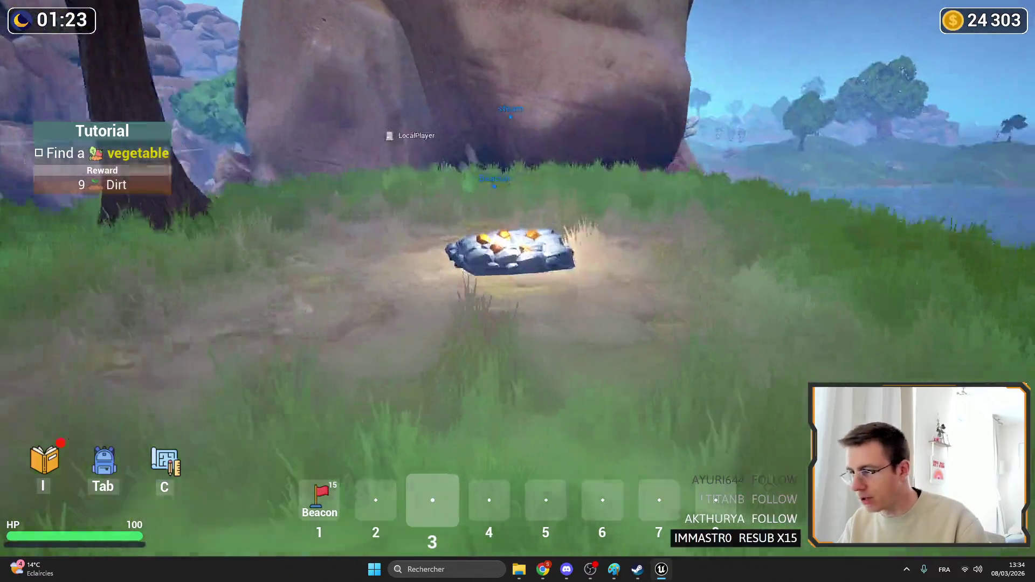
pyautogui.press('m')
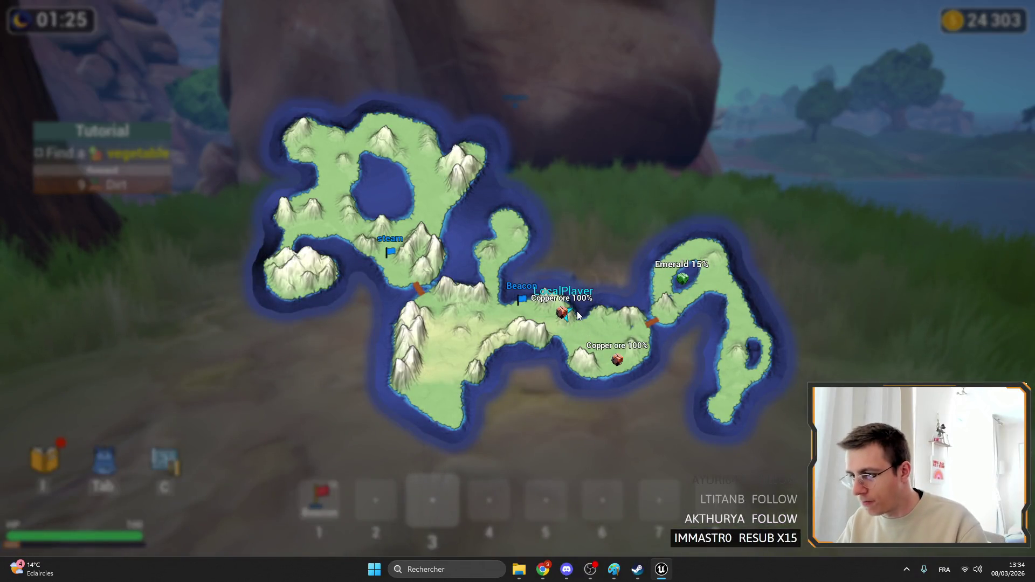
pyautogui.press('m')
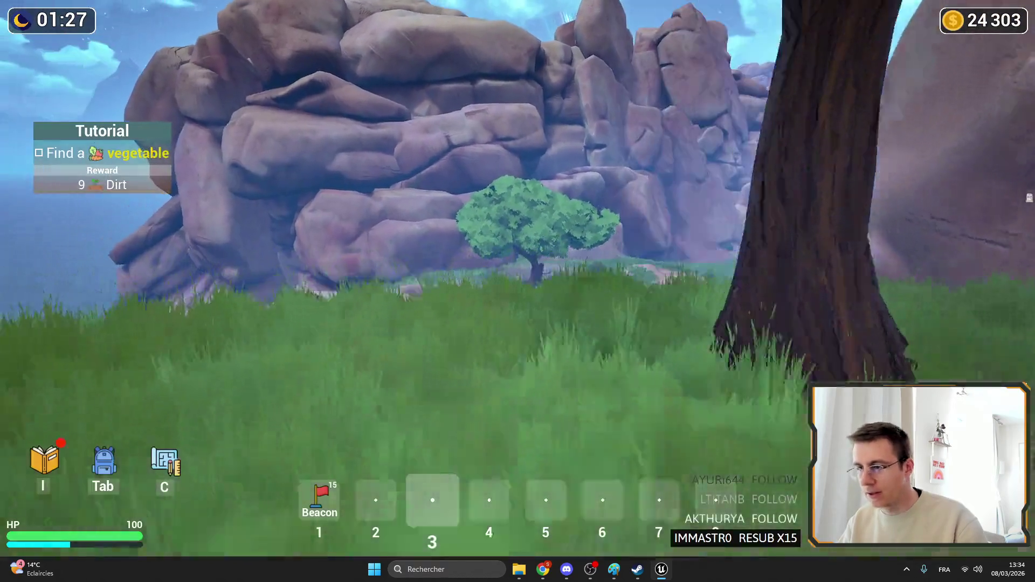
# Walk into the open field, compare the map labels again, then stop the play session.
pyautogui.press('w')
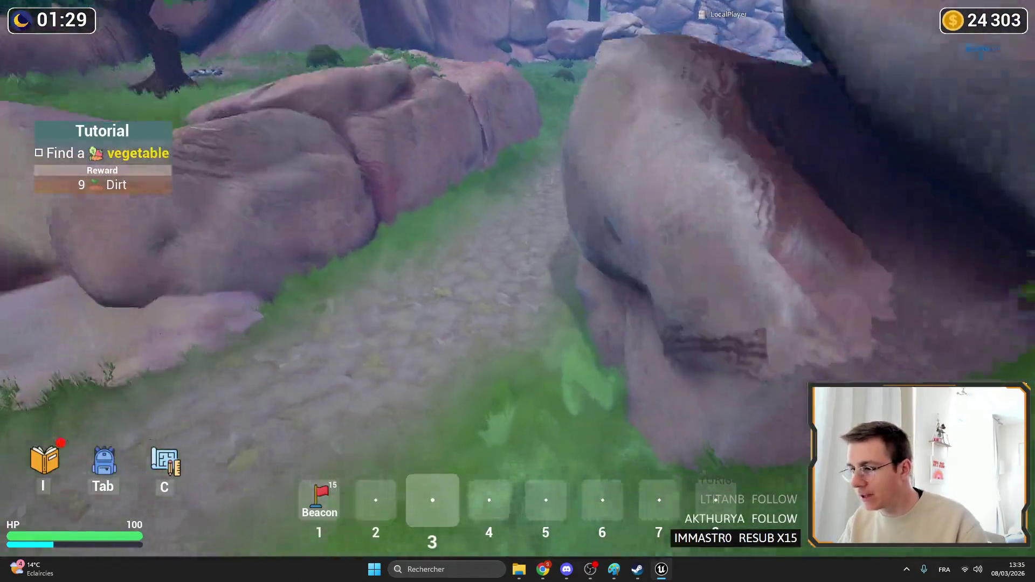
pyautogui.press('w')
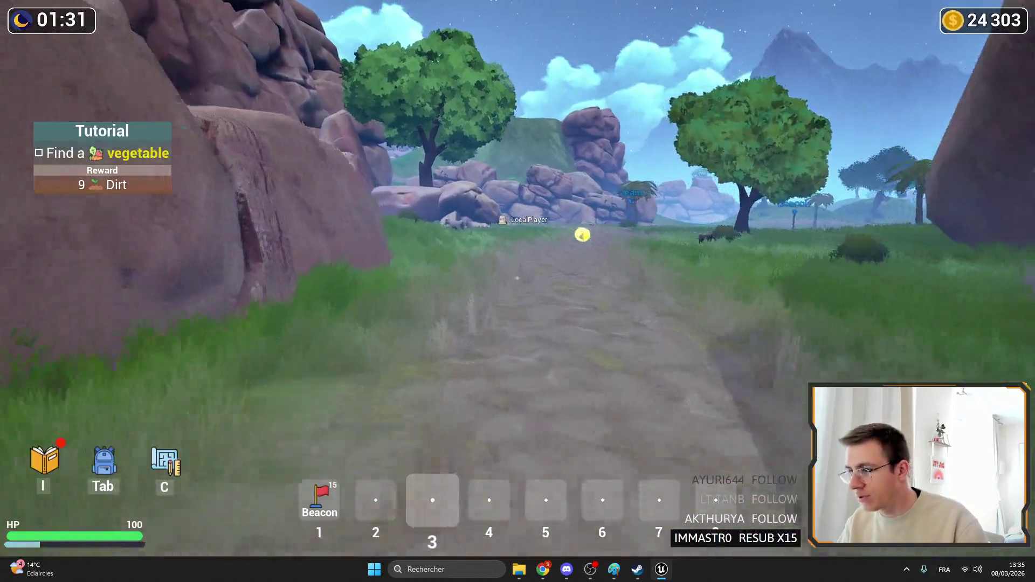
pyautogui.press('w')
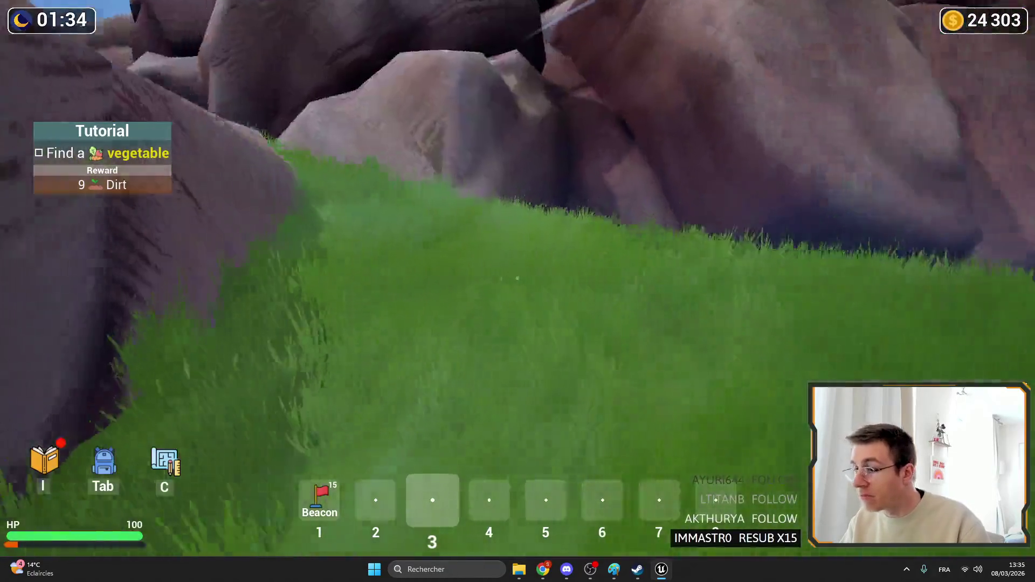
pyautogui.press('w')
pyautogui.press('m')
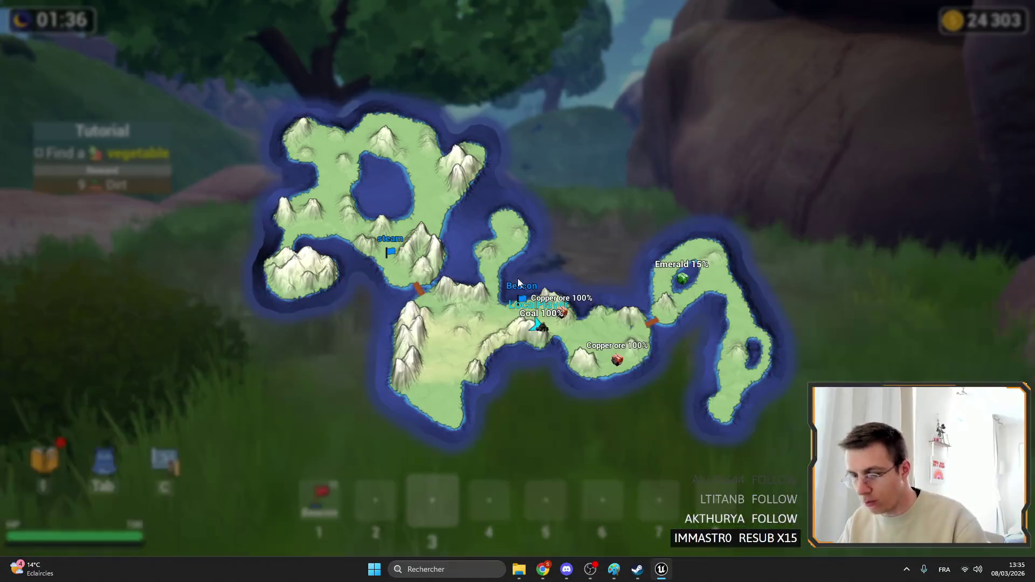
pyautogui.press('m')
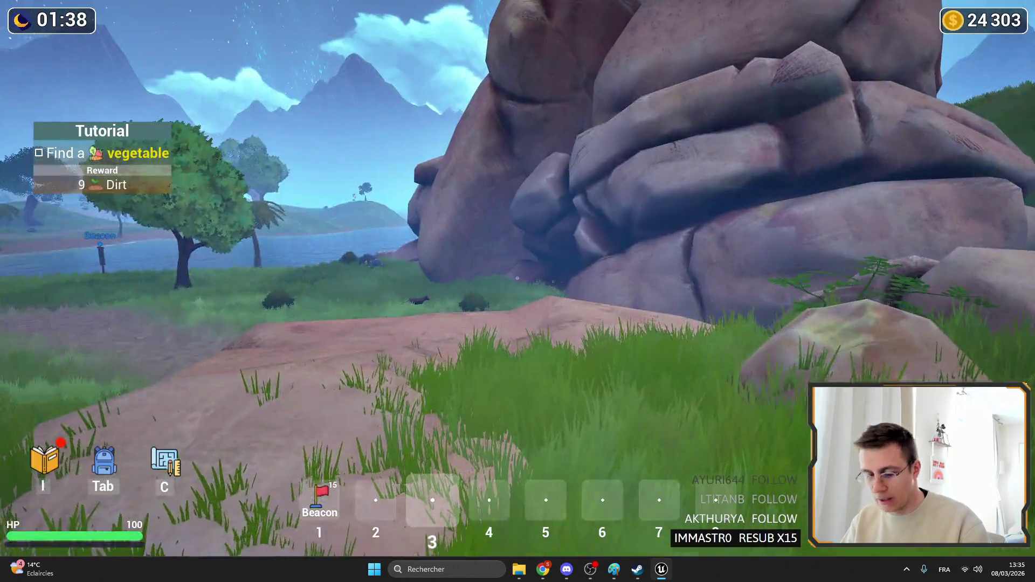
pyautogui.press('m')
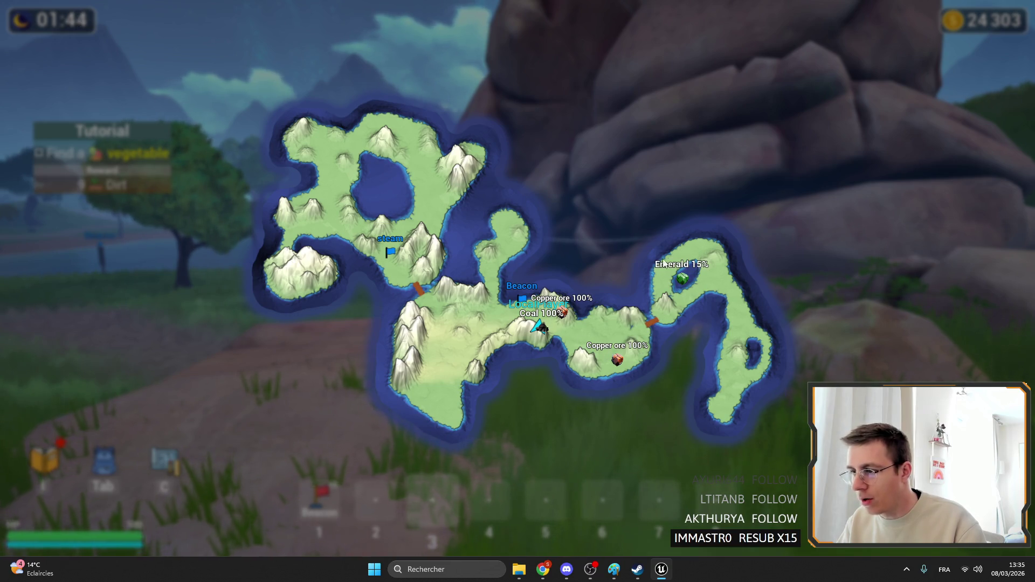
pyautogui.press('m')
pyautogui.press('Escape')
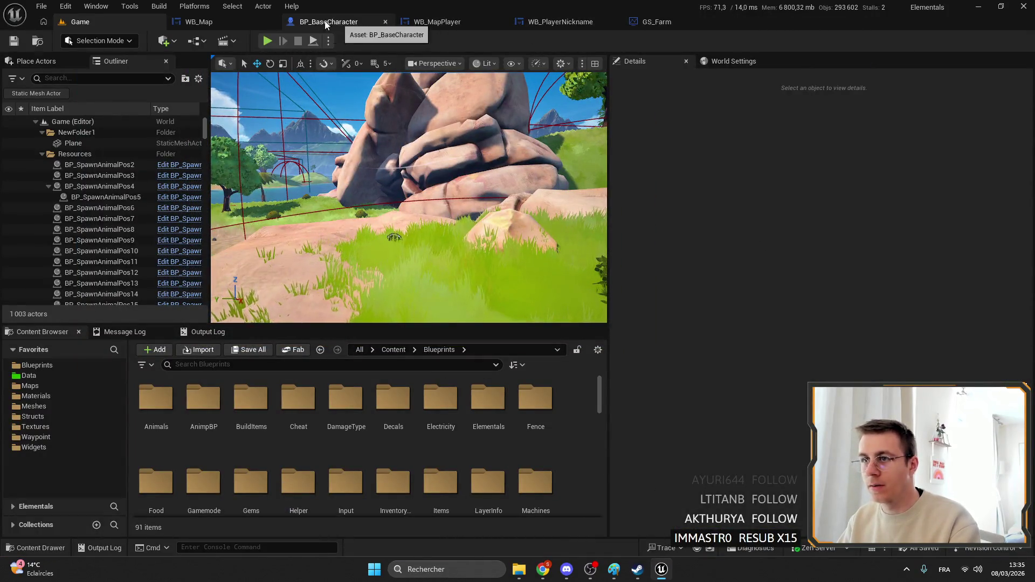
# Open the WB_MapOreSource widget blueprint and dock it with the other editors.
pyautogui.click(437, 22)
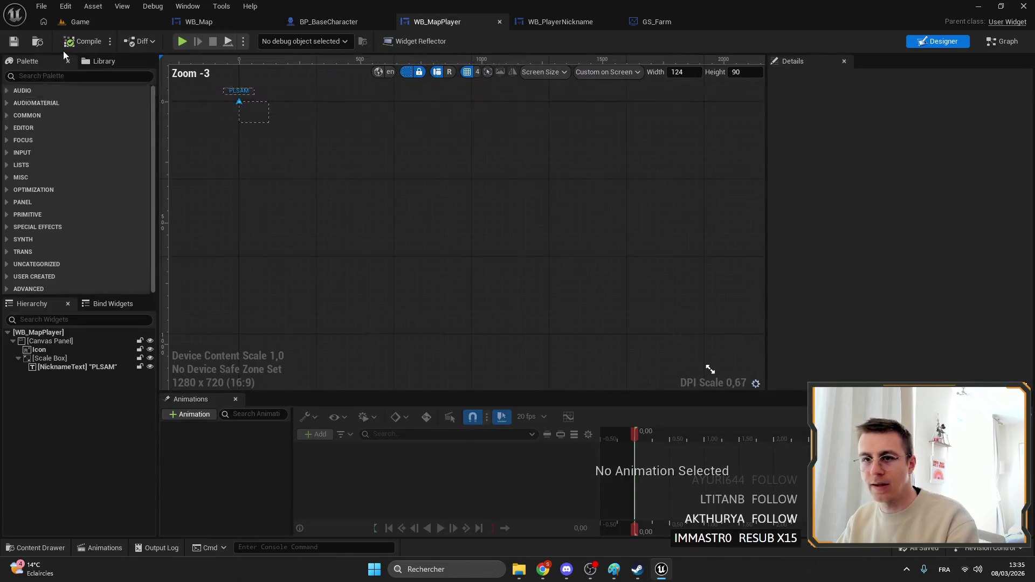
pyautogui.click(78, 21)
pyautogui.doubleClick(251, 410)
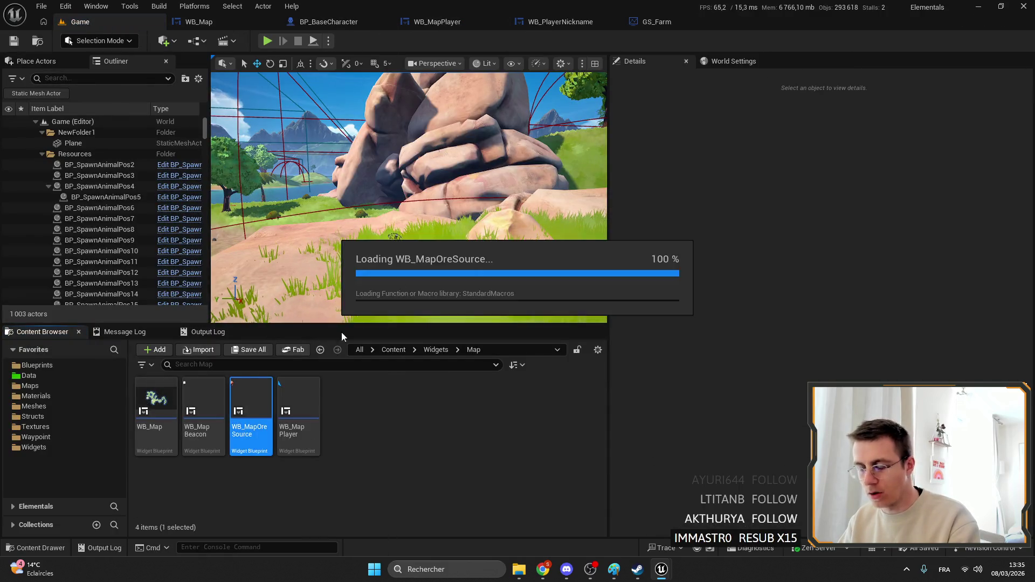
pyautogui.moveTo(241, 187)
pyautogui.mouseDown()
pyautogui.moveTo(559, 28)
pyautogui.moveTo(519, 22)
pyautogui.mouseUp()
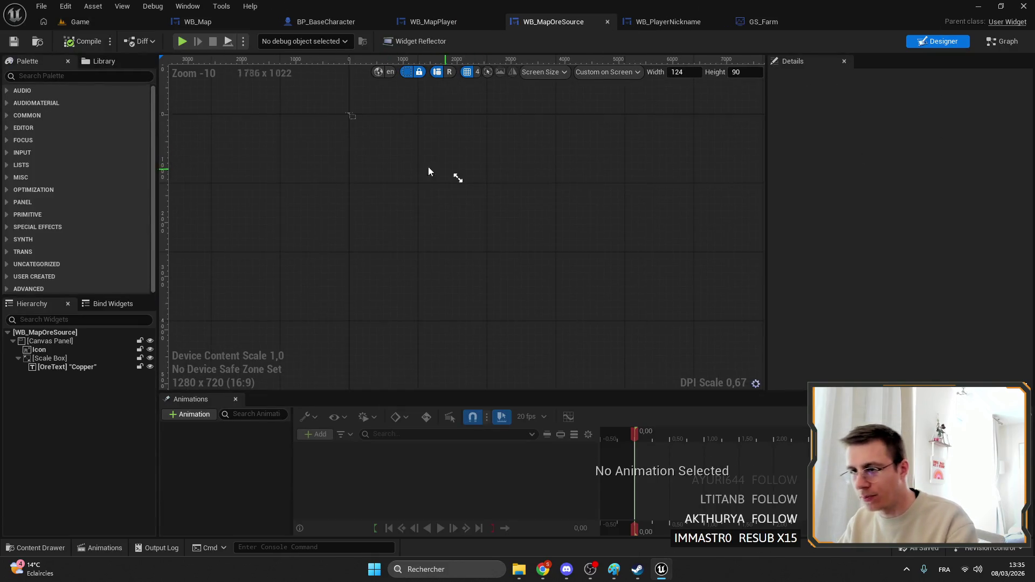
pyautogui.scroll(20, 461, 129)
# Shrink the Copper label box to about 90 × 15.8 and compile the widget.
pyautogui.click(457, 199)
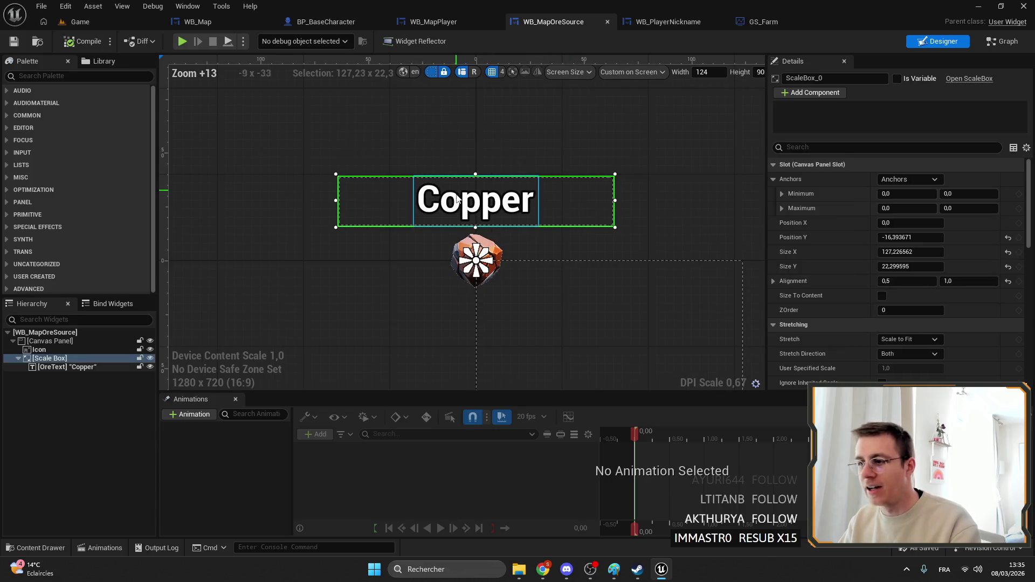
pyautogui.moveTo(474, 227); pyautogui.dragTo(475, 221)
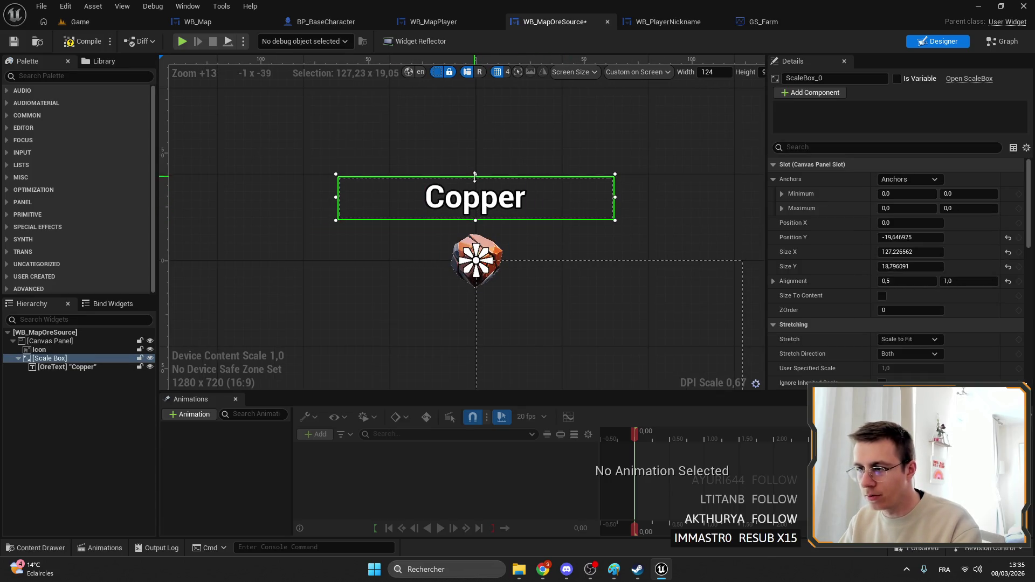
pyautogui.moveTo(475, 175); pyautogui.dragTo(475, 182)
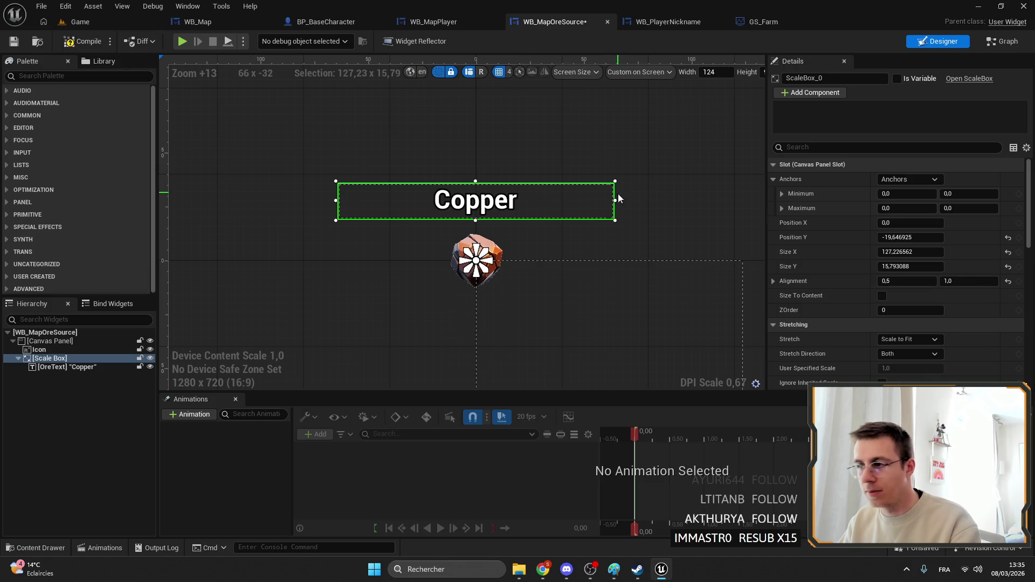
pyautogui.moveTo(615, 200); pyautogui.dragTo(585, 199)
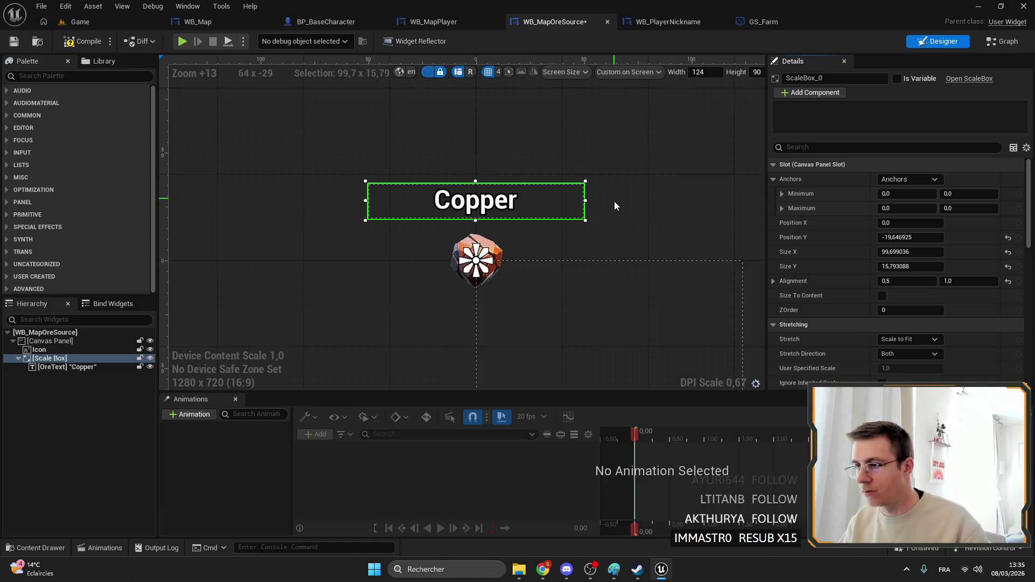
pyautogui.moveTo(584, 200); pyautogui.dragTo(575, 199)
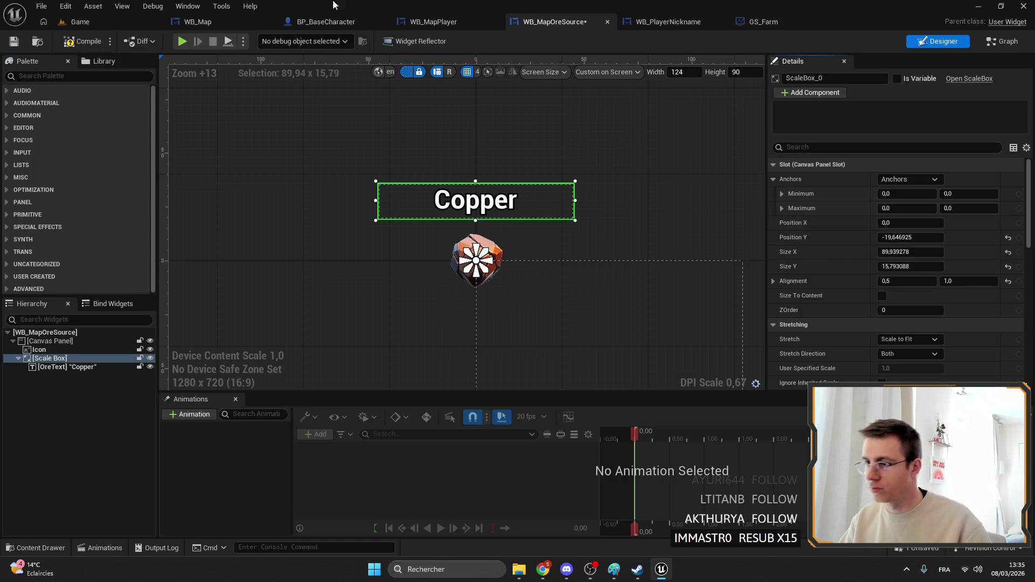
pyautogui.click(88, 43)
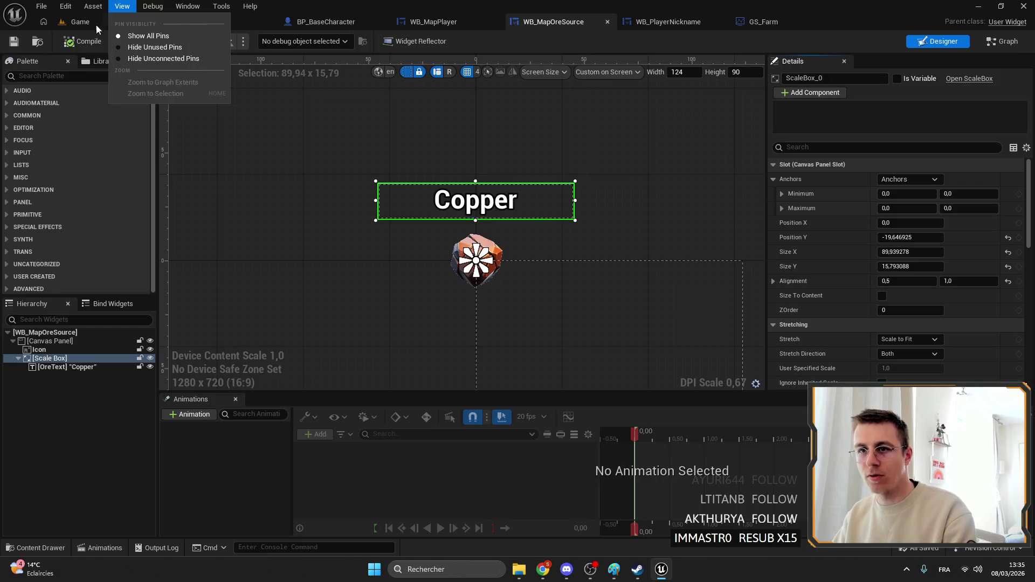
pyautogui.click(96, 24)
# Run a play test with Alt+P, inspect the smaller ore labels on the island map, then stop.
pyautogui.hotkey('alt', 'p')
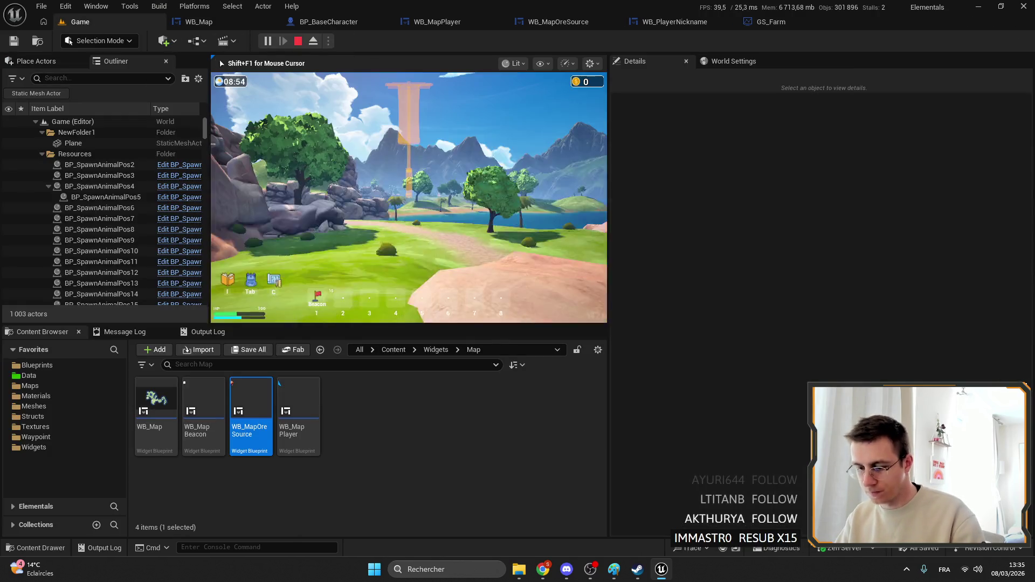
pyautogui.press('3')
pyautogui.press('m')
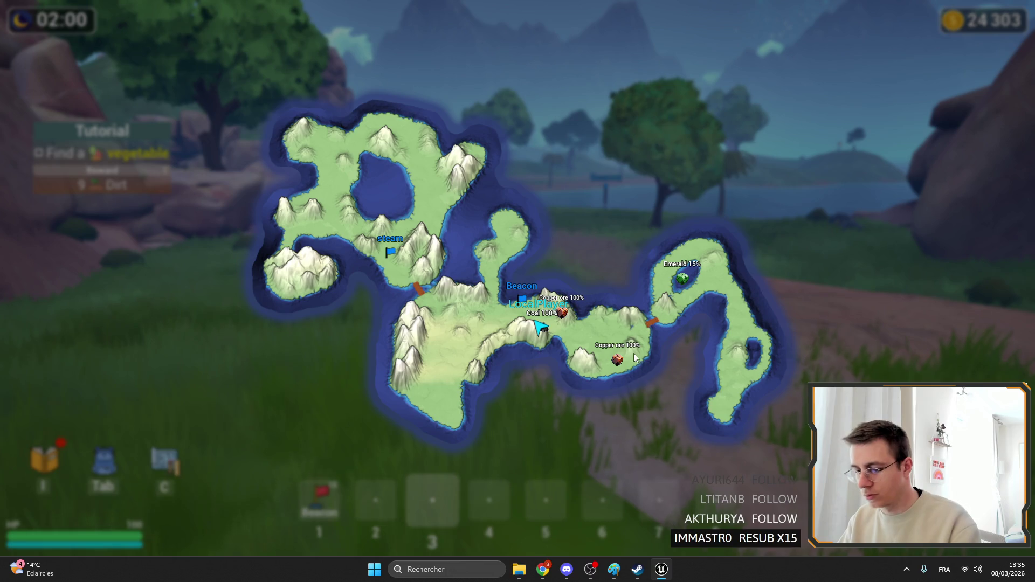
pyautogui.press('Escape')
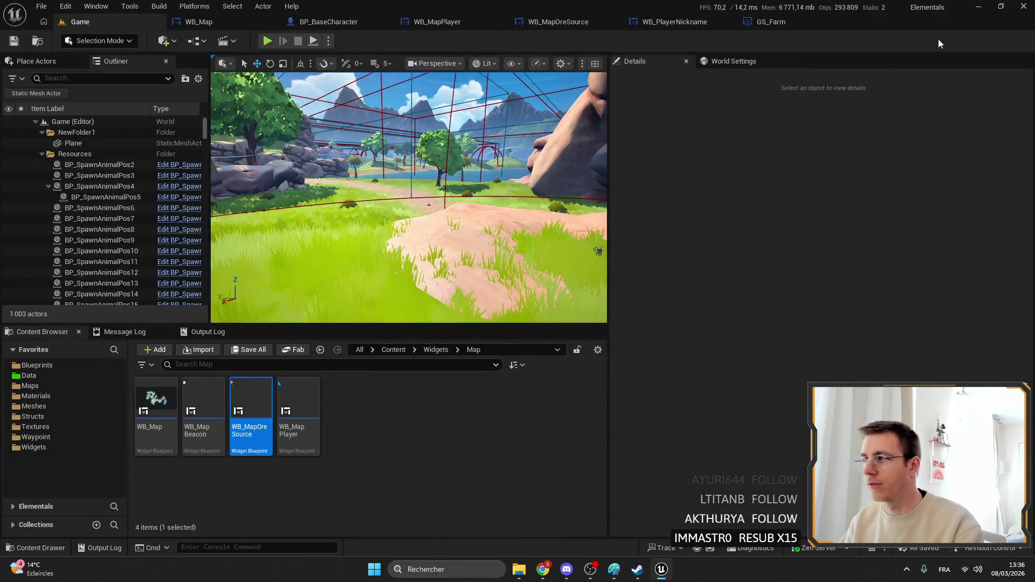
# Raise the Copper scale box on WB_MapOreSource and duplicate it.
pyautogui.click(561, 23)
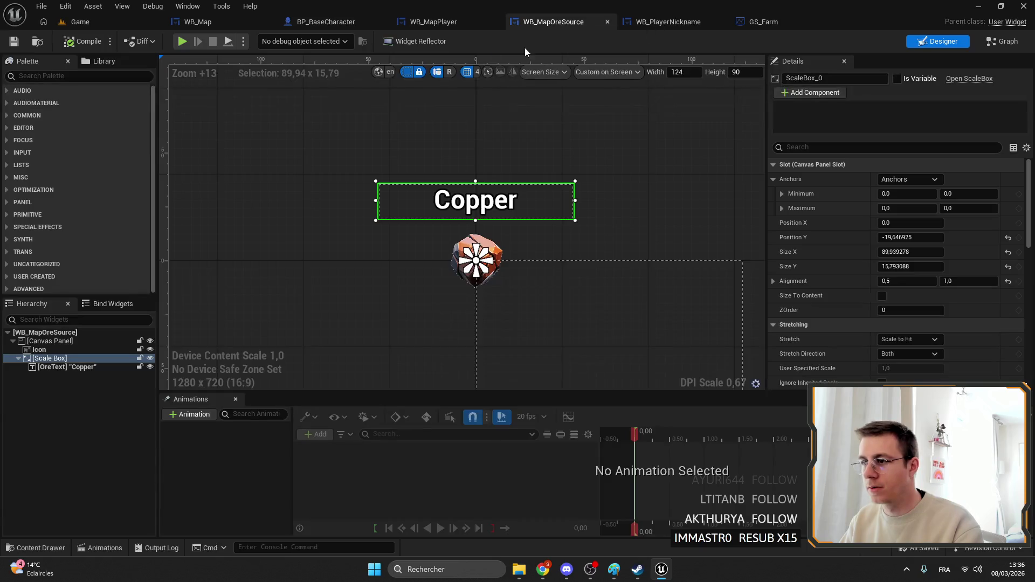
pyautogui.scroll(5, 575, 224)
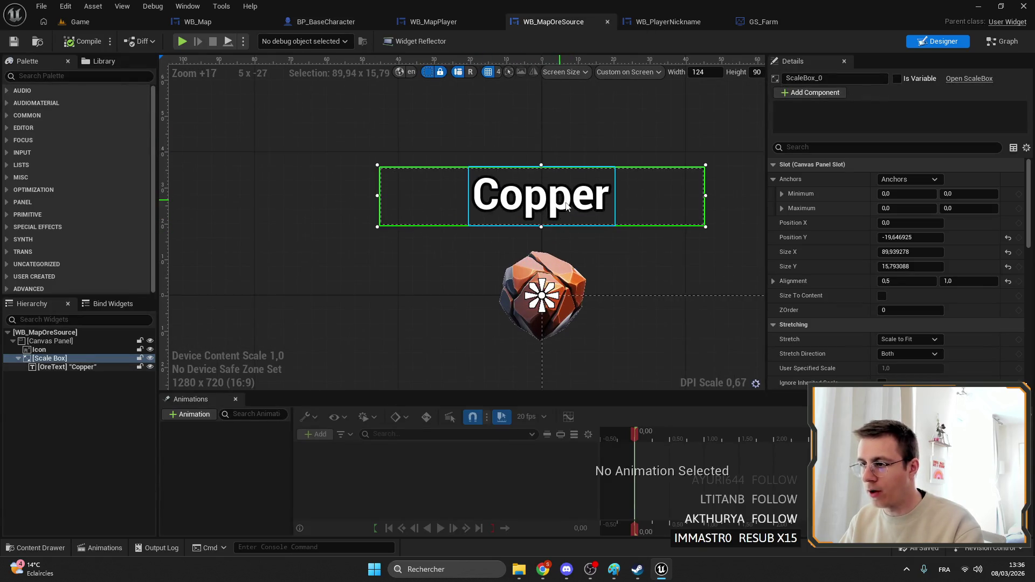
pyautogui.moveTo(911, 237)
pyautogui.mouseDown()
pyautogui.moveTo(928, 238)
pyautogui.moveTo(889, 237)
pyautogui.moveTo(903, 237)
pyautogui.mouseUp()
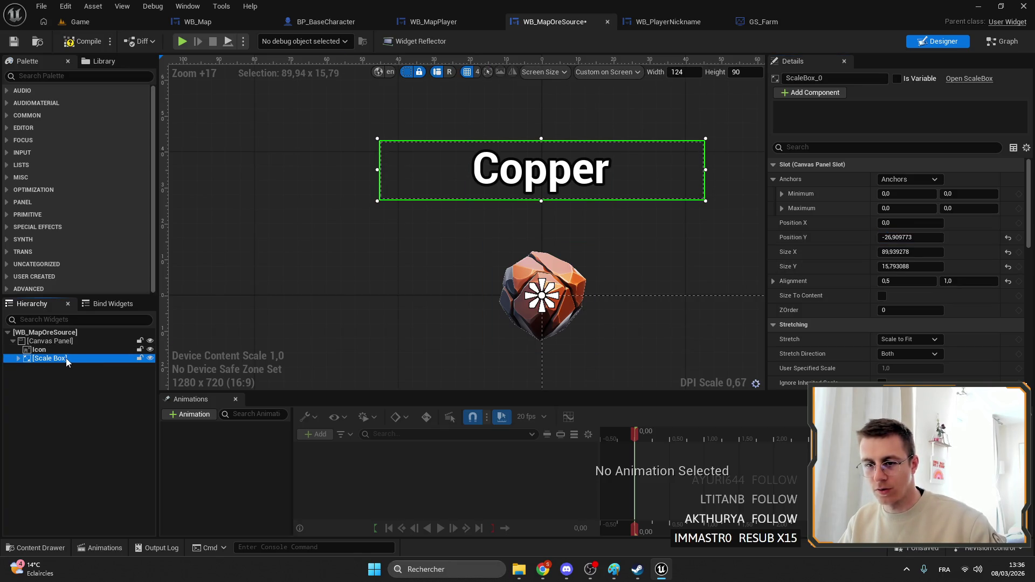
pyautogui.hotkey('ctrl', 'd')
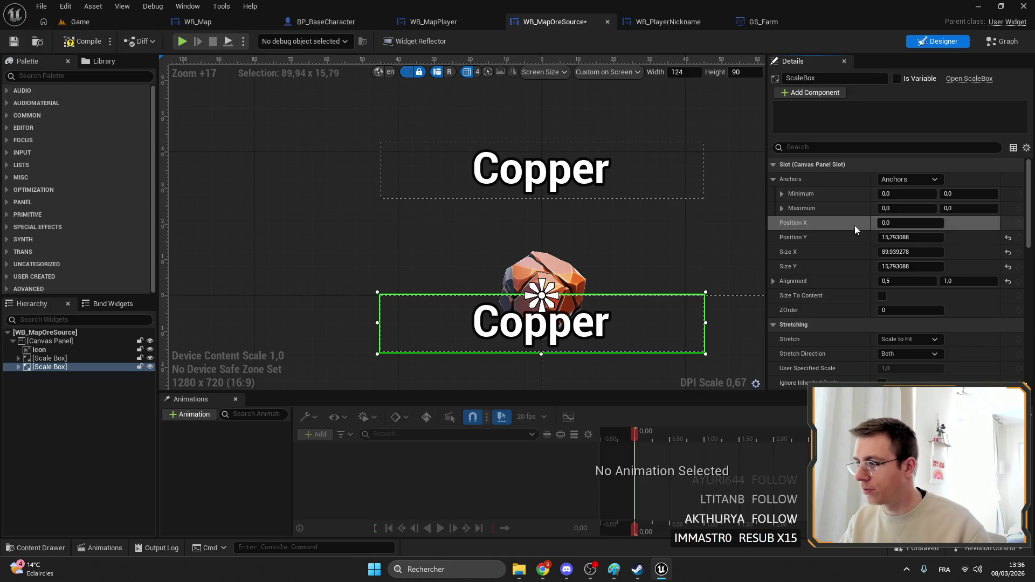
# Resize and center the copied box beneath Copper and set its text to 100%.
pyautogui.click(911, 237)
pyautogui.write('0')
pyautogui.press('Return')
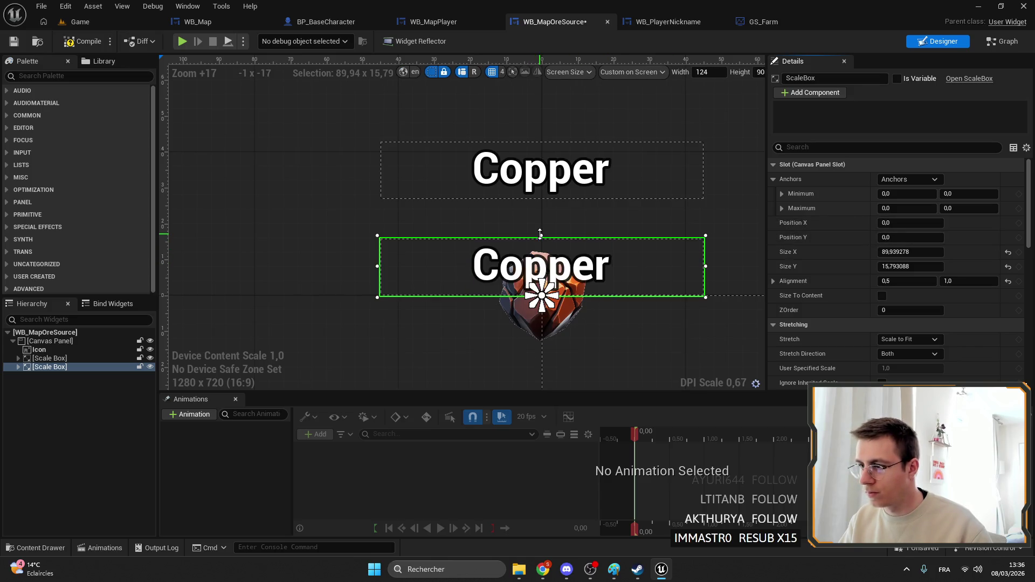
pyautogui.moveTo(540, 234); pyautogui.dragTo(540, 198)
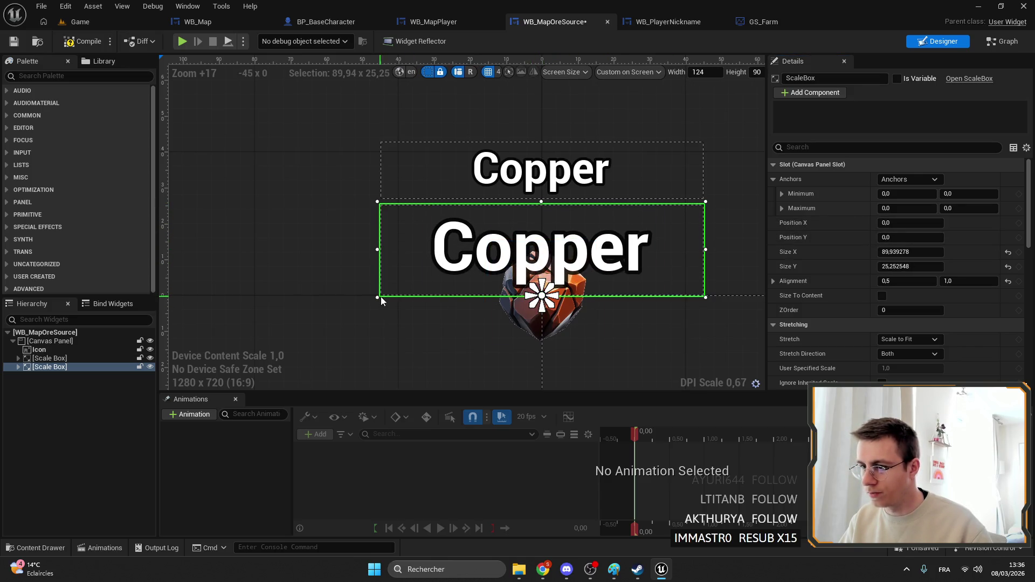
pyautogui.moveTo(910, 266)
pyautogui.mouseDown()
pyautogui.moveTo(948, 266)
pyautogui.moveTo(884, 266)
pyautogui.mouseUp()
pyautogui.moveTo(647, 262); pyautogui.dragTo(643, 218)
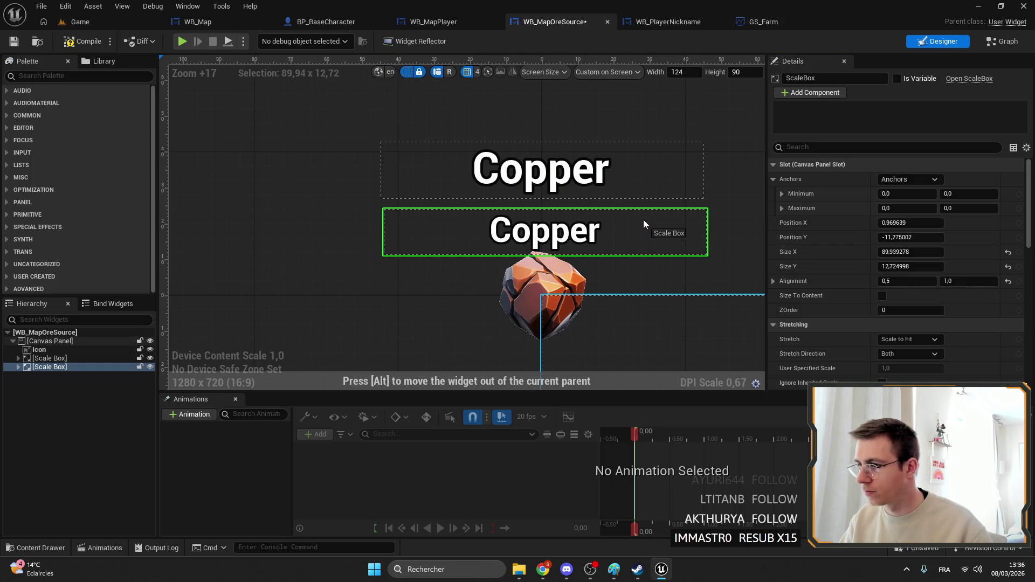
pyautogui.click(1007, 222)
pyautogui.moveTo(545, 256); pyautogui.dragTo(541, 242)
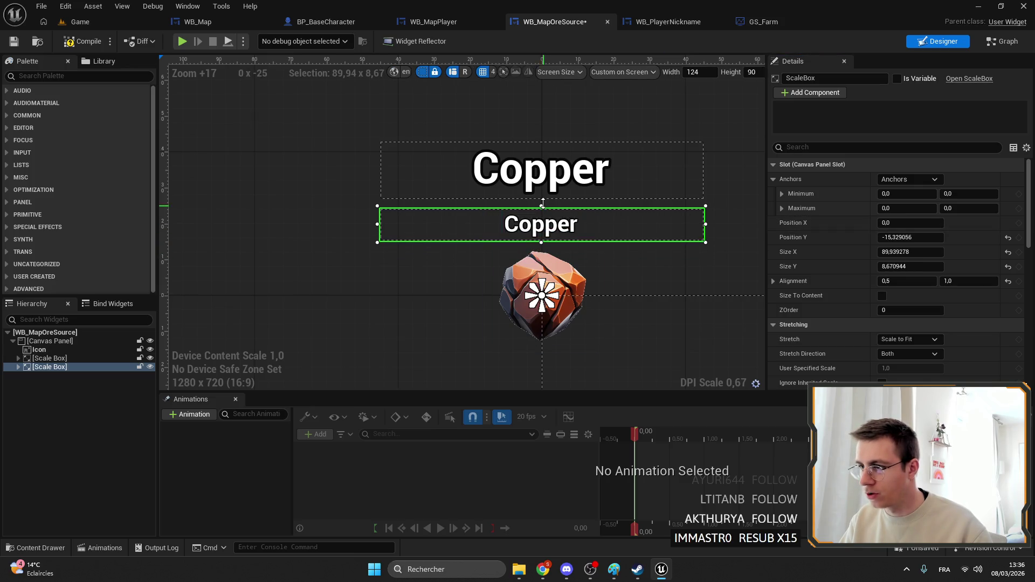
pyautogui.moveTo(541, 205); pyautogui.dragTo(541, 200)
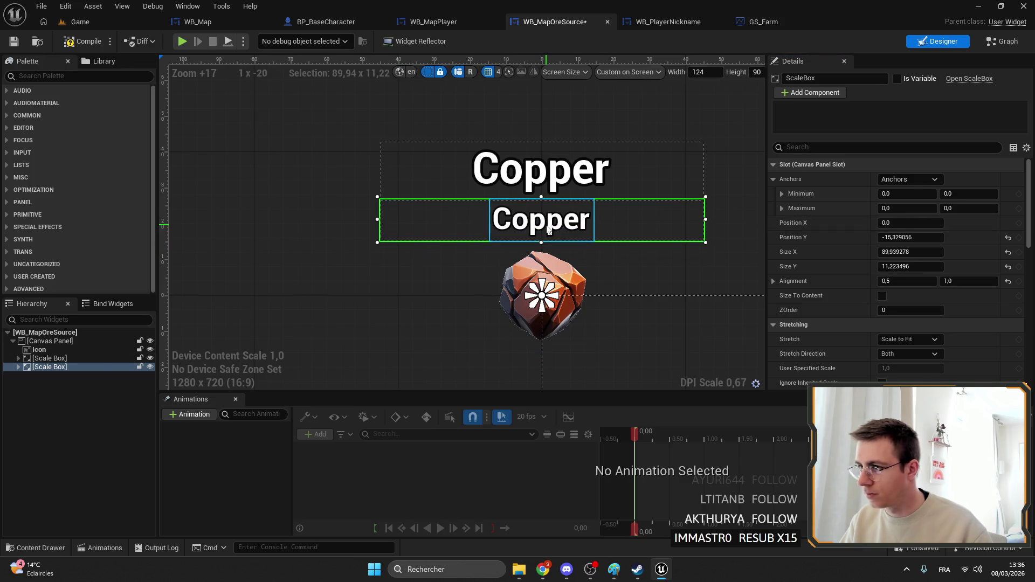
pyautogui.click(540, 219)
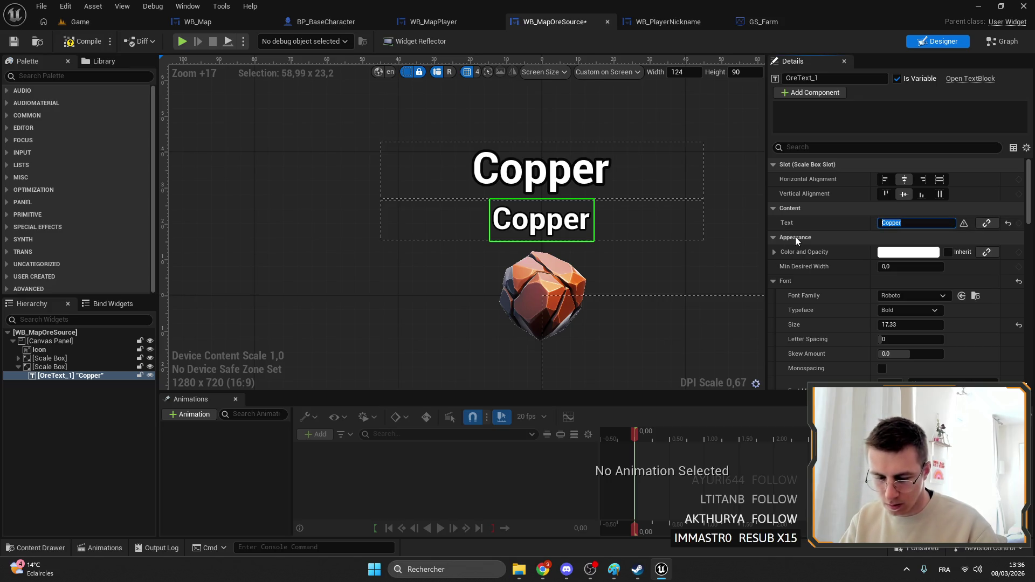
pyautogui.write('100%')
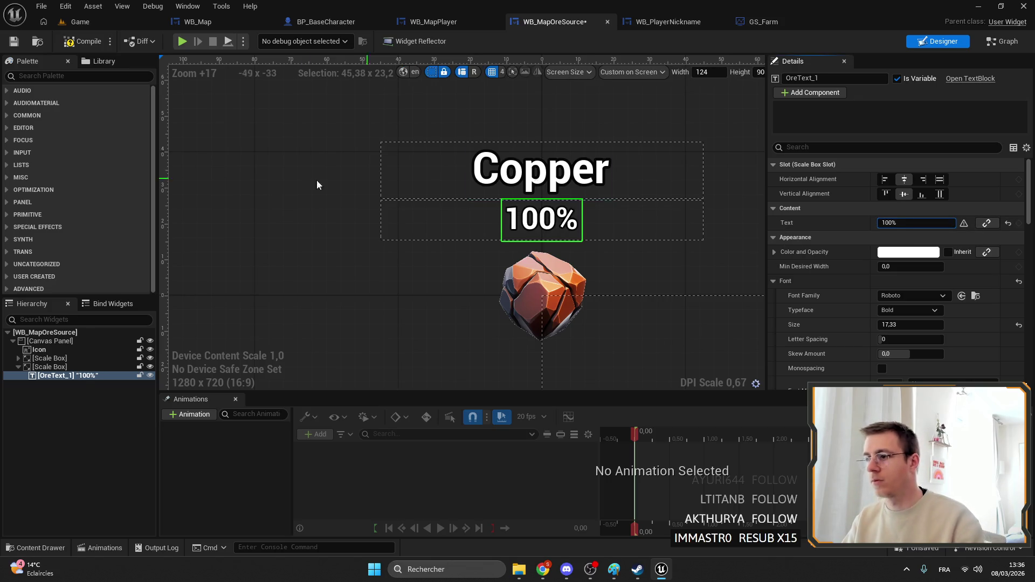
pyautogui.click(455, 125)
# Name the copy's box ScaleBox and its text widget Percent.
pyautogui.click(438, 222)
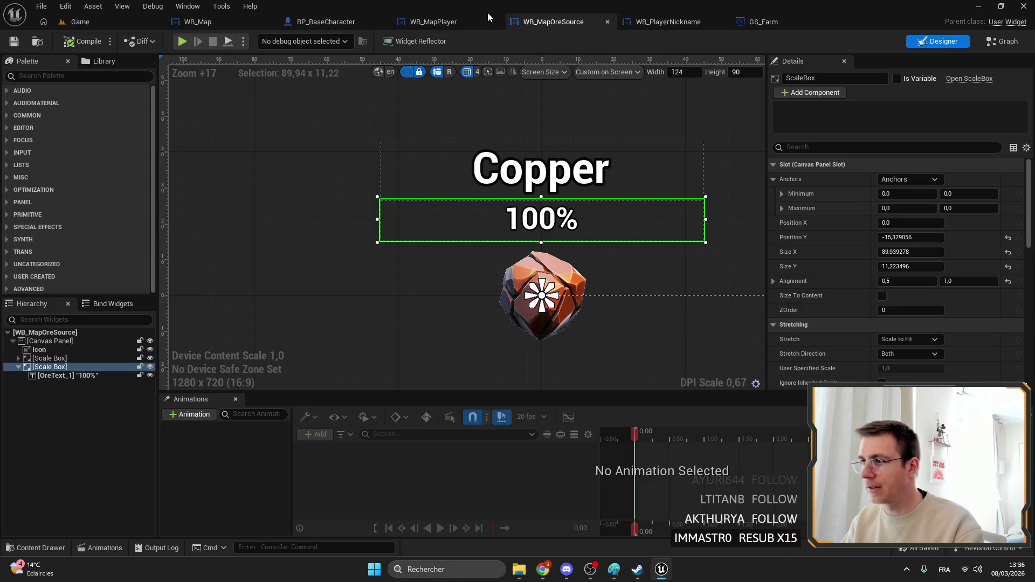
pyautogui.click(828, 79)
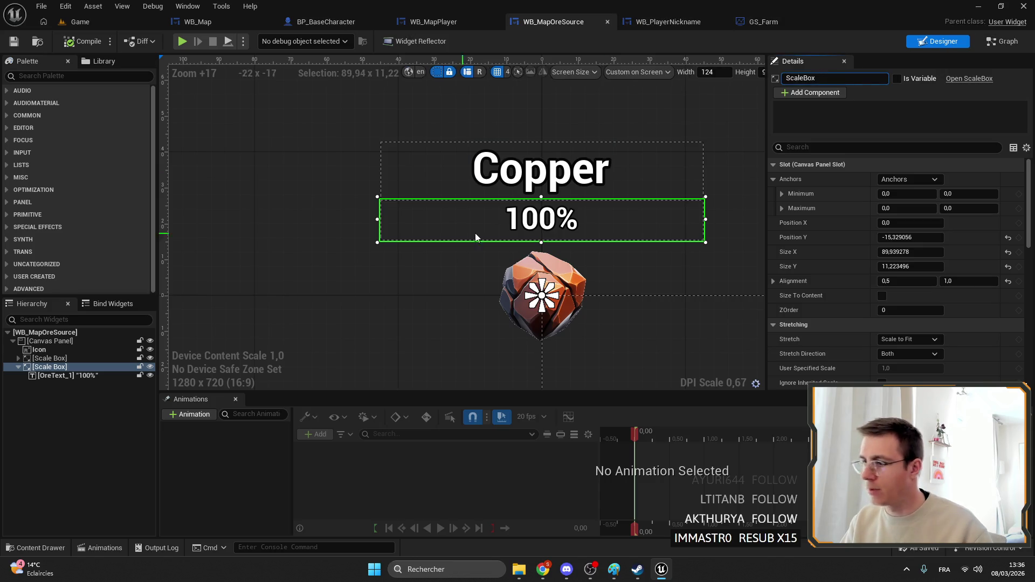
pyautogui.press('Return')
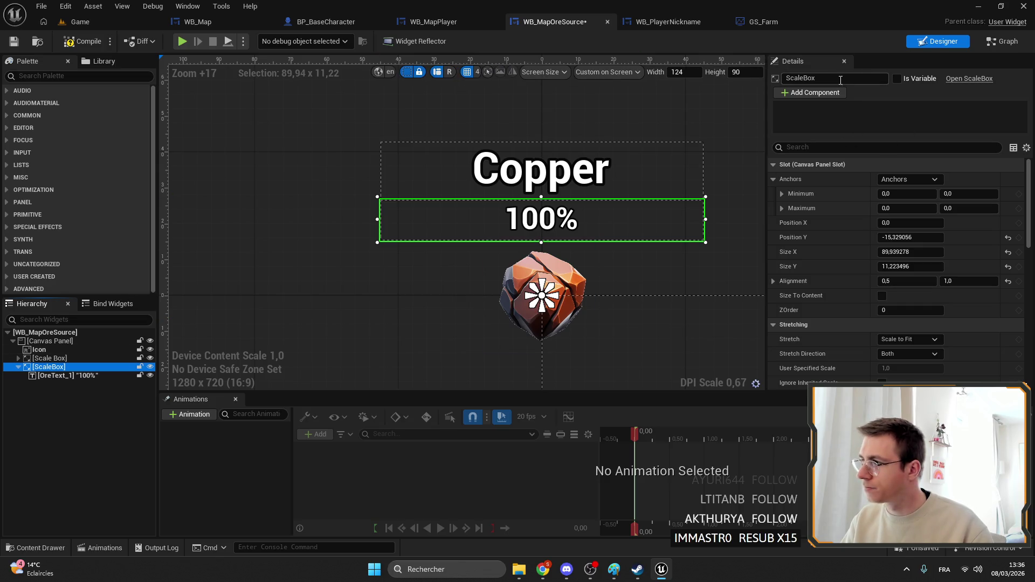
pyautogui.click(59, 375)
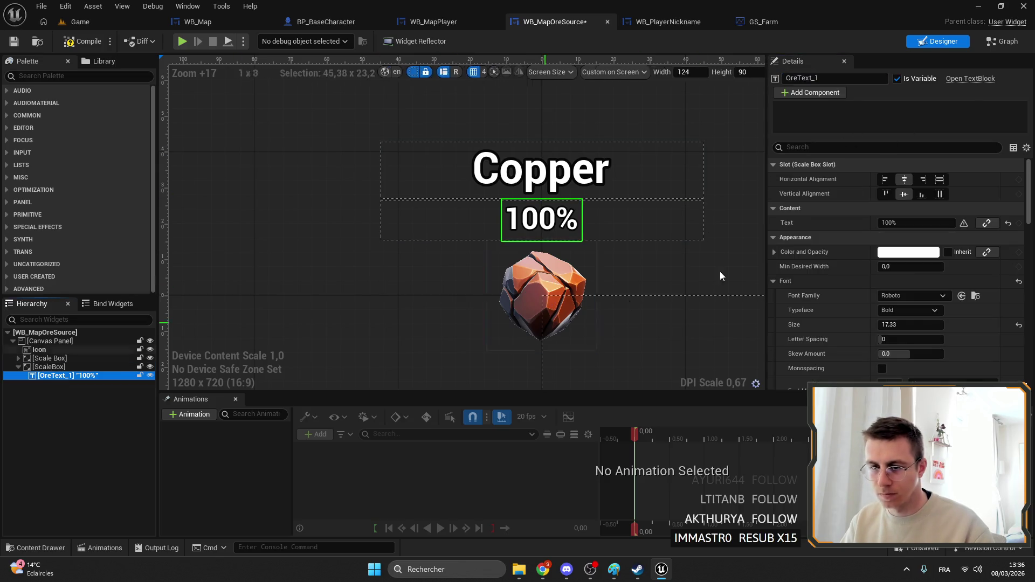
pyautogui.click(851, 78)
pyautogui.press('BackSpace')
pyautogui.write('Percent')
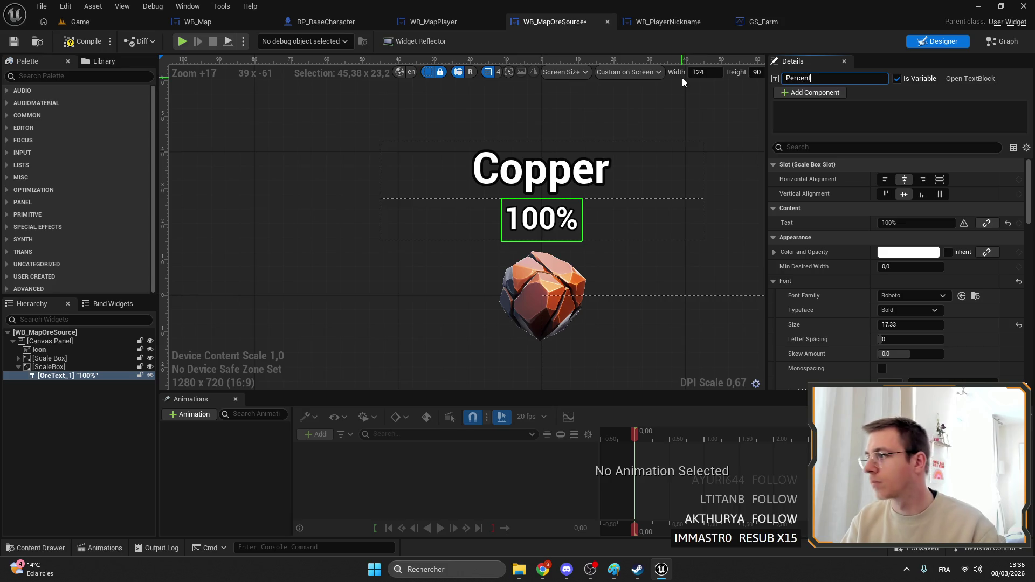
pyautogui.press('Return')
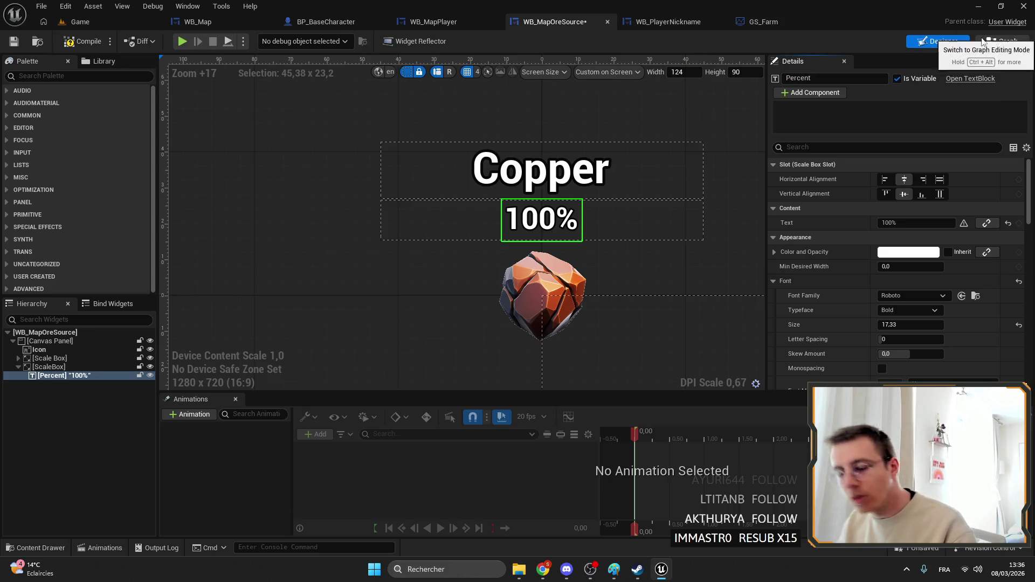
pyautogui.click(1002, 41)
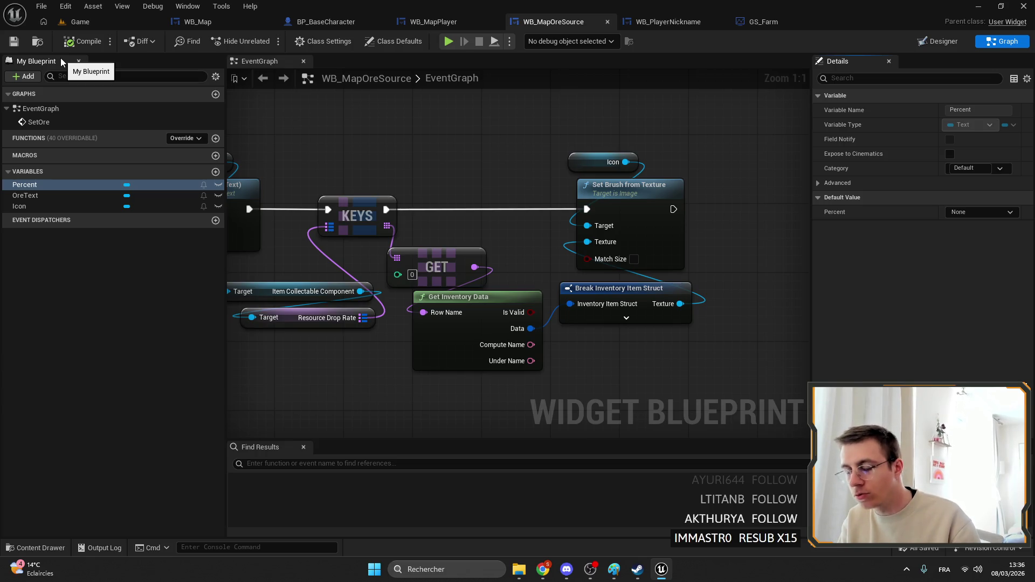
# Replace the Out Ore node by wiring Get Inventory Data's Compute Name into SetText, then play-test.
pyautogui.moveTo(474, 162); pyautogui.dragTo(583, 170)
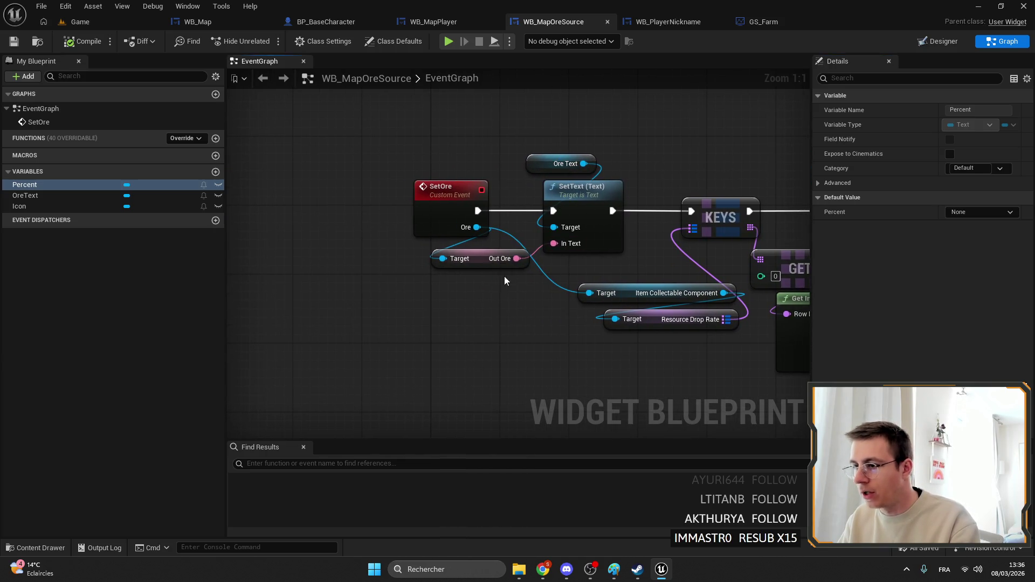
pyautogui.click(502, 259)
pyautogui.press('Delete')
pyautogui.moveTo(728, 347)
pyautogui.mouseDown()
pyautogui.moveTo(683, 261)
pyautogui.moveTo(616, 235)
pyautogui.mouseUp()
pyautogui.moveTo(606, 281)
pyautogui.mouseDown()
pyautogui.moveTo(560, 215)
pyautogui.moveTo(688, 254)
pyautogui.mouseUp()
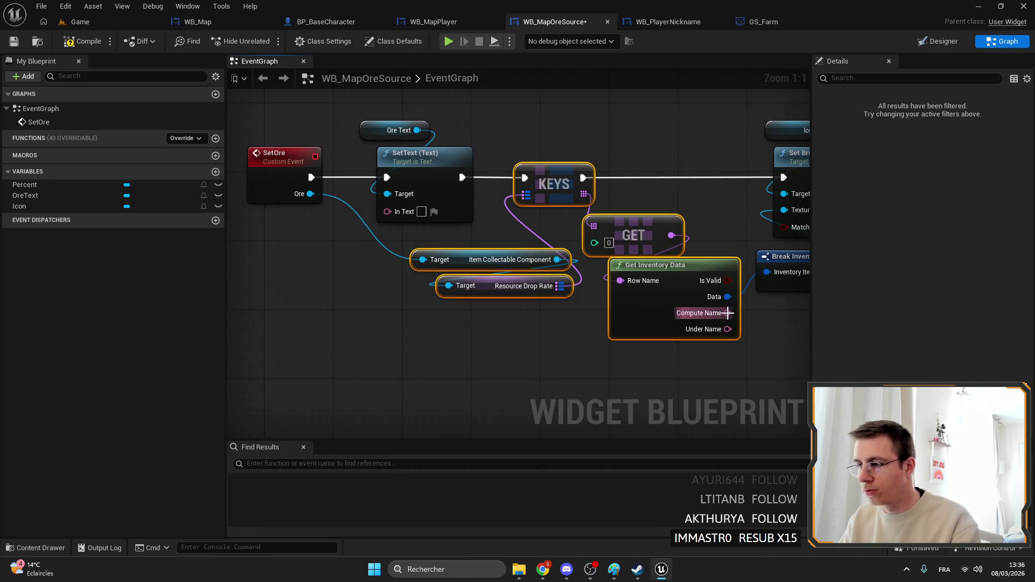
pyautogui.moveTo(727, 313); pyautogui.dragTo(345, 211)
pyautogui.moveTo(425, 209); pyautogui.dragTo(423, 210)
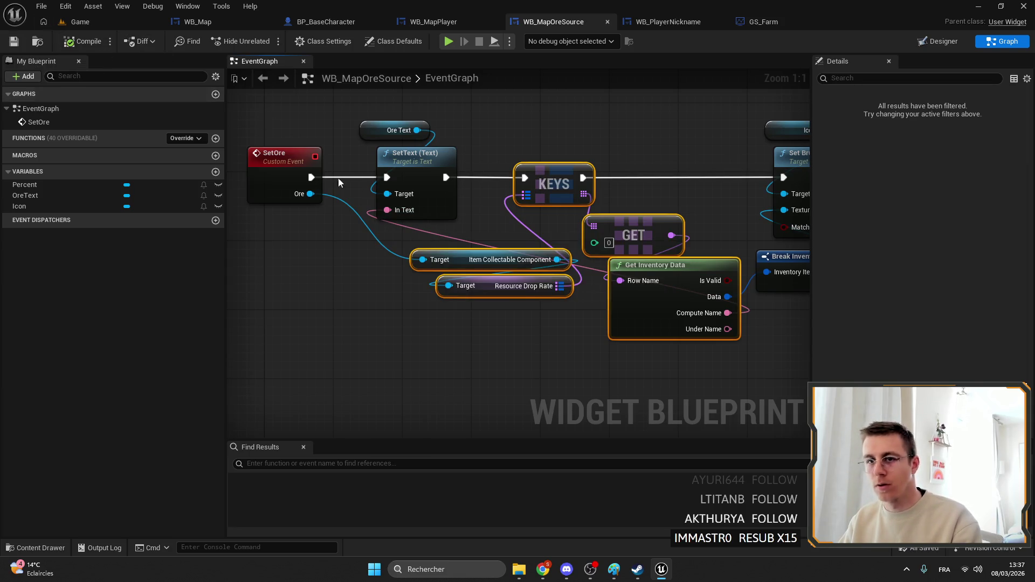
pyautogui.moveTo(339, 182); pyautogui.dragTo(411, 200)
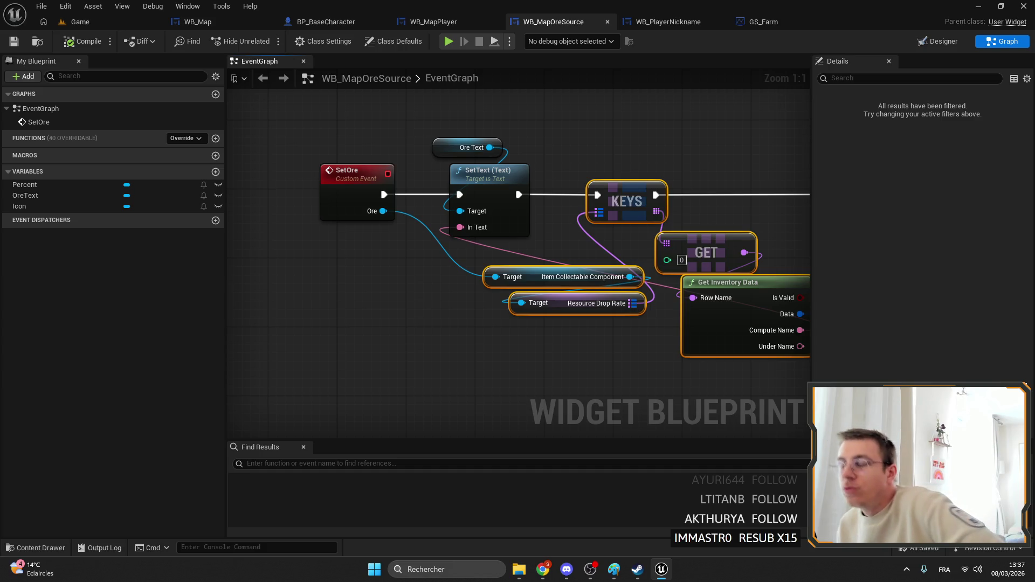
pyautogui.click(97, 24)
pyautogui.click(266, 41)
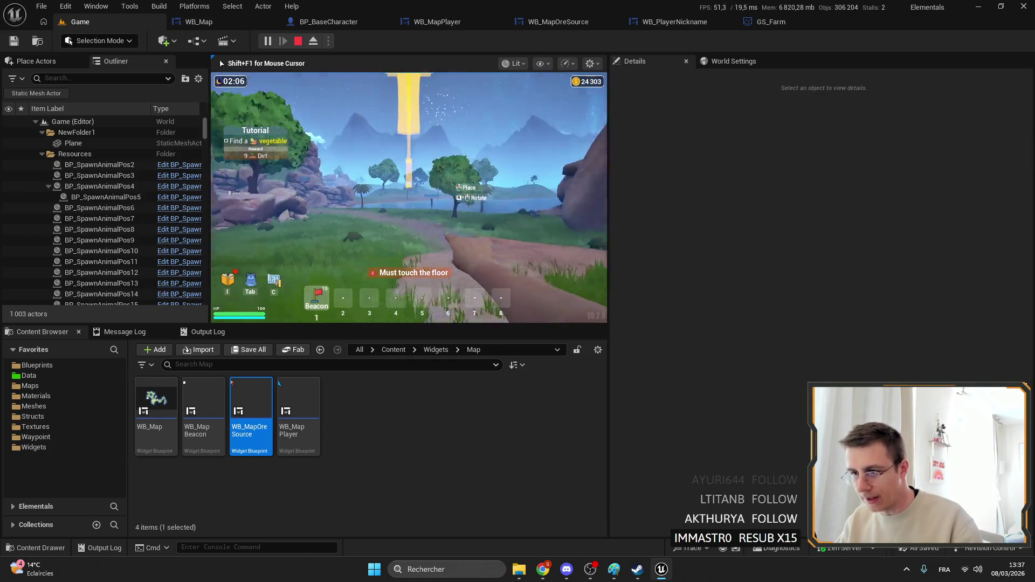
# Toggle the in-game map in fullscreen to check the Copper ore and Emerald markers, then stop play.
pyautogui.press('m')
pyautogui.press('m')
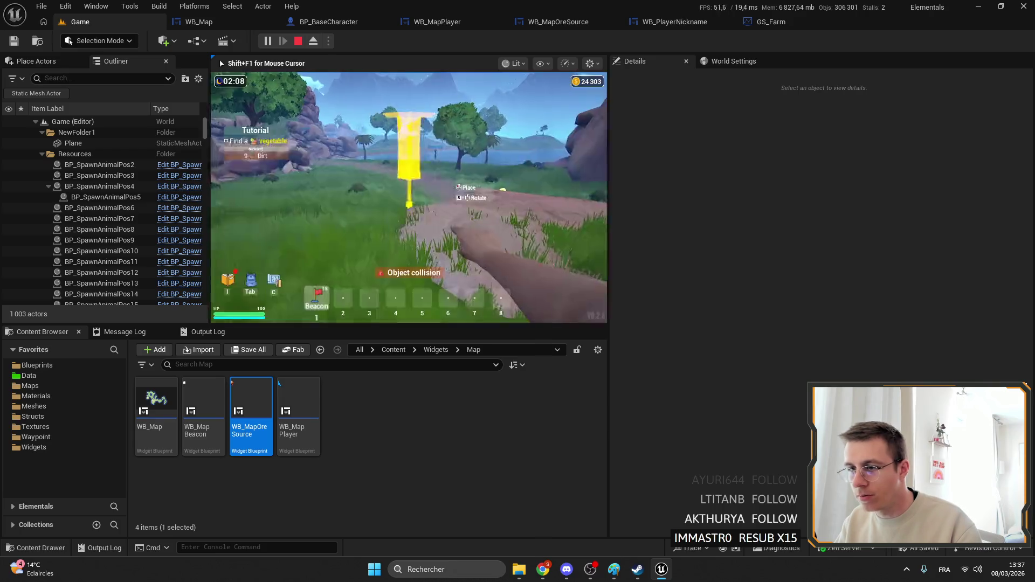
pyautogui.press('F11')
pyautogui.press('m')
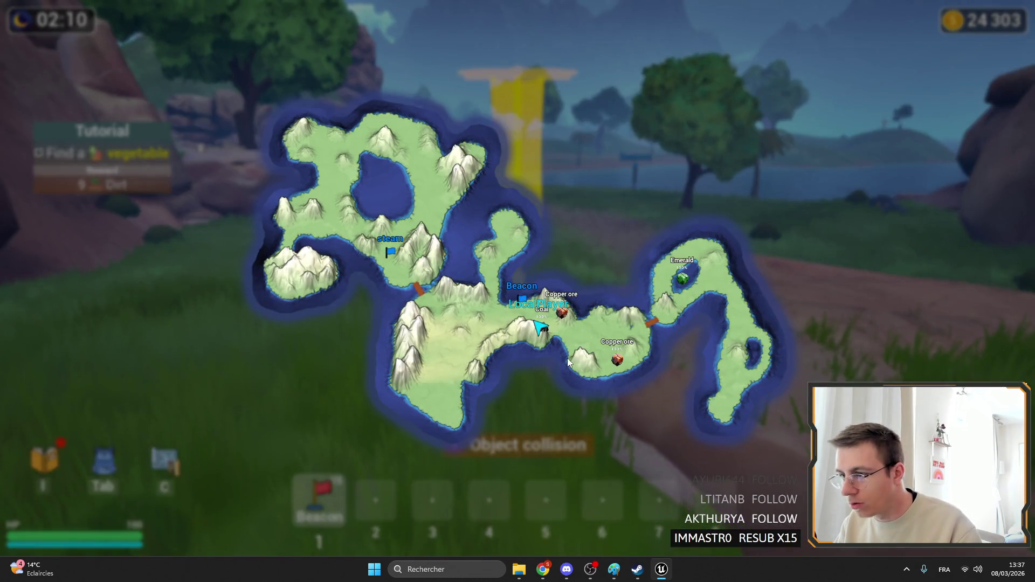
pyautogui.press('m')
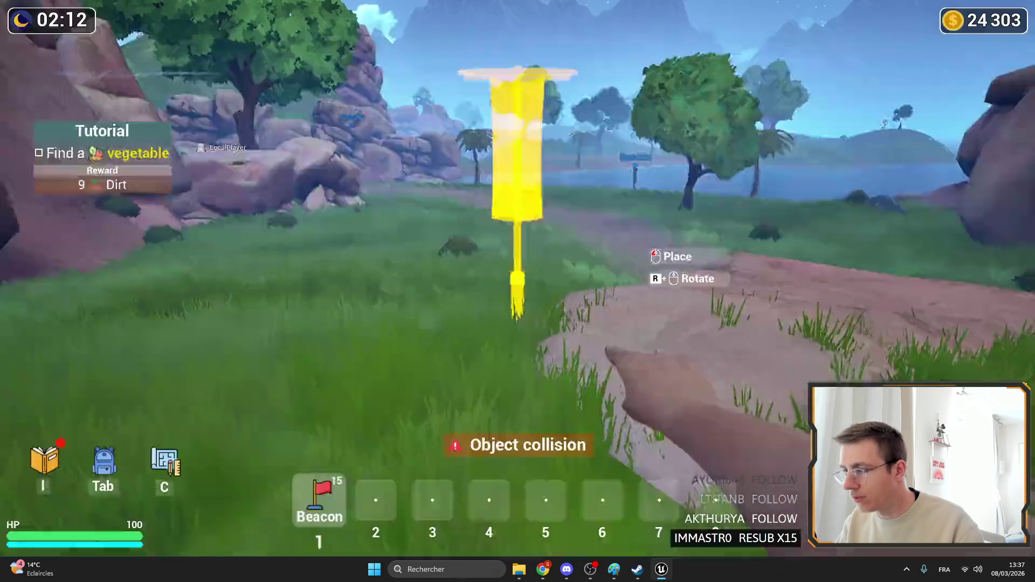
pyautogui.press('2')
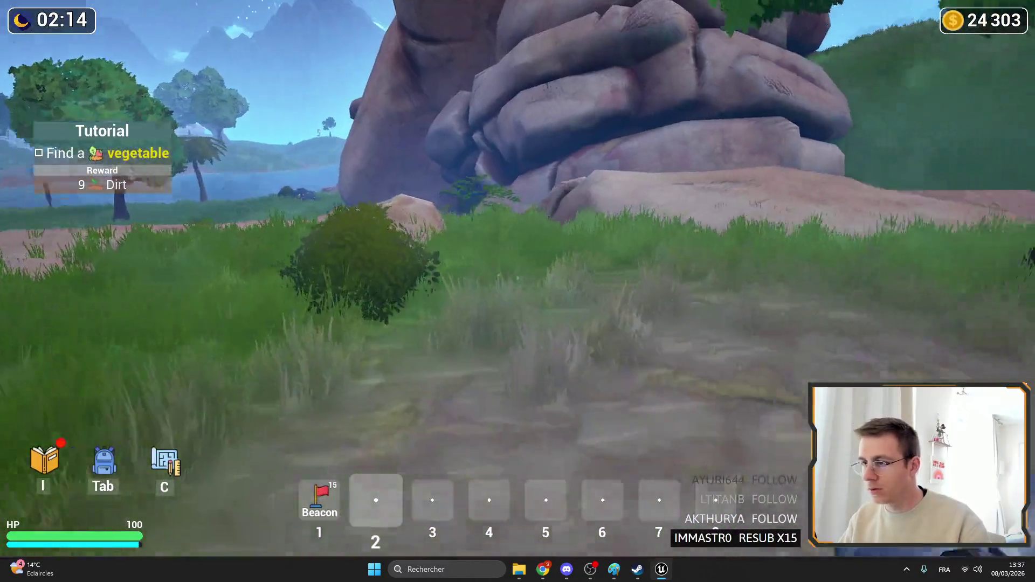
pyautogui.press('m')
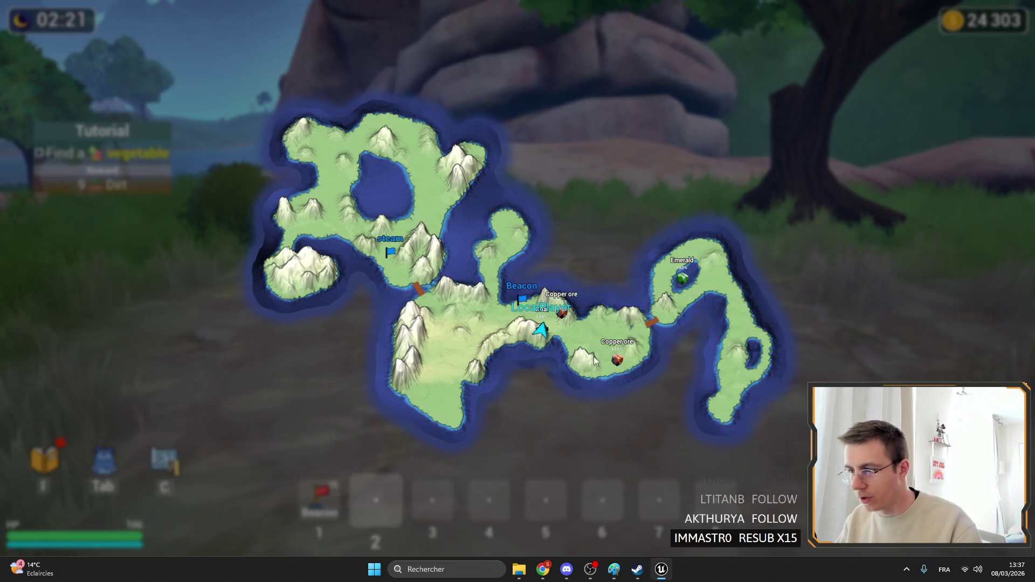
pyautogui.press('m')
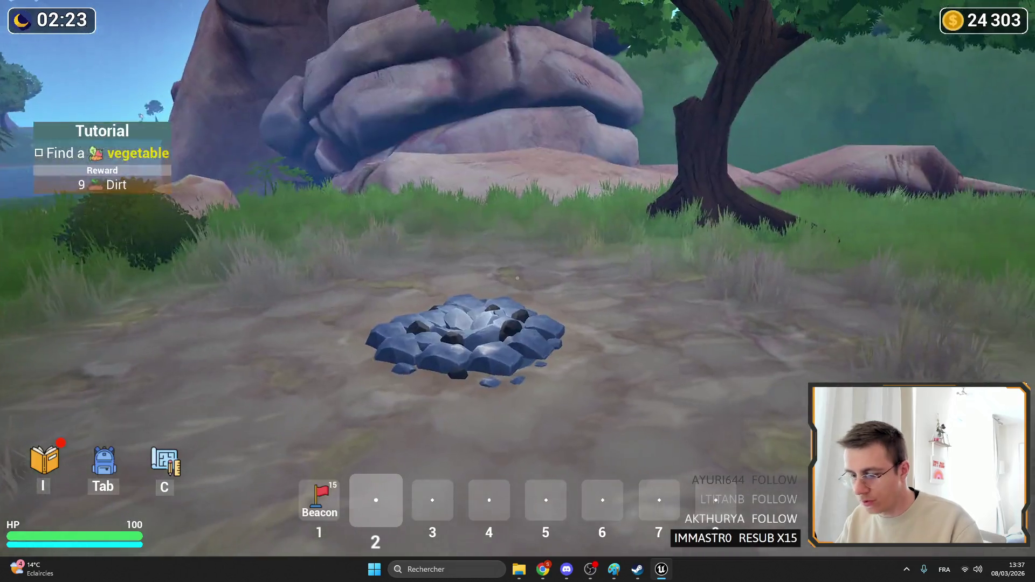
pyautogui.press('Escape')
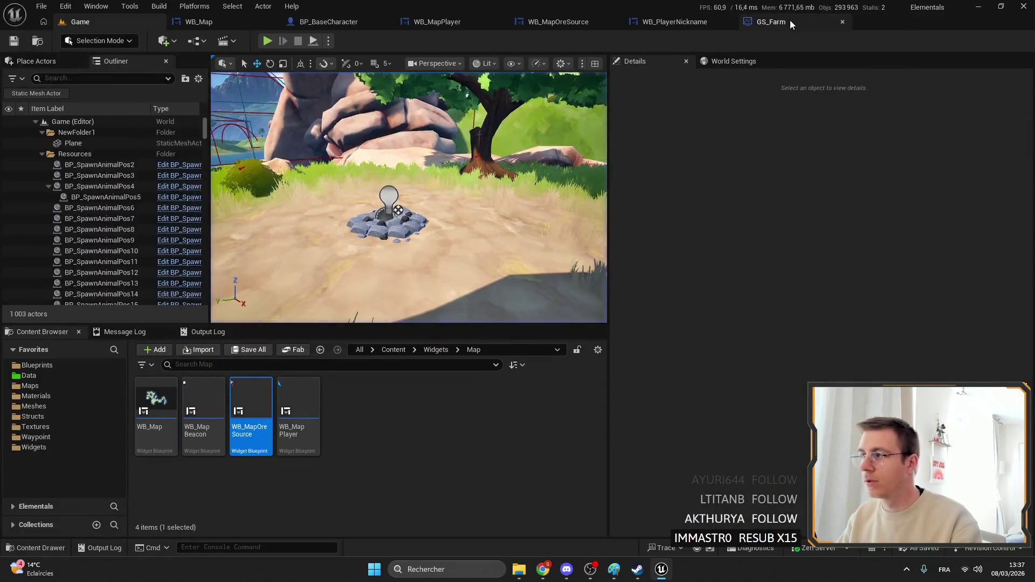
pyautogui.click(790, 21)
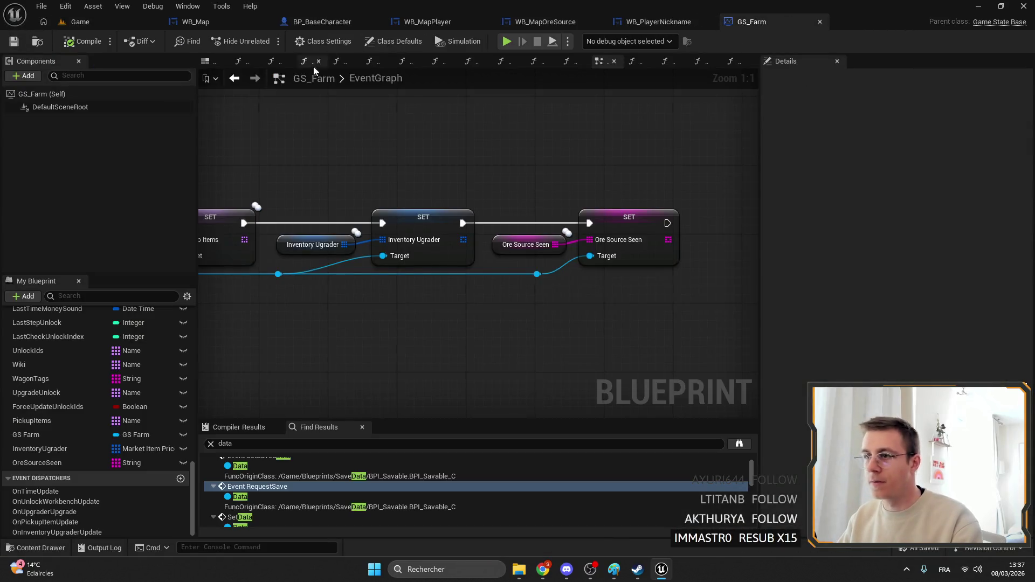
# Stretch the Copper and 100% scale boxes taller in WB_MapOreSource's Designer and save the widget.
pyautogui.click(199, 21)
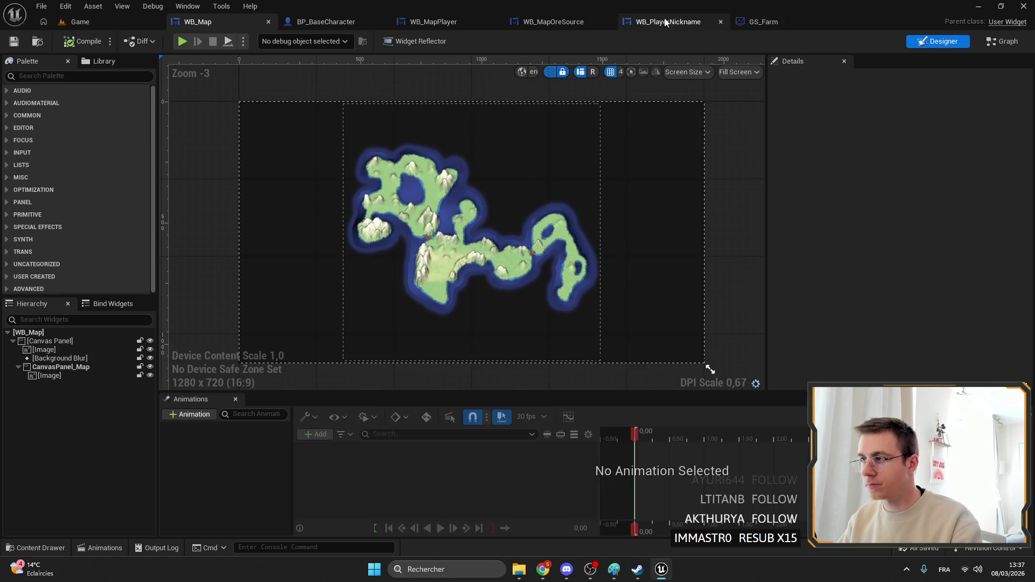
pyautogui.click(553, 22)
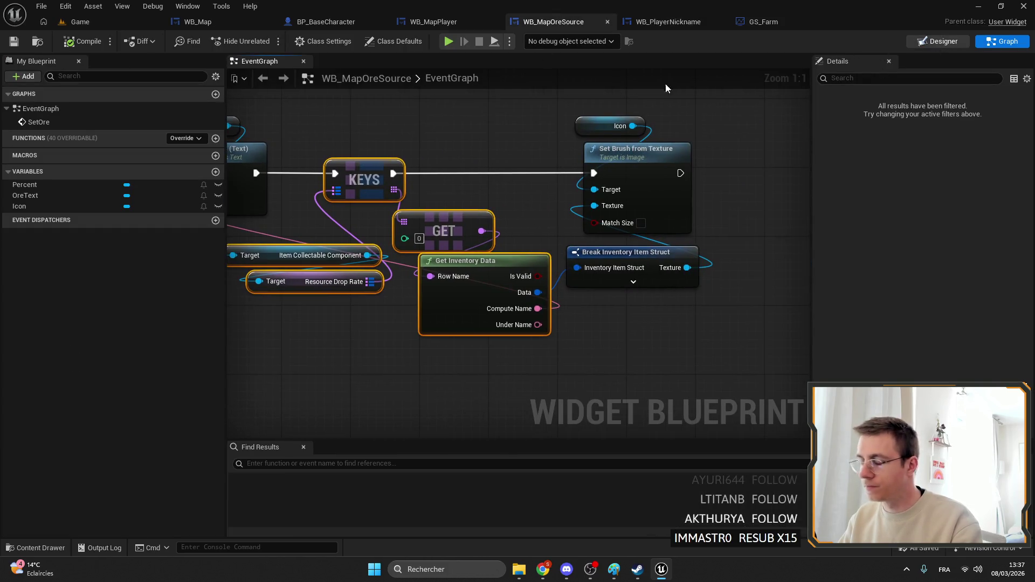
pyautogui.click(938, 41)
pyautogui.scroll(-3, 437, 195)
pyautogui.scroll(14, 506, 182)
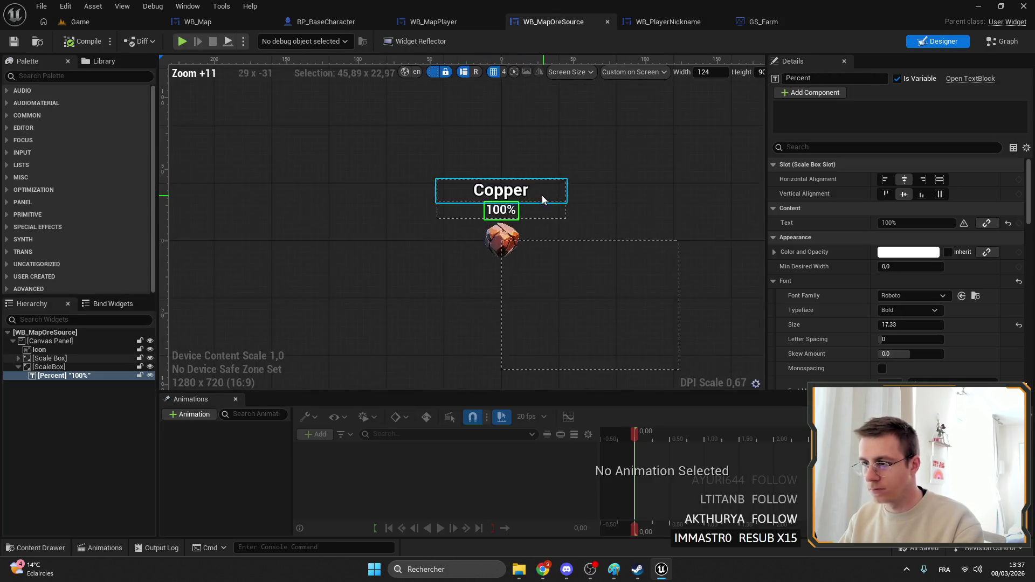
pyautogui.scroll(2, 542, 195)
pyautogui.click(82, 357)
pyautogui.scroll(3, 449, 153)
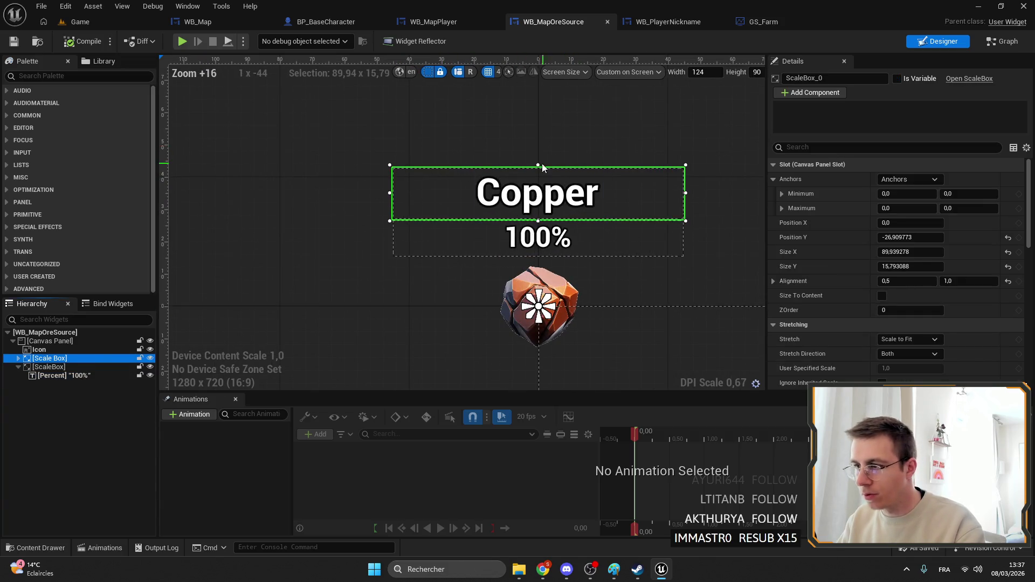
pyautogui.moveTo(541, 163); pyautogui.dragTo(541, 155)
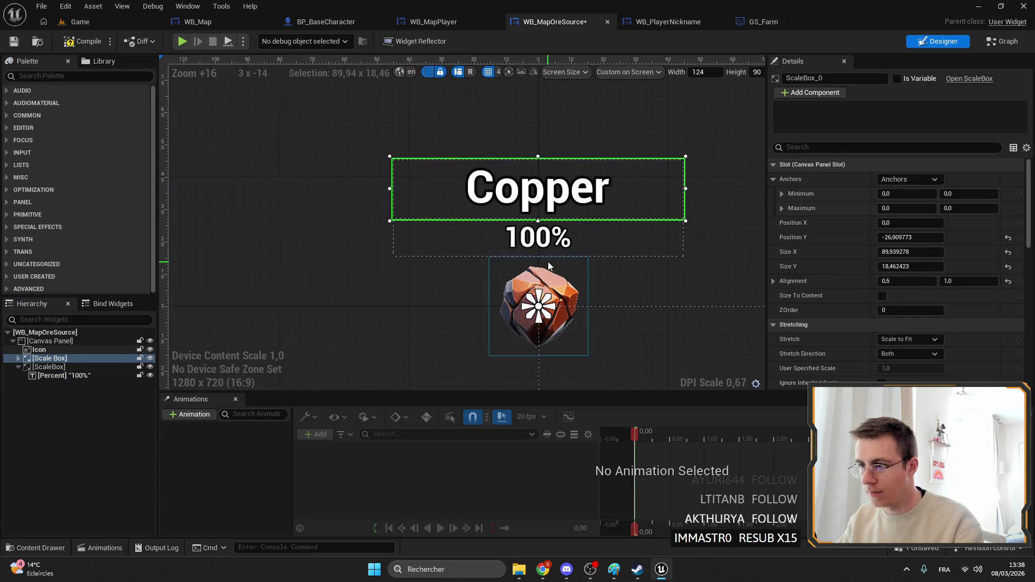
pyautogui.click(454, 248)
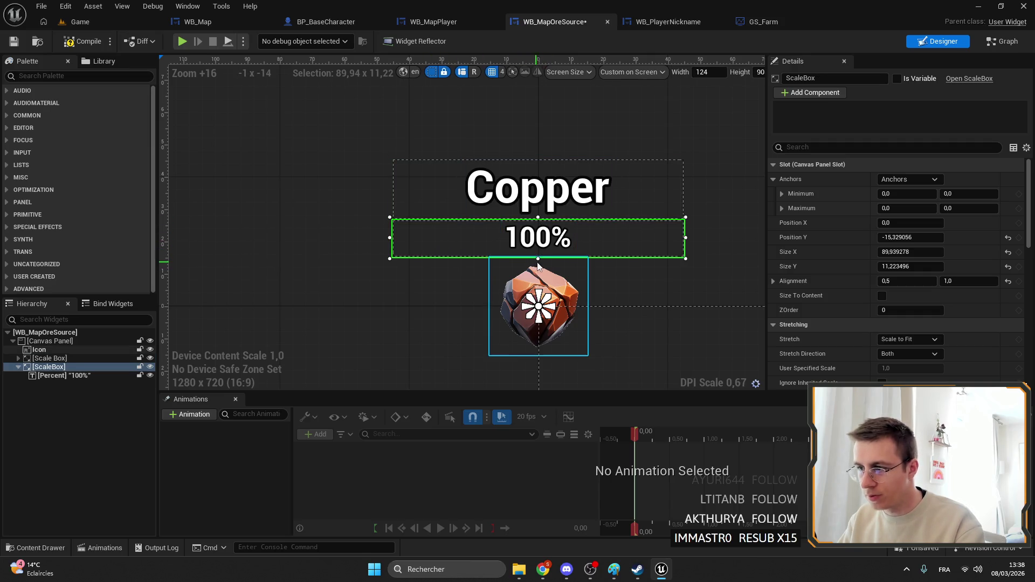
pyautogui.moveTo(538, 262); pyautogui.dragTo(538, 267)
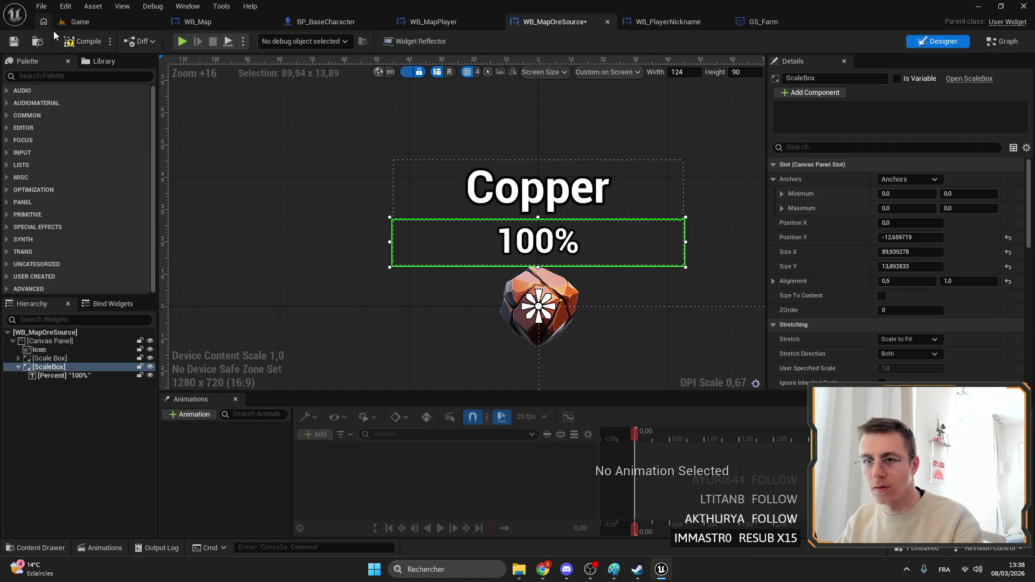
pyautogui.click(15, 41)
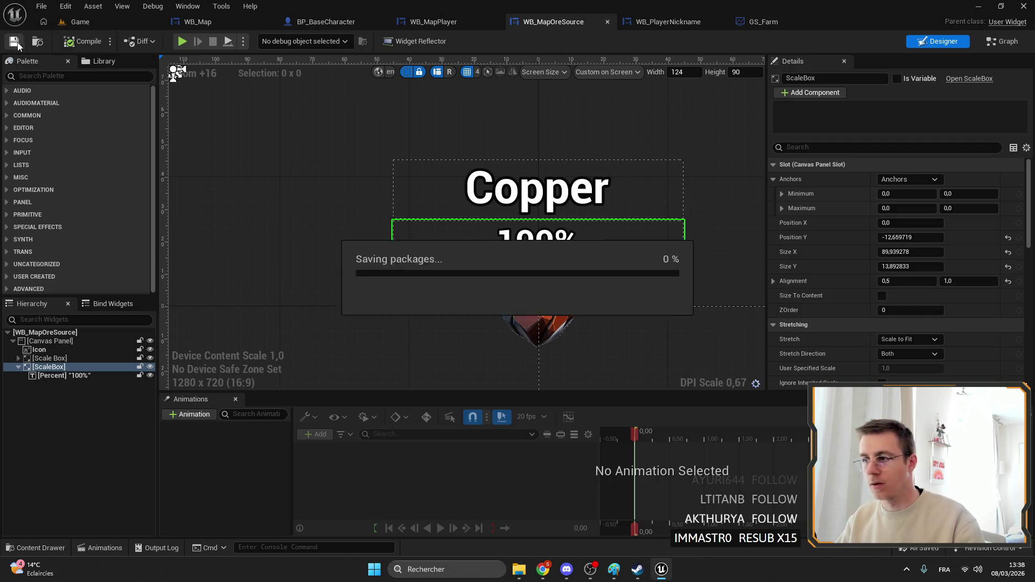
pyautogui.click(79, 22)
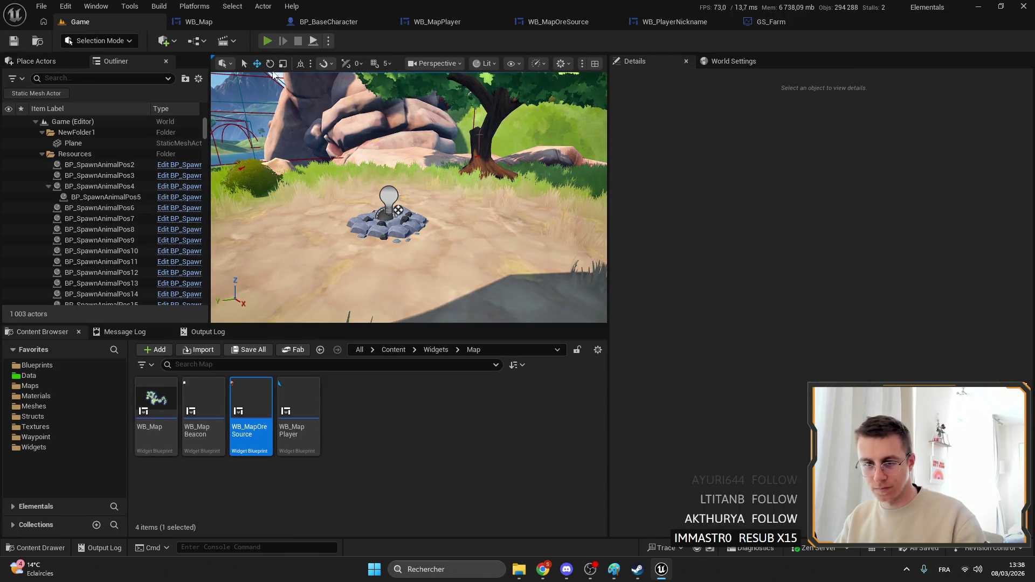
# Run a fullscreen play test, view the ore markers on the island map, then stop the session.
pyautogui.click(267, 41)
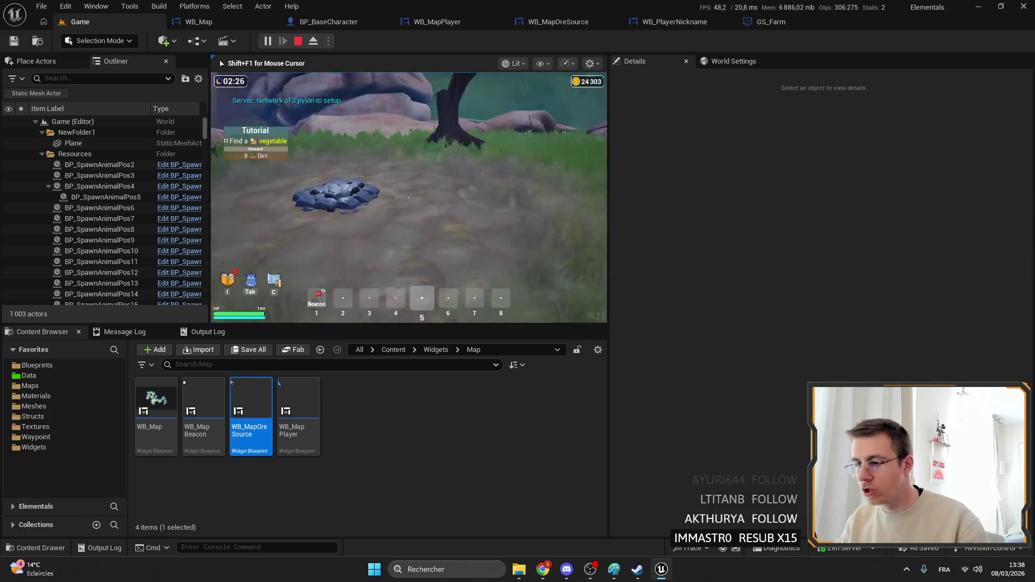
pyautogui.press('F11')
pyautogui.press('m')
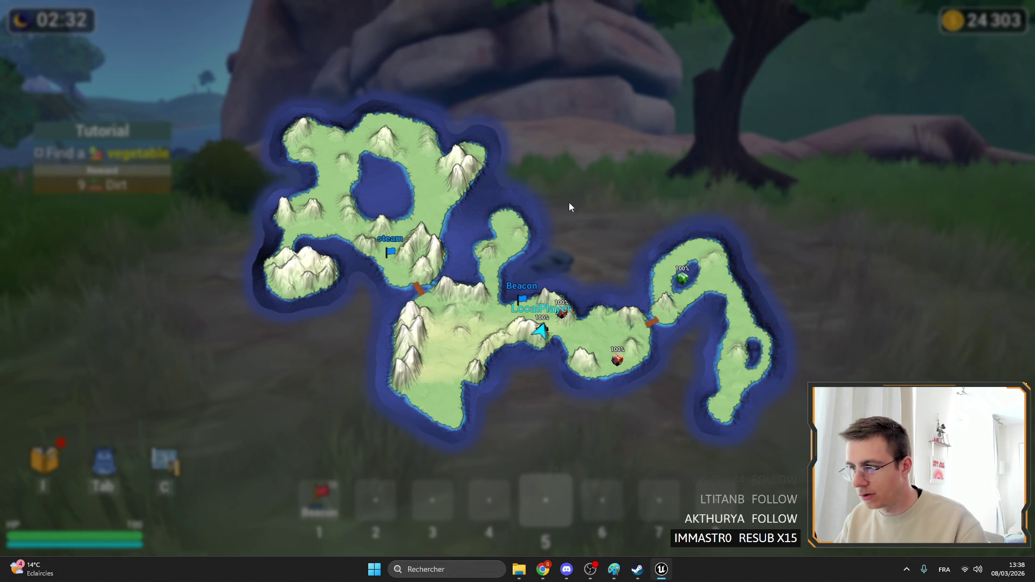
pyautogui.press('m')
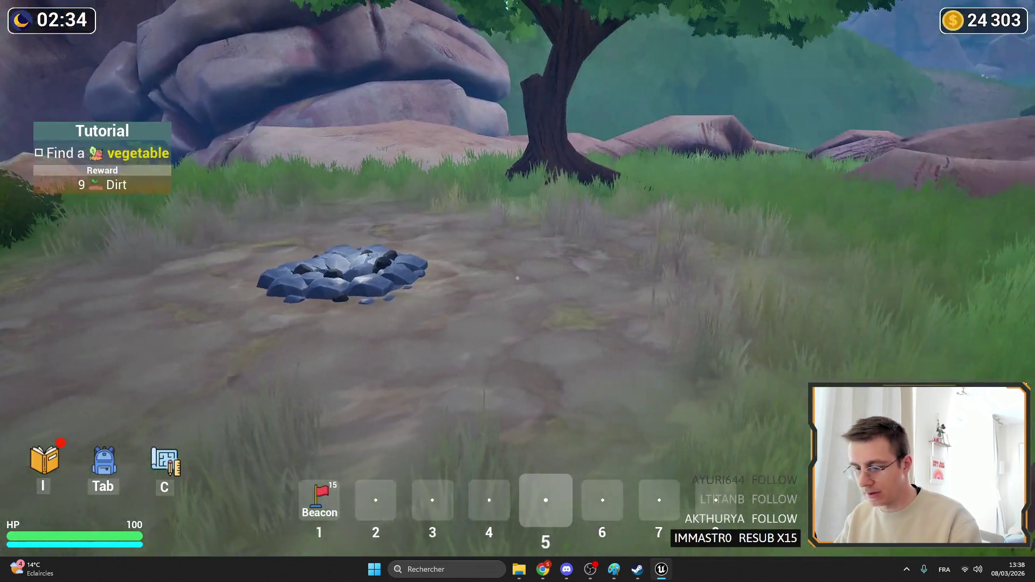
pyautogui.press('Escape')
pyautogui.click(775, 22)
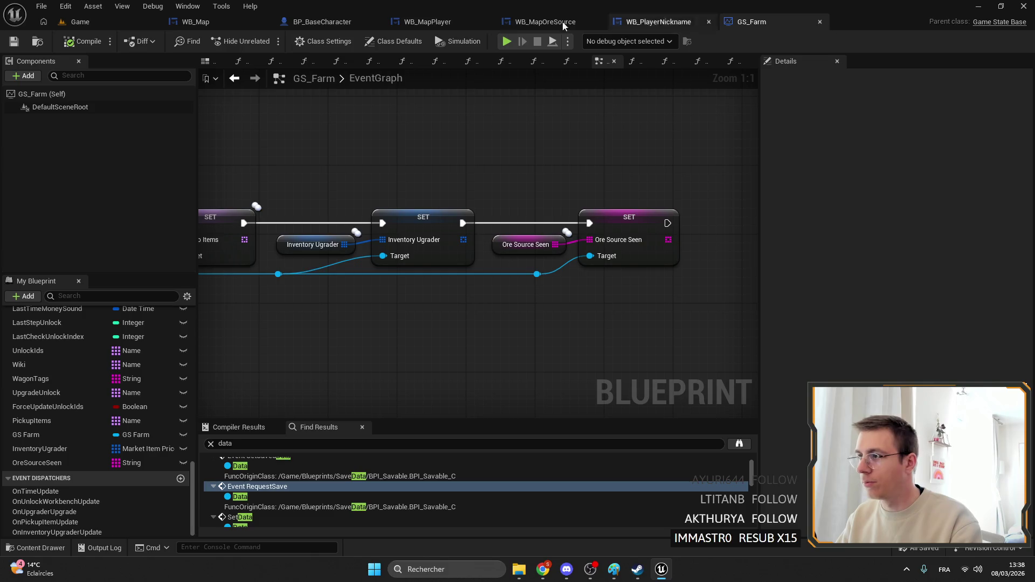
# Select the OreText Copper label in WB_MapOreSource, compile the widget, and review the SetOre graph.
pyautogui.click(546, 22)
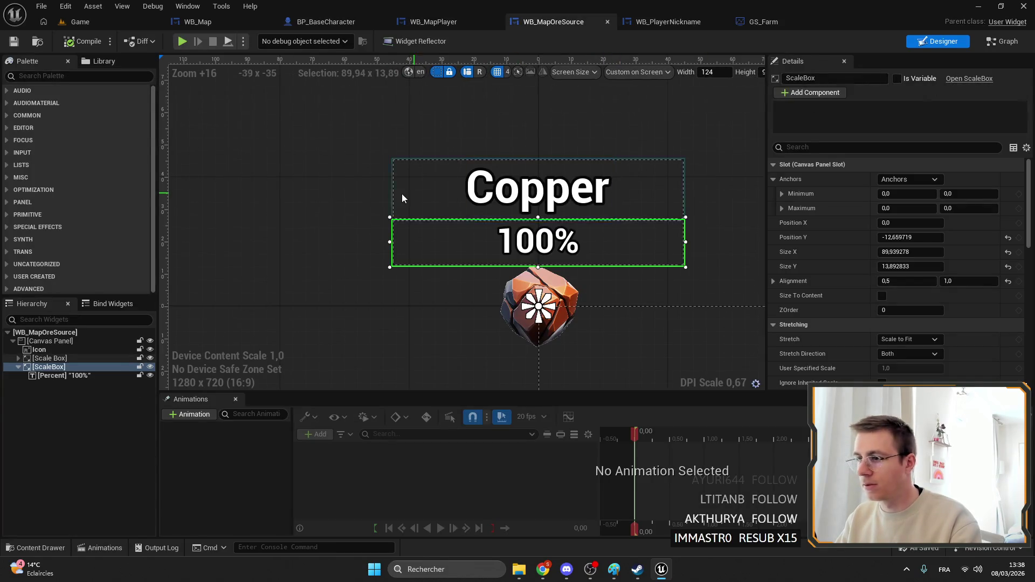
pyautogui.click(398, 193)
pyautogui.click(19, 358)
pyautogui.click(70, 366)
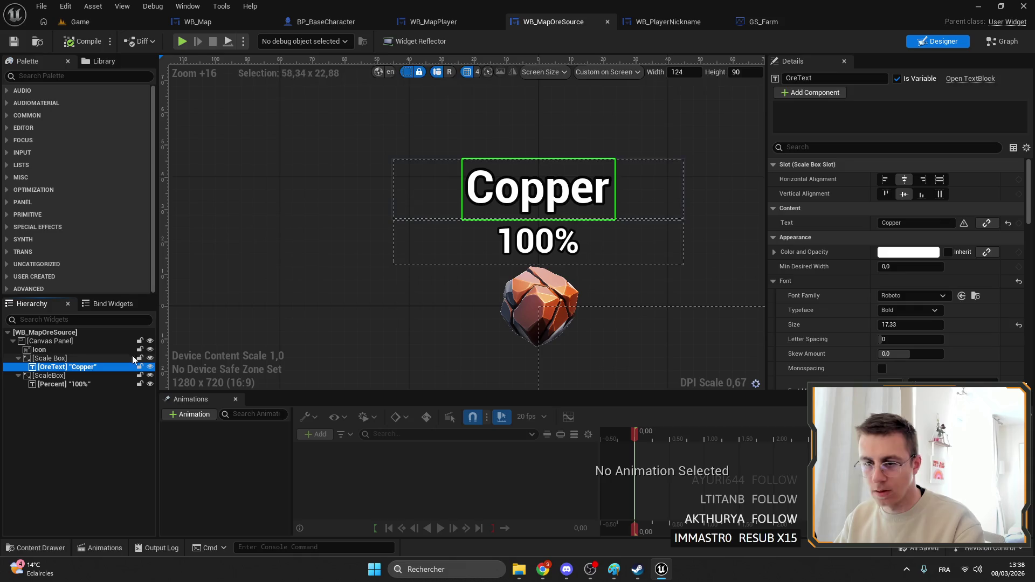
pyautogui.click(82, 42)
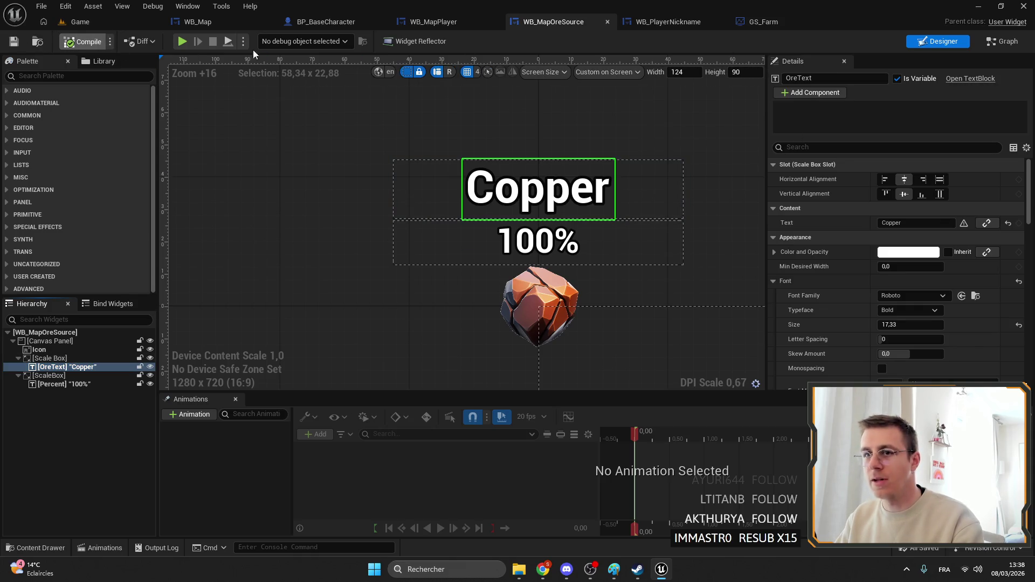
pyautogui.click(1006, 43)
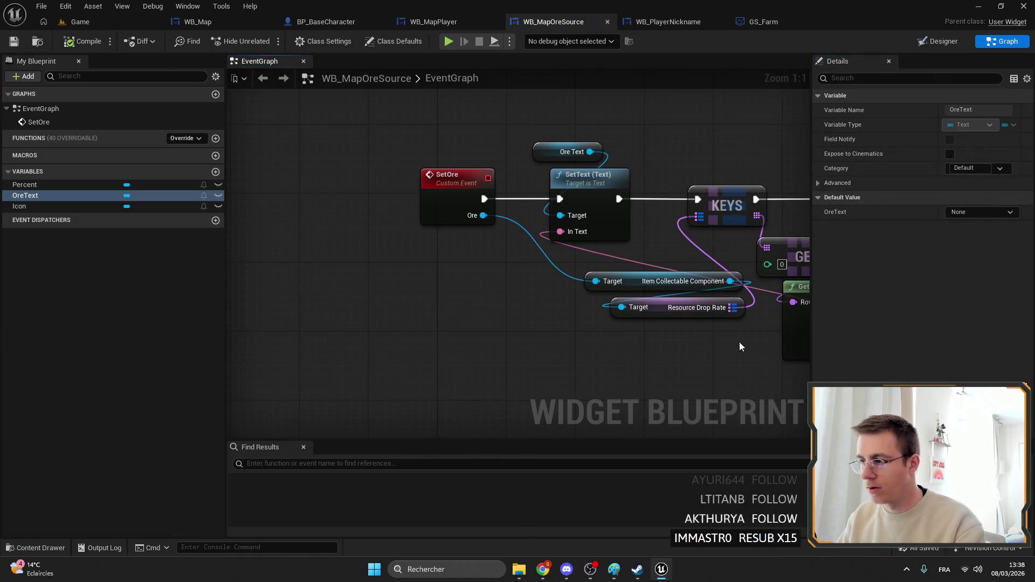
pyautogui.moveTo(739, 347); pyautogui.dragTo(570, 305)
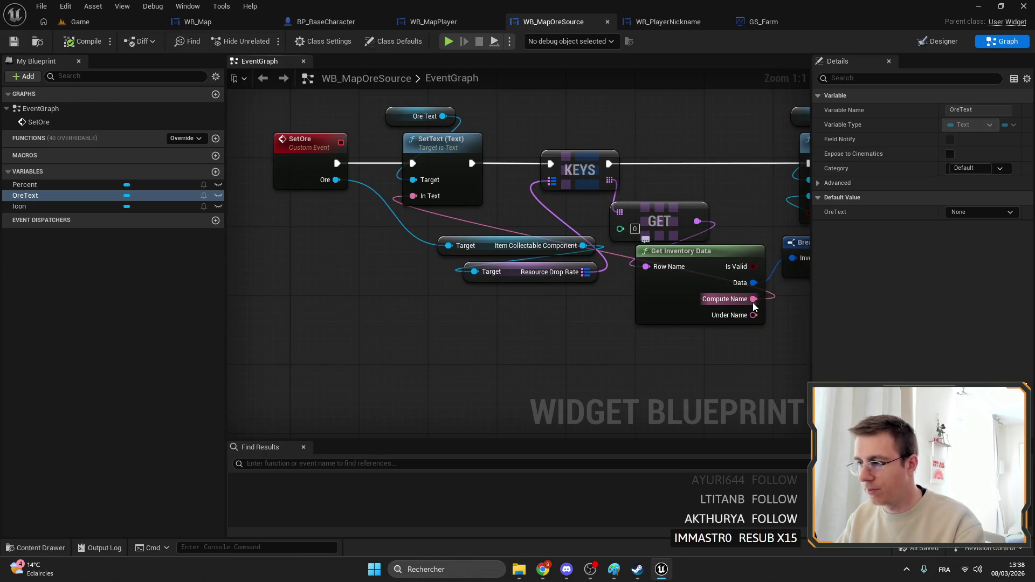
pyautogui.click(106, 21)
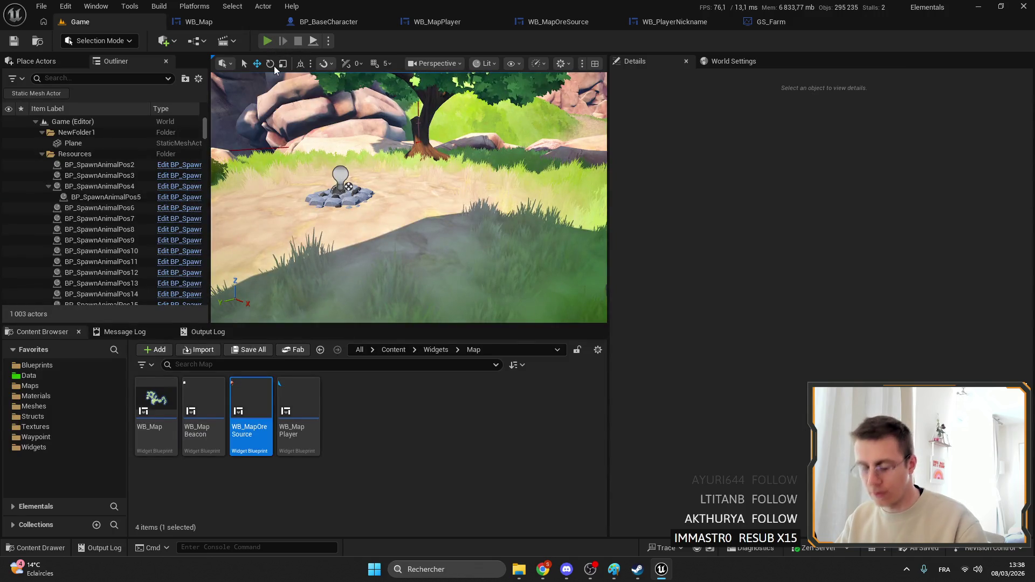
pyautogui.hotkey('alt', 'p')
pyautogui.press('F11')
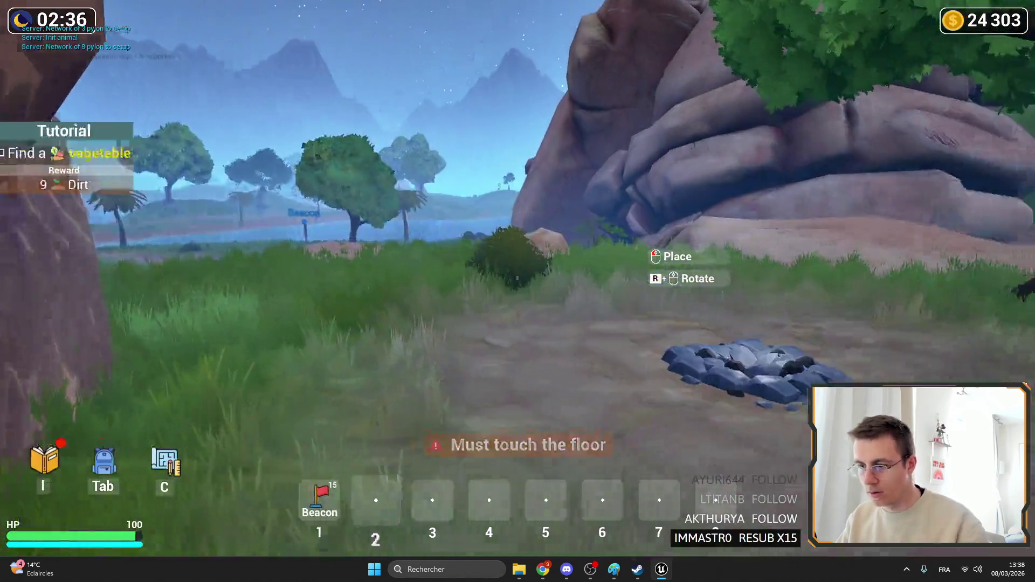
pyautogui.press('3')
pyautogui.press('m')
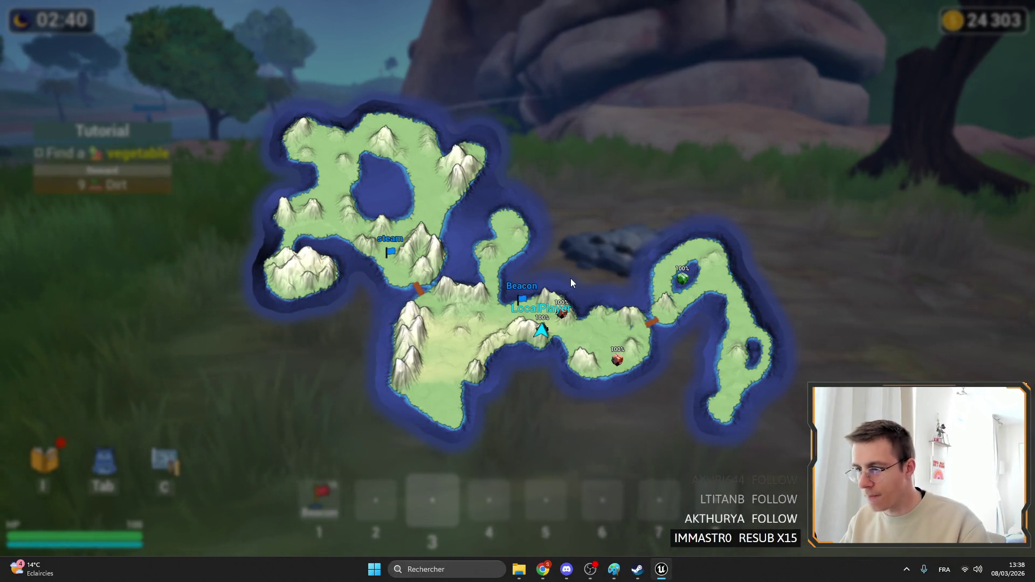
pyautogui.press('m')
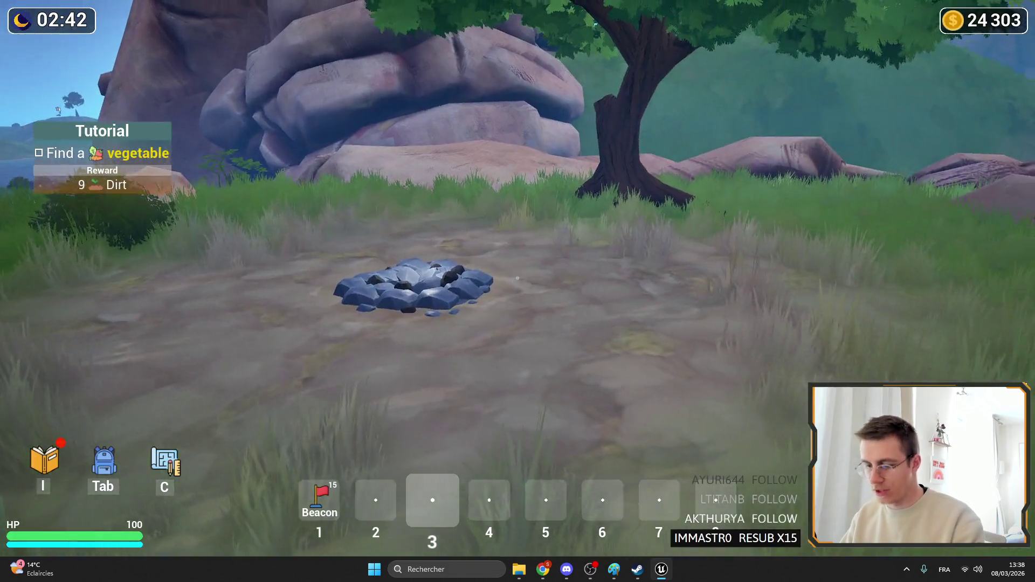
pyautogui.press('F11')
pyautogui.press('Escape')
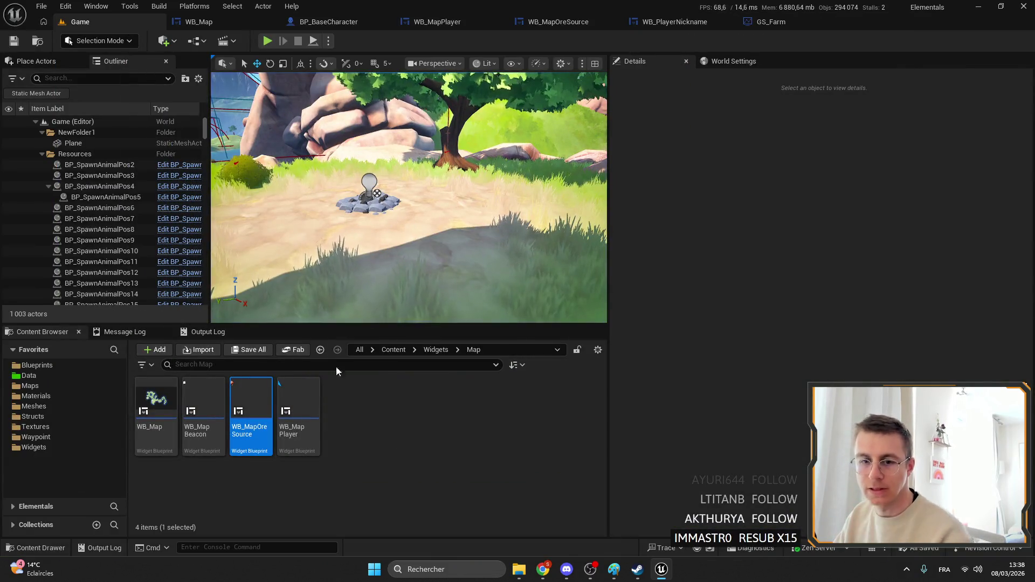
pyautogui.click(458, 570)
# Launch Epic Games Launcher via the 'epic' search and close Paint choosing Ne pas enregistrer.
pyautogui.write('epic')
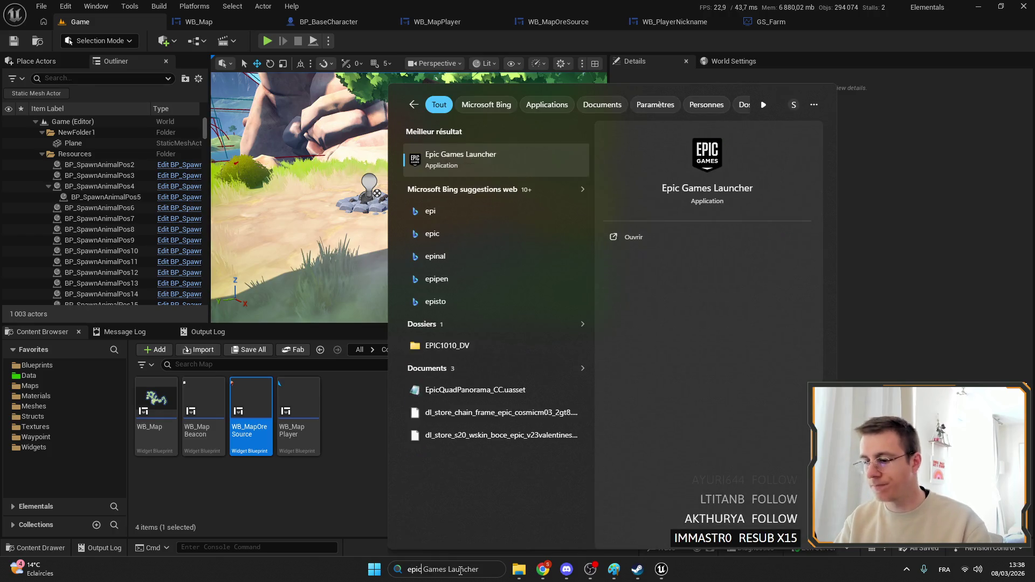
pyautogui.press('Return')
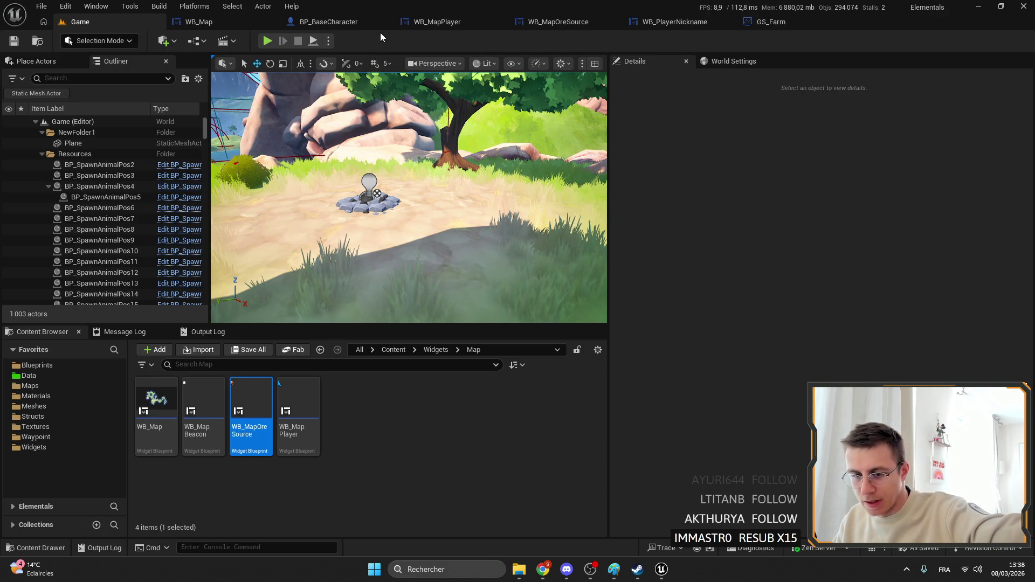
pyautogui.click(614, 568)
pyautogui.click(1021, 6)
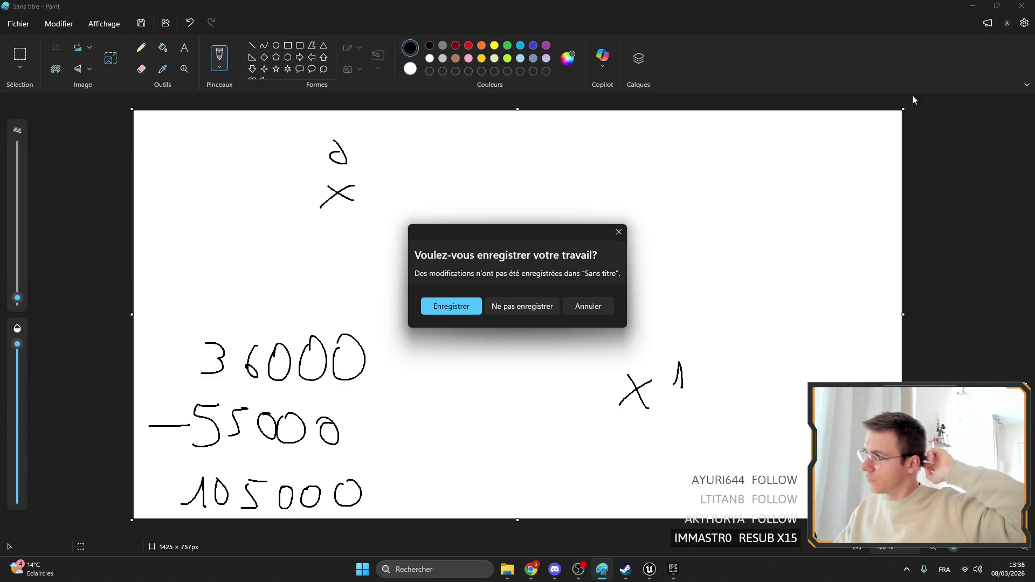
pyautogui.click(540, 309)
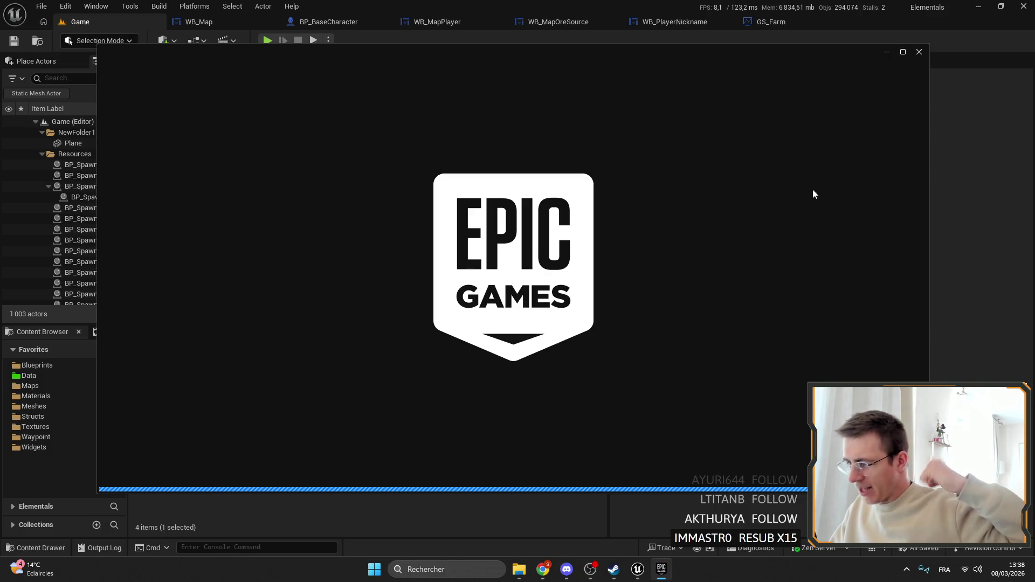
pyautogui.click(1005, 208)
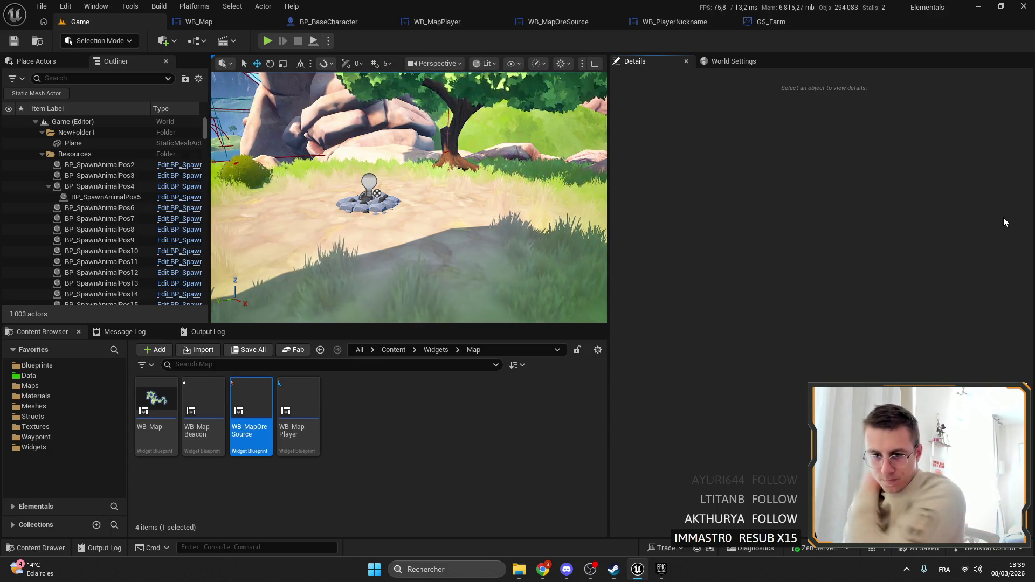
pyautogui.click(267, 41)
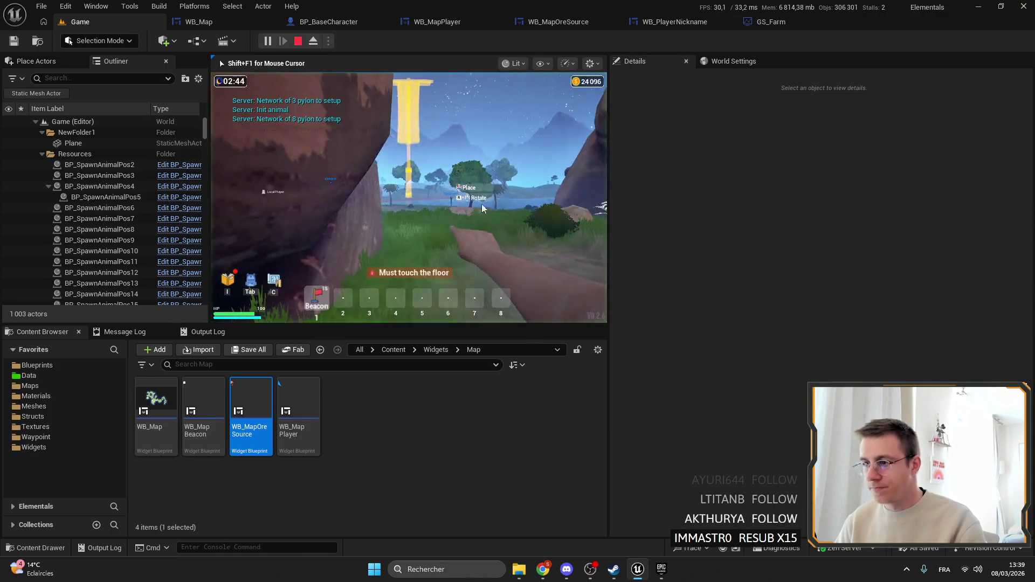
pyautogui.press('F11')
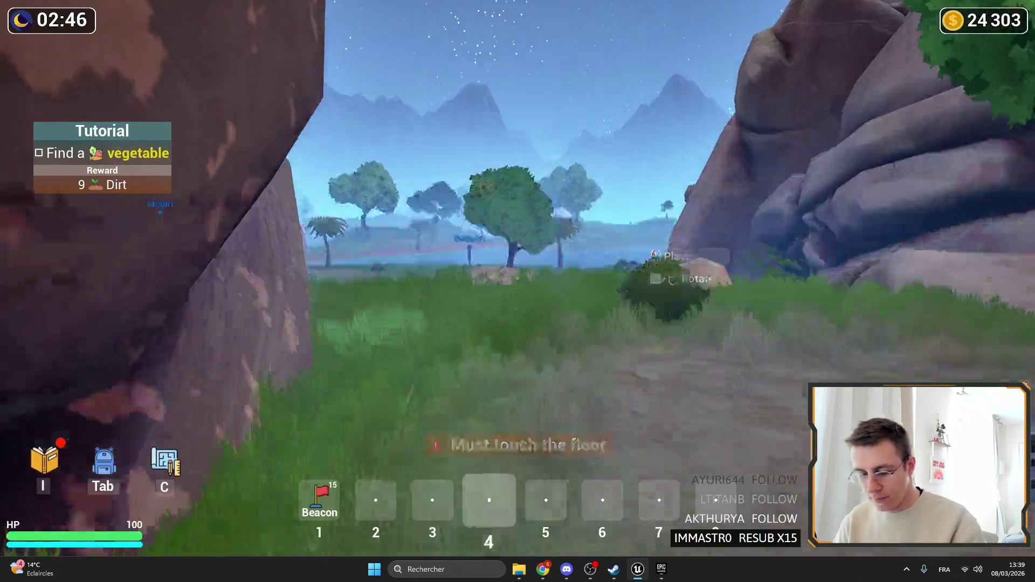
pyautogui.press('m')
pyautogui.press('m')
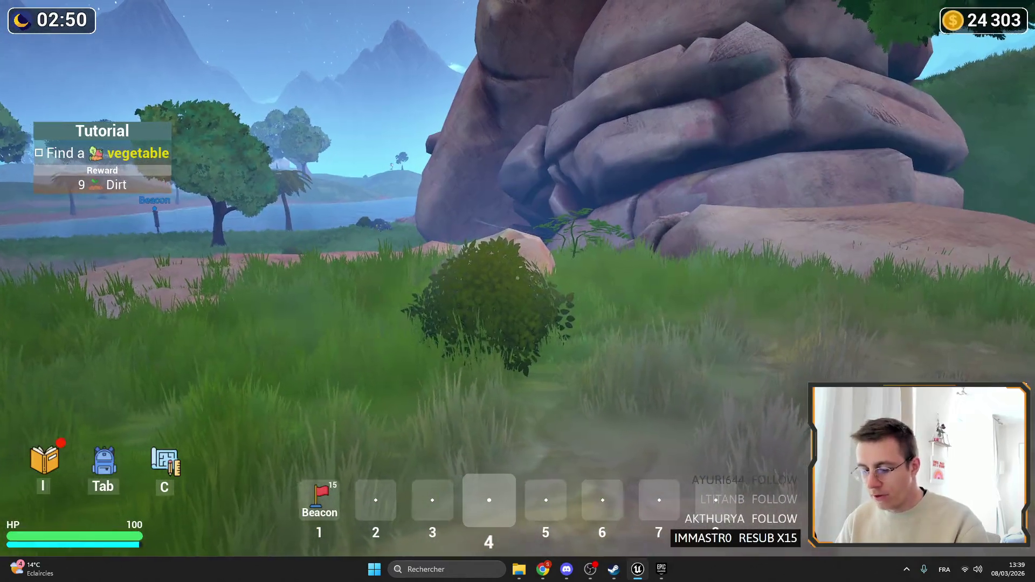
pyautogui.press('m')
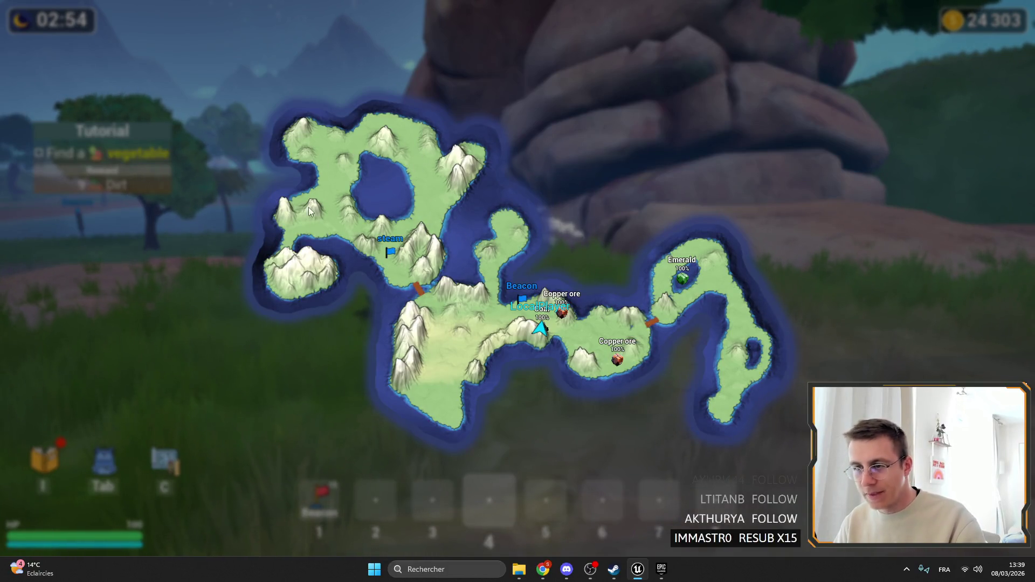
pyautogui.press('m')
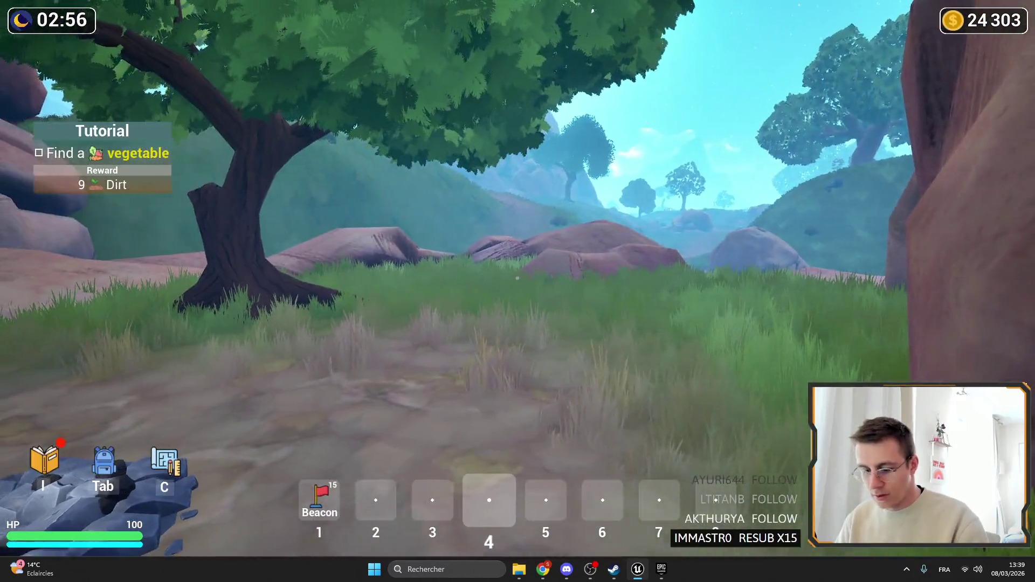
pyautogui.press('m')
pyautogui.press('m')
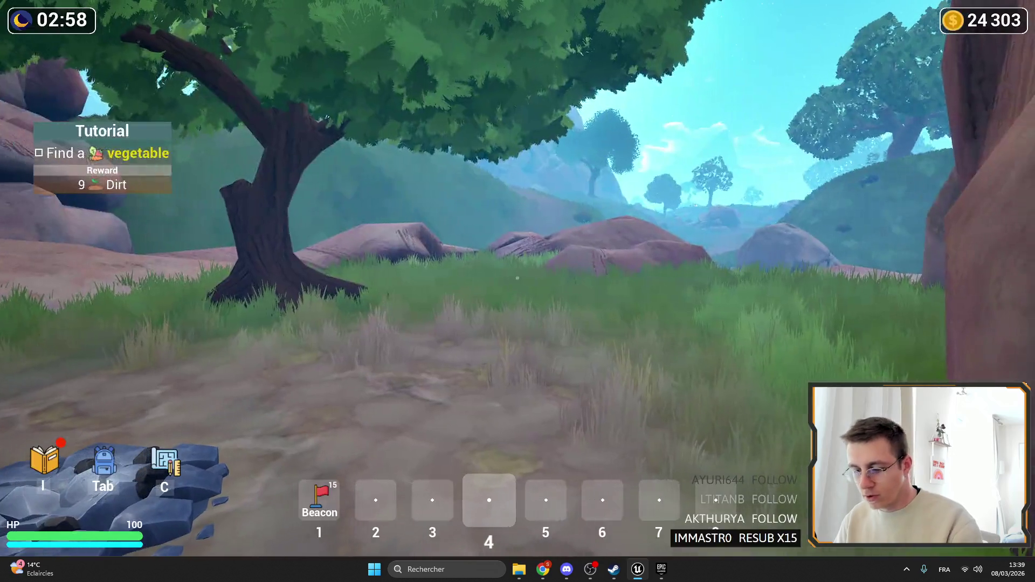
pyautogui.press('F11')
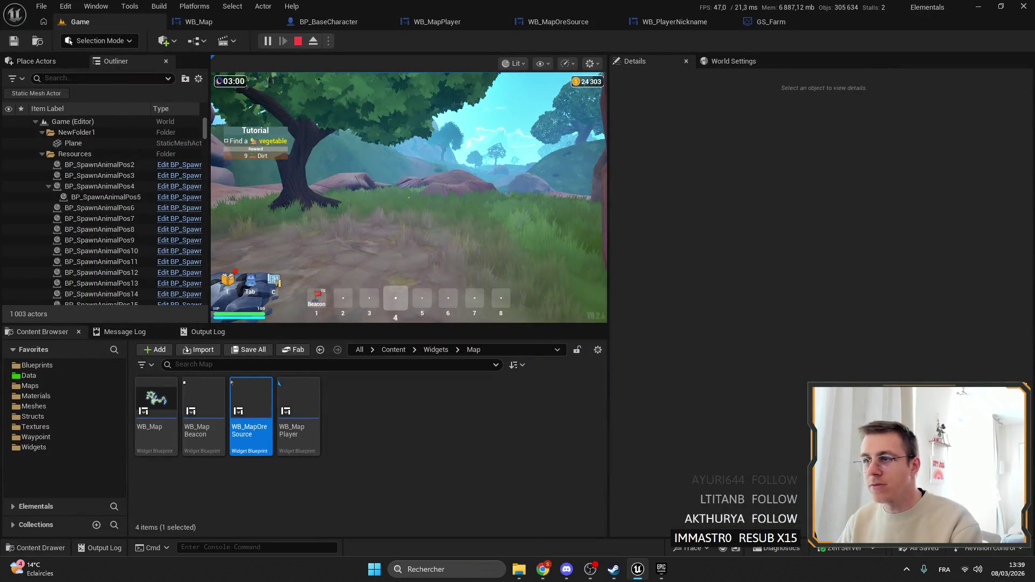
pyautogui.press('Escape')
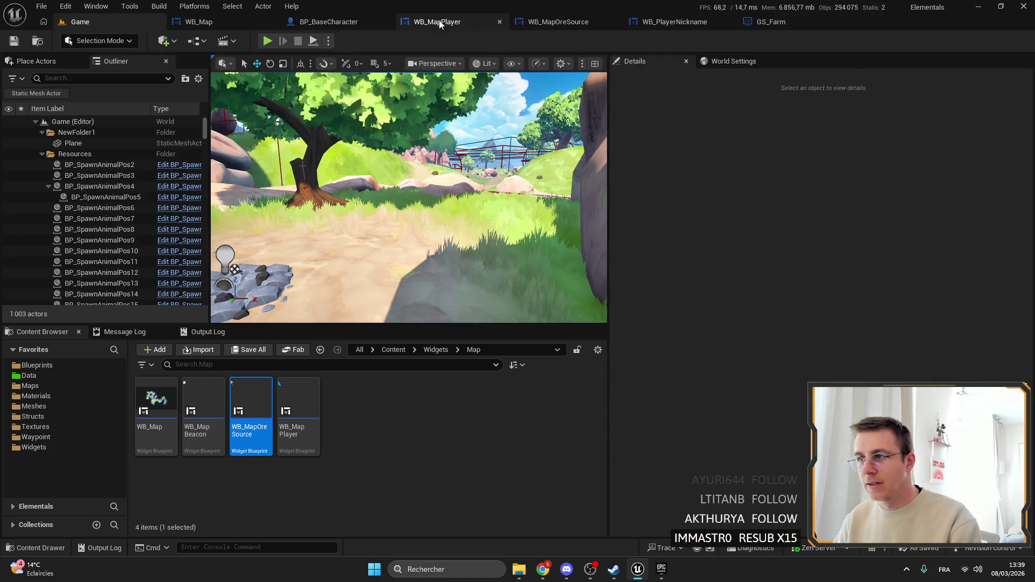
# Add a breakpoint on the SetText node in WB_MapOreSource's event graph.
pyautogui.click(437, 22)
pyautogui.click(555, 21)
pyautogui.click(666, 24)
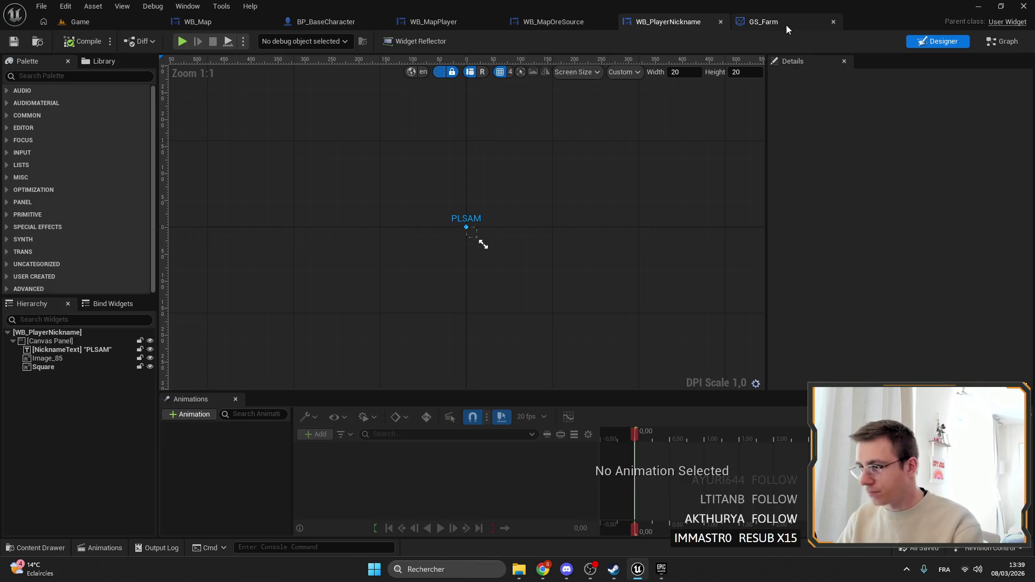
pyautogui.click(786, 25)
pyautogui.click(539, 22)
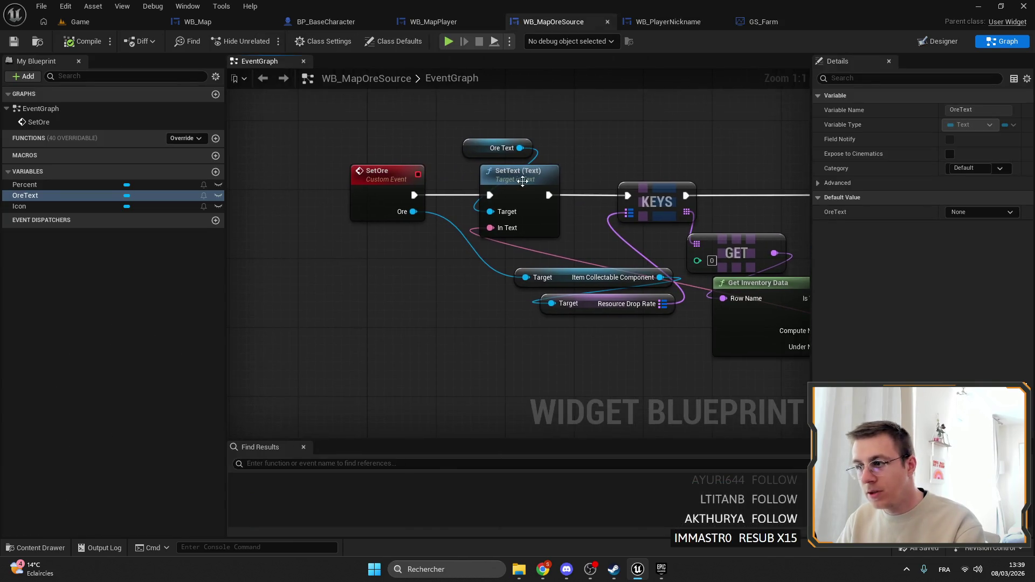
pyautogui.rightClick(522, 182)
pyautogui.click(570, 423)
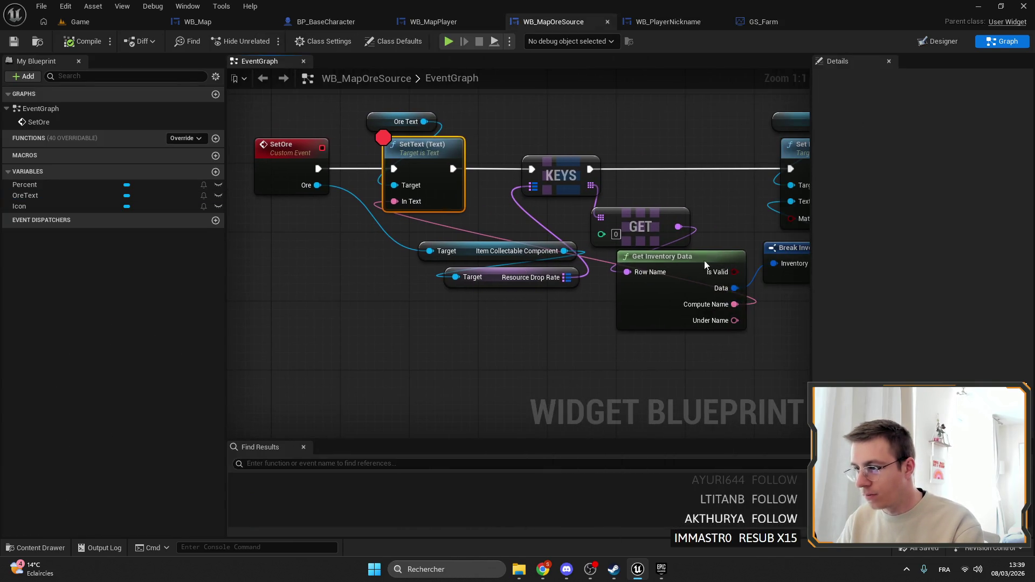
# Disconnect SetText from the SetOre event and place it after KEYS in the execution chain.
pyautogui.moveTo(705, 264)
pyautogui.mouseDown()
pyautogui.moveTo(612, 325)
pyautogui.moveTo(550, 338)
pyautogui.moveTo(417, 324)
pyautogui.moveTo(397, 296)
pyautogui.moveTo(368, 299)
pyautogui.moveTo(393, 304)
pyautogui.mouseUp()
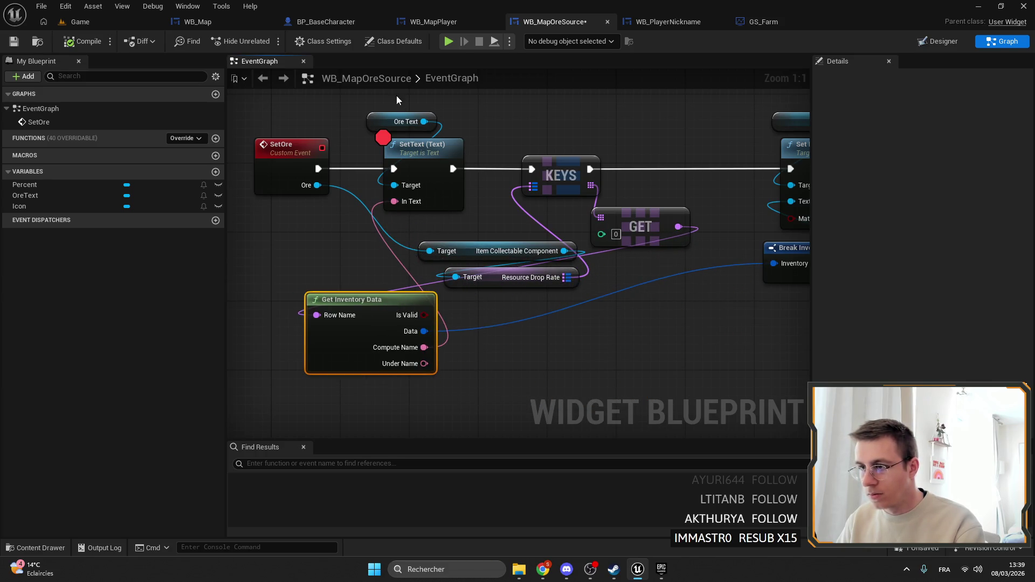
pyautogui.moveTo(395, 113); pyautogui.dragTo(388, 181)
pyautogui.moveTo(410, 177); pyautogui.dragTo(677, 117)
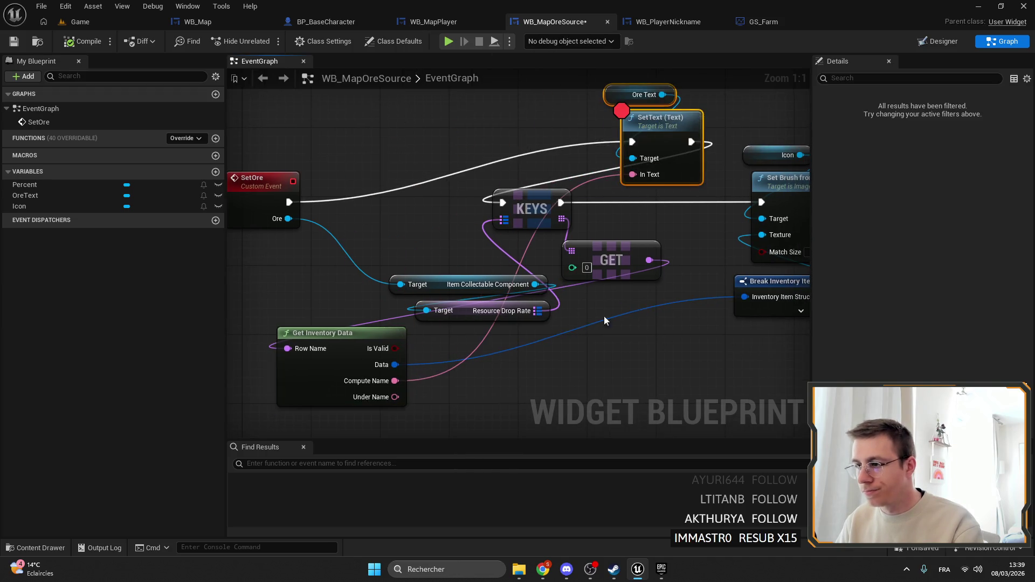
pyautogui.moveTo(605, 322)
pyautogui.mouseDown()
pyautogui.moveTo(498, 196)
pyautogui.moveTo(381, 202)
pyautogui.mouseUp()
pyautogui.moveTo(295, 202)
pyautogui.mouseDown()
pyautogui.moveTo(407, 196)
pyautogui.moveTo(609, 140)
pyautogui.moveTo(632, 142)
pyautogui.moveTo(755, 211)
pyautogui.moveTo(761, 203)
pyautogui.mouseUp()
pyautogui.click(660, 117)
pyautogui.keyDown('shift'); pyautogui.click(644, 94); pyautogui.keyUp('shift')
pyautogui.moveTo(644, 94); pyautogui.dragTo(627, 156)
# Remove the SetText breakpoint and move Get Inventory Data beneath SetText.
pyautogui.rightClick(652, 186)
pyautogui.click(690, 426)
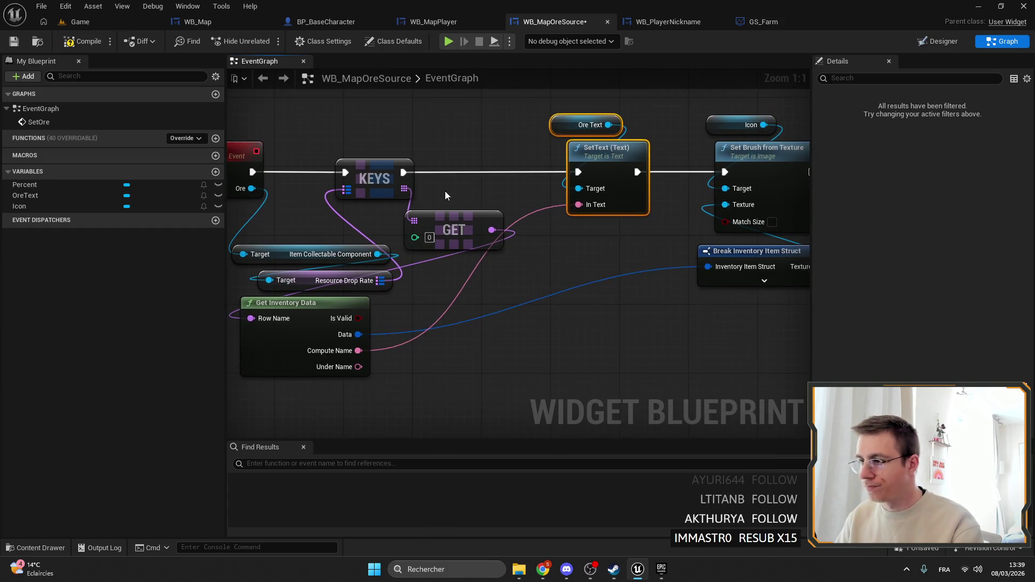
pyautogui.moveTo(309, 304)
pyautogui.mouseDown()
pyautogui.moveTo(586, 311)
pyautogui.moveTo(585, 251)
pyautogui.mouseUp()
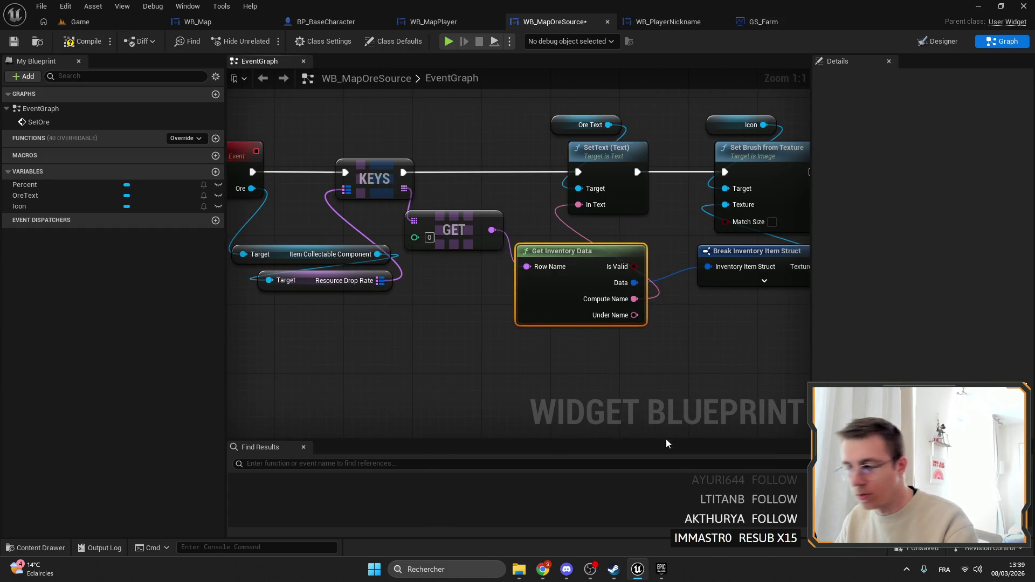
pyautogui.click(103, 22)
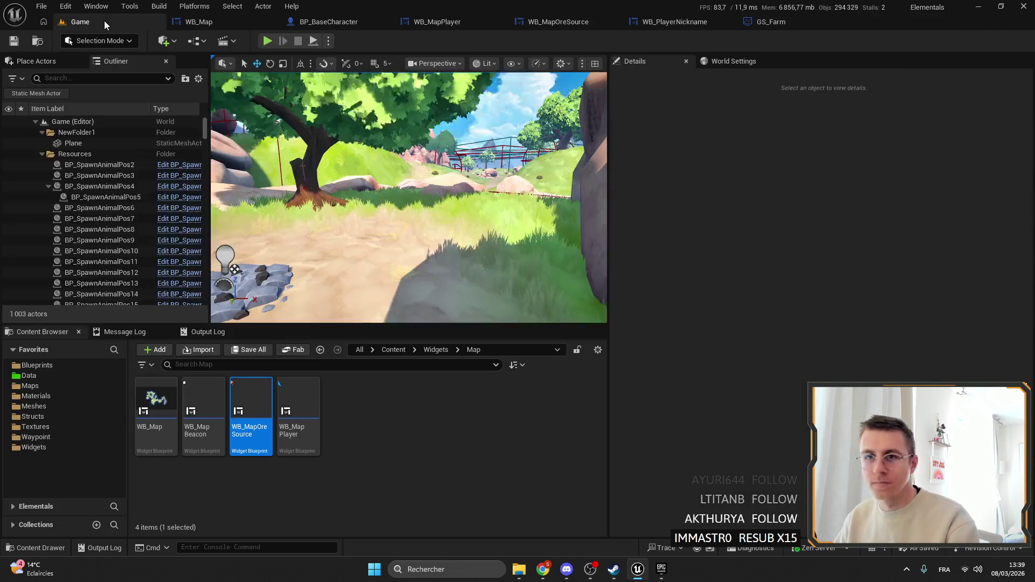
# Play-test with Alt+P and check the Copper and Emerald ore labels on the fullscreen map, then stop.
pyautogui.hotkey('alt', 'p')
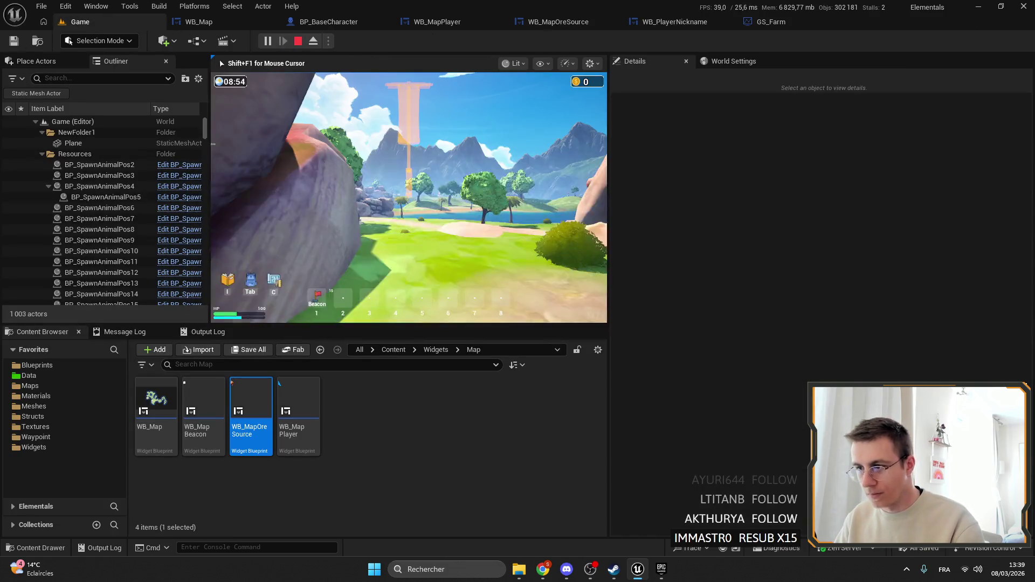
pyautogui.press('m')
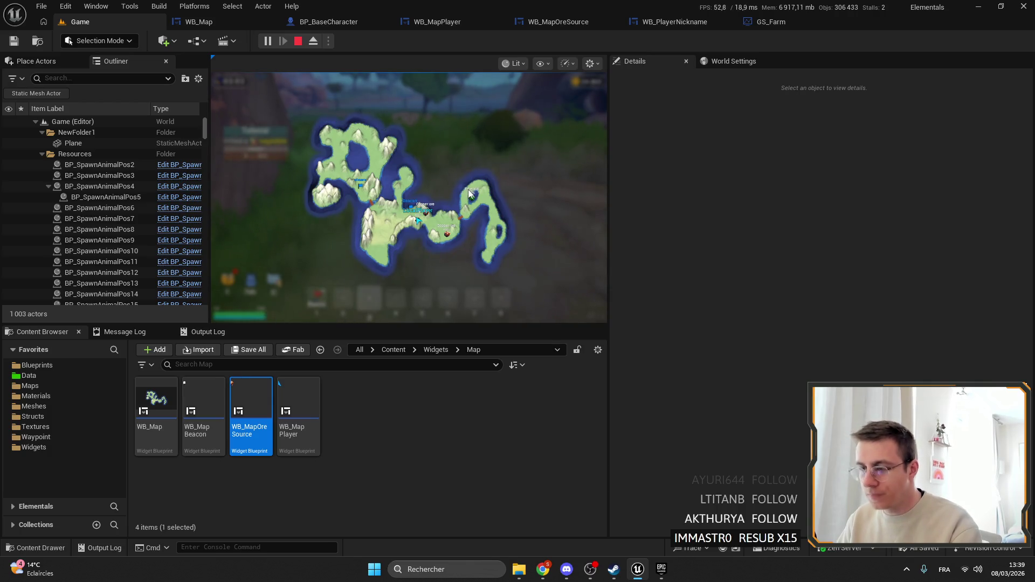
pyautogui.press('m')
pyautogui.press('F11')
pyautogui.press('m')
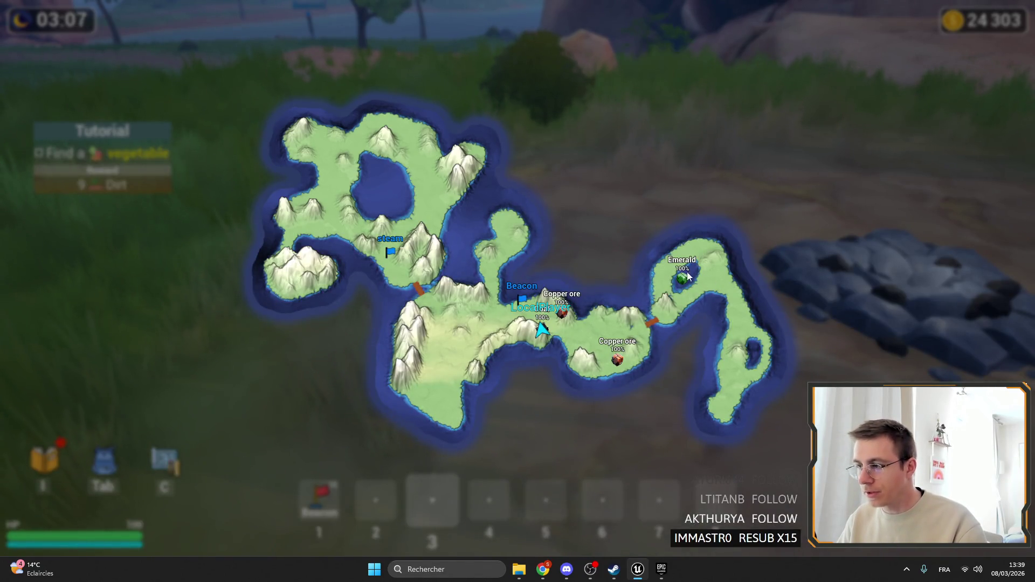
pyautogui.press('m')
pyautogui.press('F11')
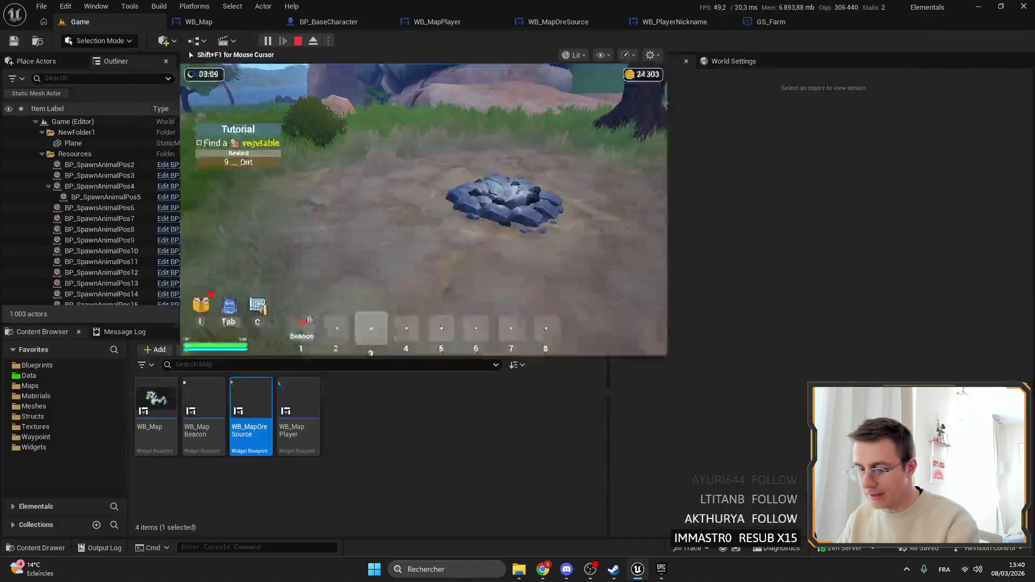
pyautogui.press('Escape')
pyautogui.click(587, 20)
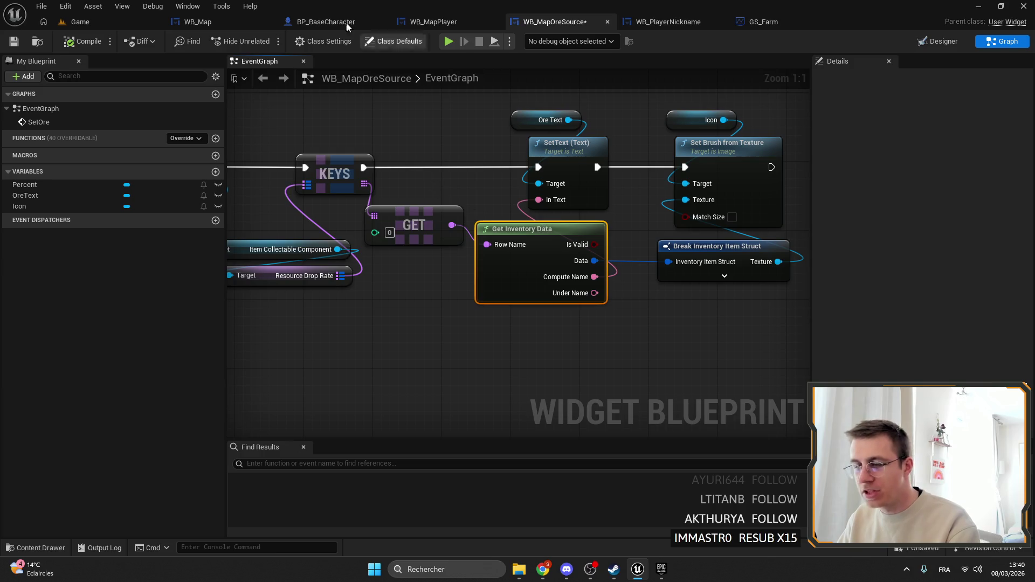
pyautogui.click(80, 22)
pyautogui.click(267, 42)
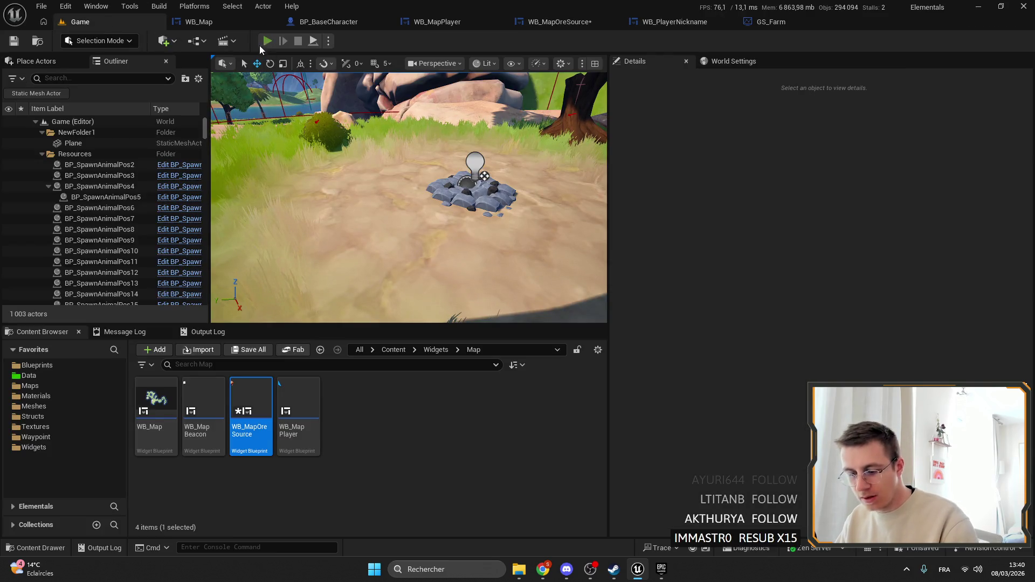
pyautogui.press('m')
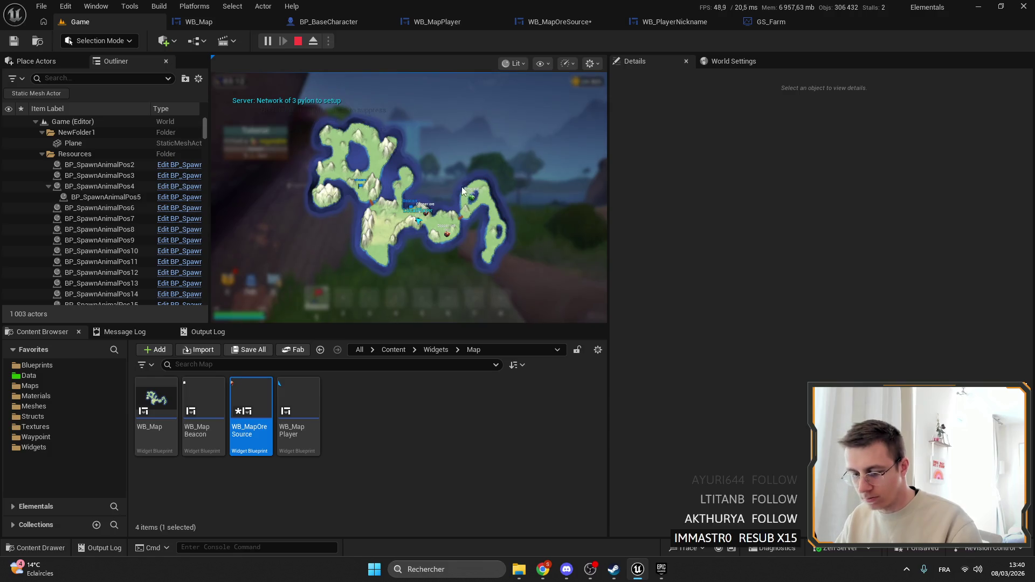
pyautogui.press('m')
pyautogui.press('F11')
pyautogui.press('m')
pyautogui.press('m')
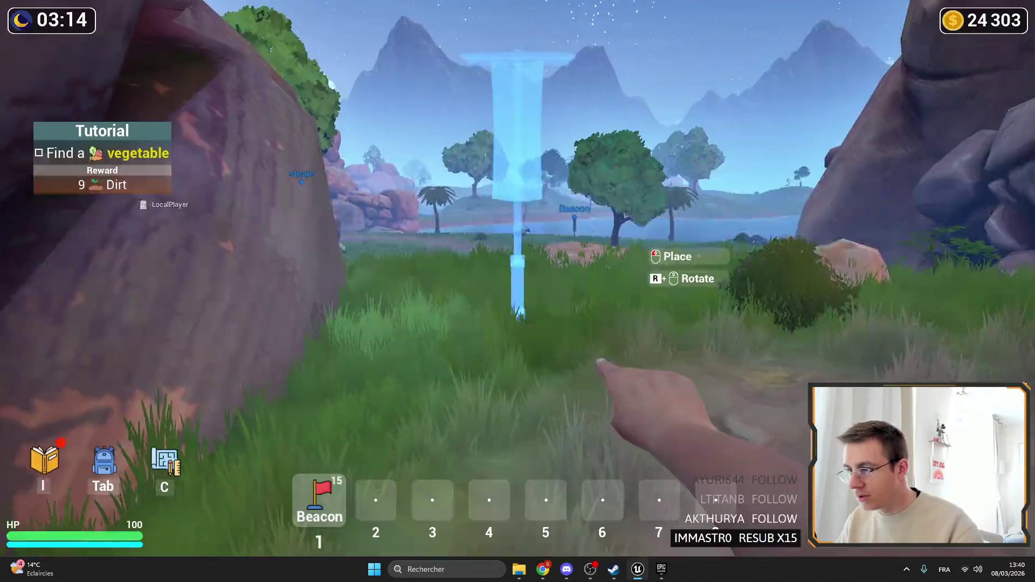
pyautogui.press('4')
pyautogui.press('m')
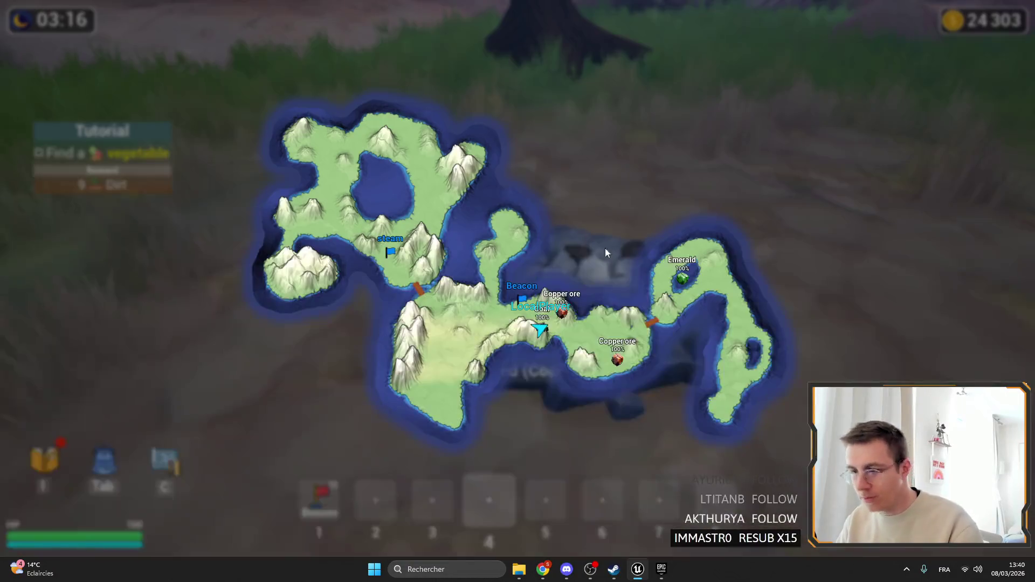
pyautogui.press('m')
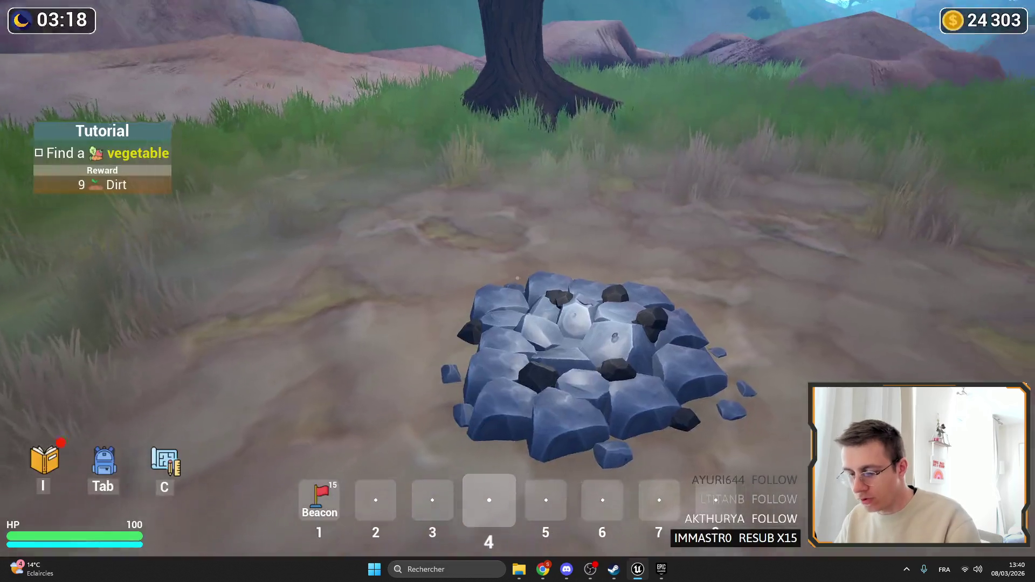
pyautogui.press('F11')
pyautogui.click(577, 23)
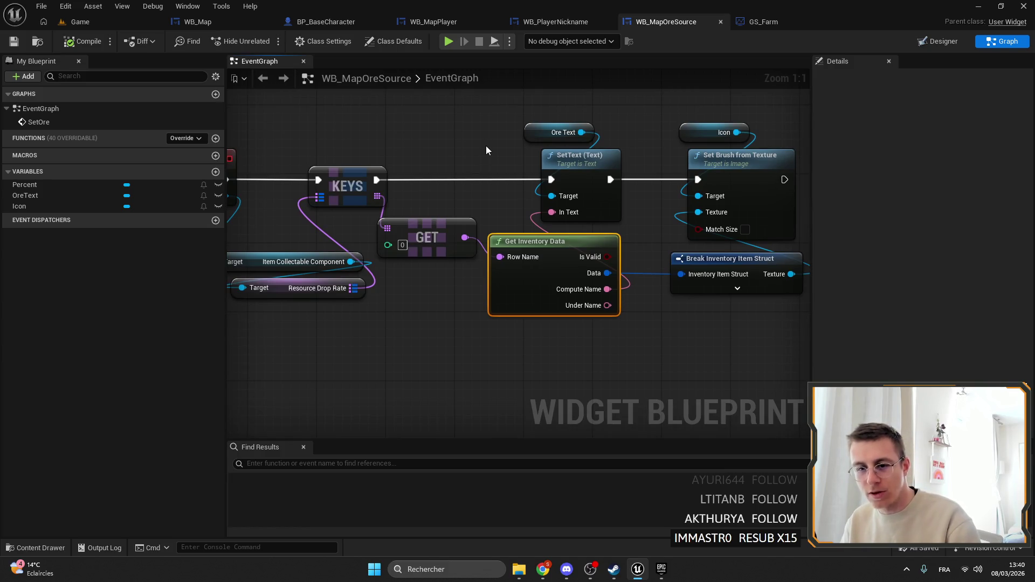
pyautogui.hotkey('alt', 'Tab')
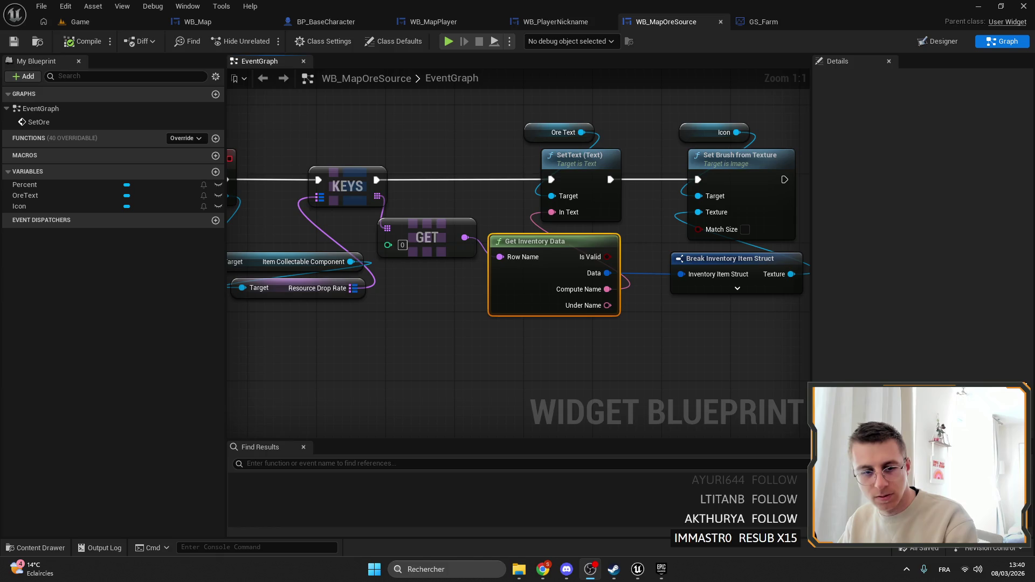
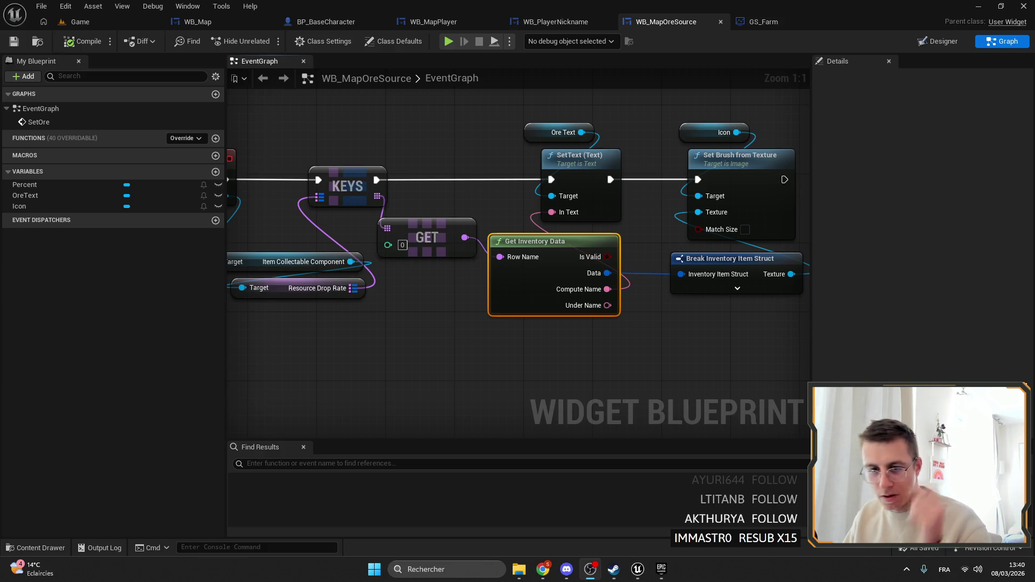
# Switch to the Game level and select the Ore_Wild_Coal2 coal ore pile.
pyautogui.moveTo(427, 107); pyautogui.dragTo(480, 112)
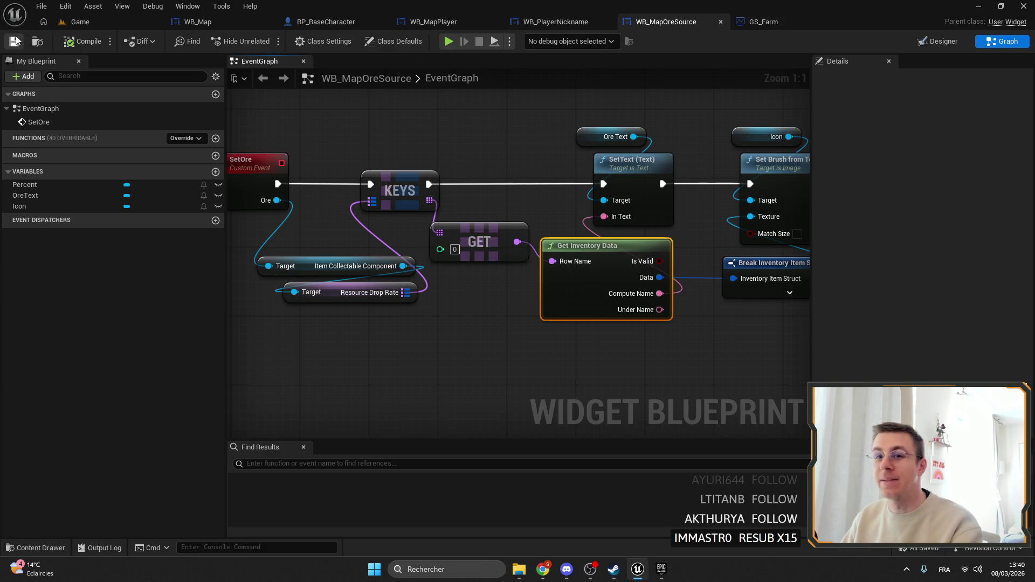
pyautogui.moveTo(515, 180); pyautogui.dragTo(492, 164)
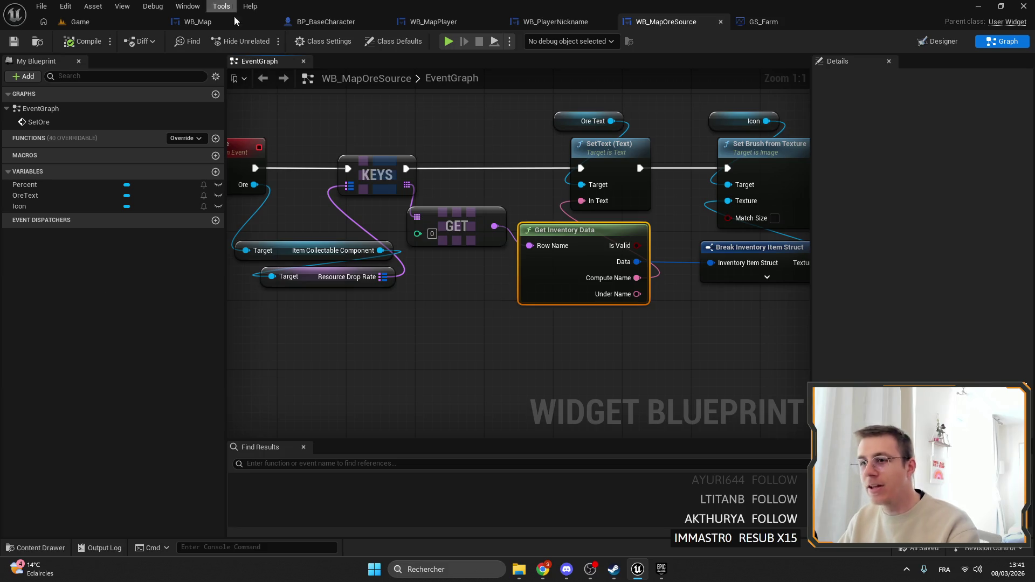
pyautogui.click(80, 21)
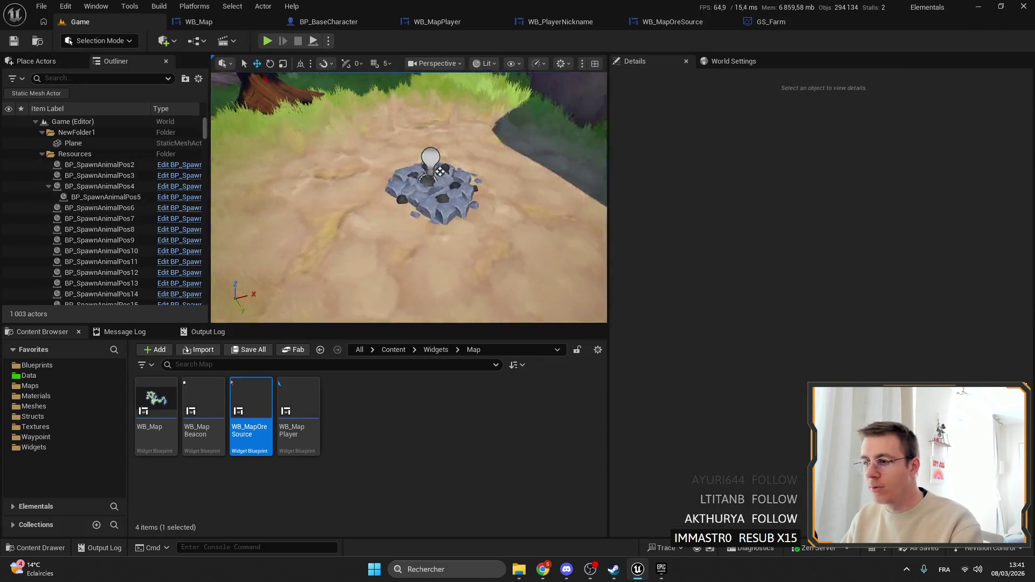
pyautogui.click(401, 216)
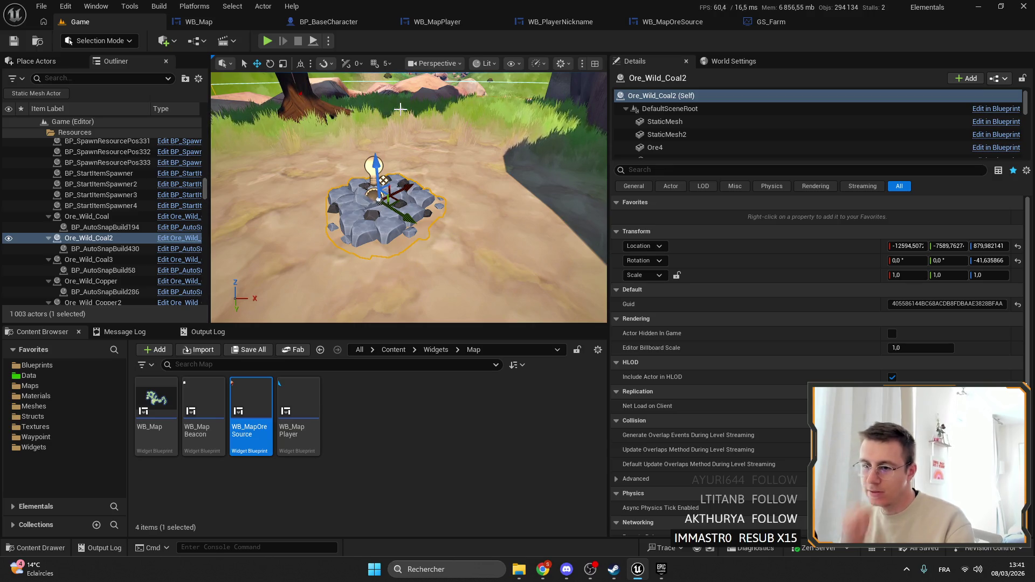
# Cycle through BP_BaseCharacter, WB_MapPlayer and WB_PlayerNickname back to the WB_MapOreSource EventGraph.
pyautogui.click(340, 21)
pyautogui.click(423, 20)
pyautogui.click(539, 22)
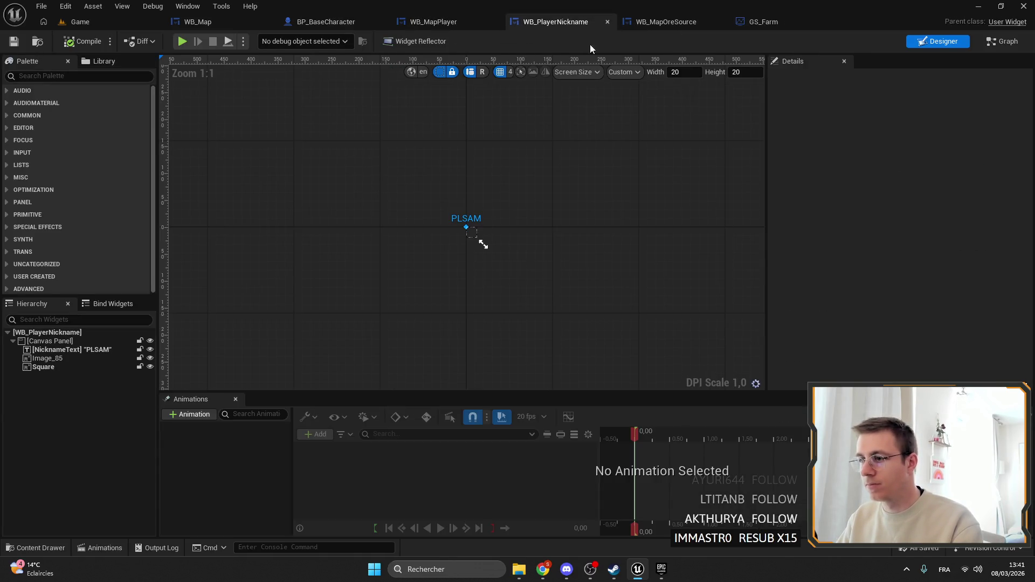
pyautogui.click(663, 22)
# Line up GET, Get Inventory Data, Item Collectable Component and Resource Drop Rate nodes.
pyautogui.scroll(-2, 614, 140)
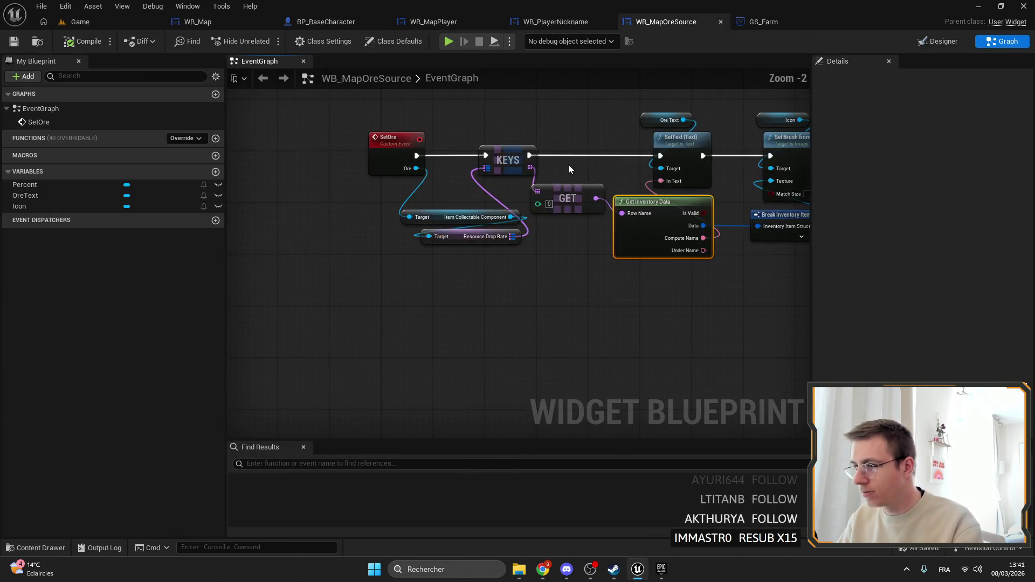
pyautogui.moveTo(565, 197); pyautogui.dragTo(582, 183)
pyautogui.moveTo(679, 205); pyautogui.dragTo(677, 218)
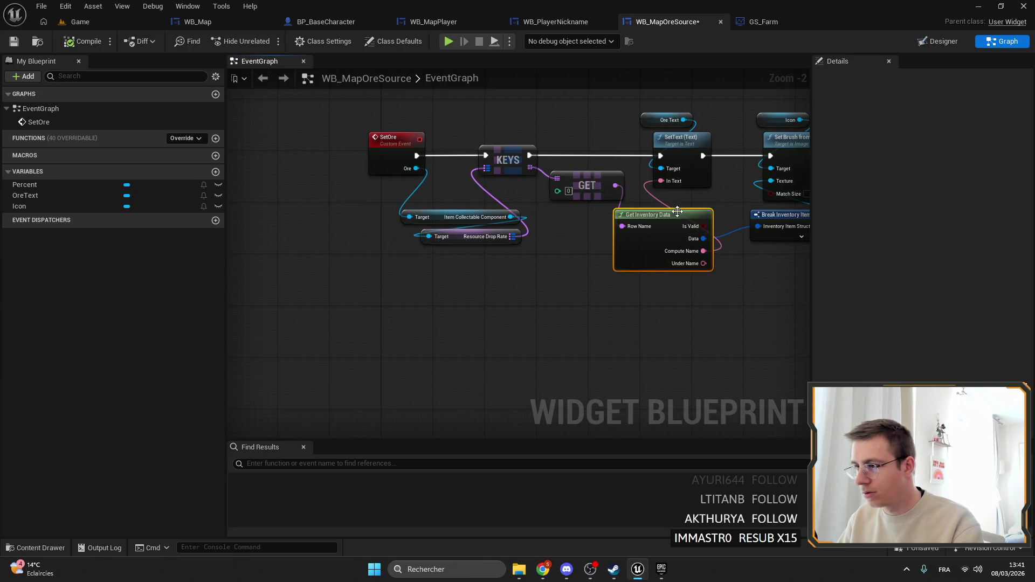
pyautogui.moveTo(576, 176); pyautogui.dragTo(571, 169)
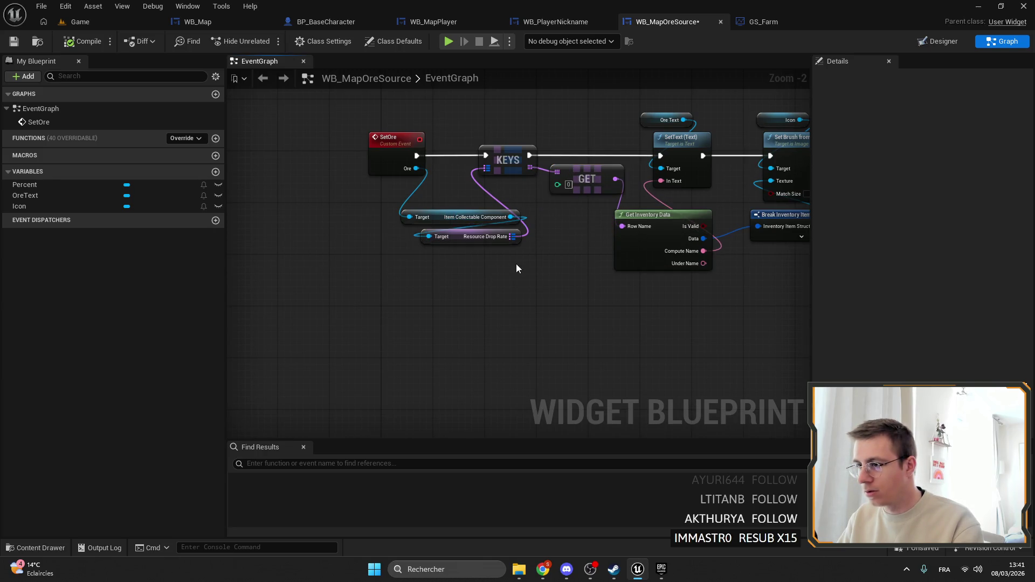
pyautogui.moveTo(516, 264); pyautogui.dragTo(455, 218)
pyautogui.moveTo(461, 217); pyautogui.dragTo(466, 191)
pyautogui.click(542, 267)
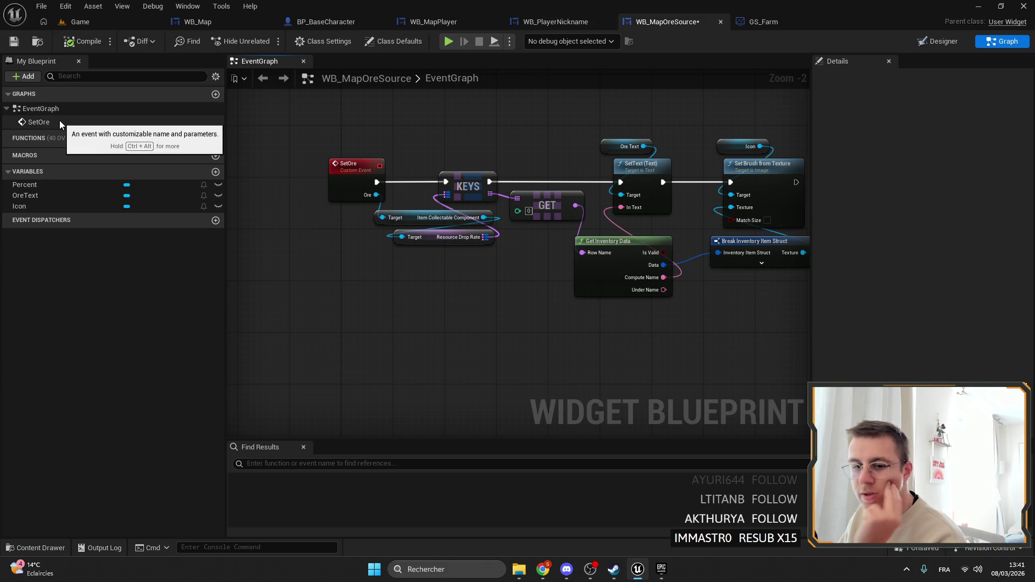
# Rename Percent to Quality and realign the Get Inventory Data, GET and KEYS nodes.
pyautogui.hotkey('ctrl', 'z')
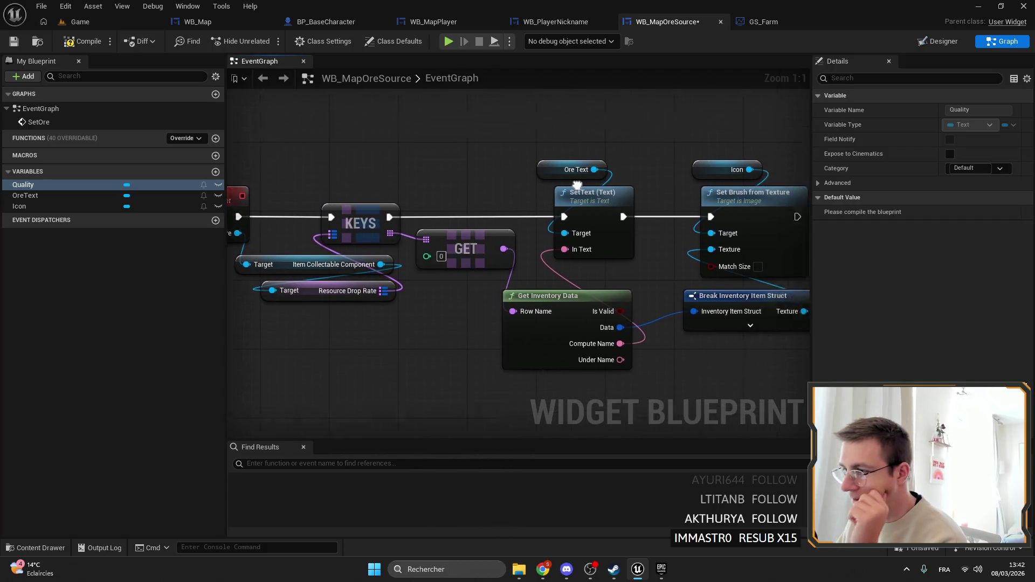
pyautogui.rightClick(507, 160)
pyautogui.click(446, 254)
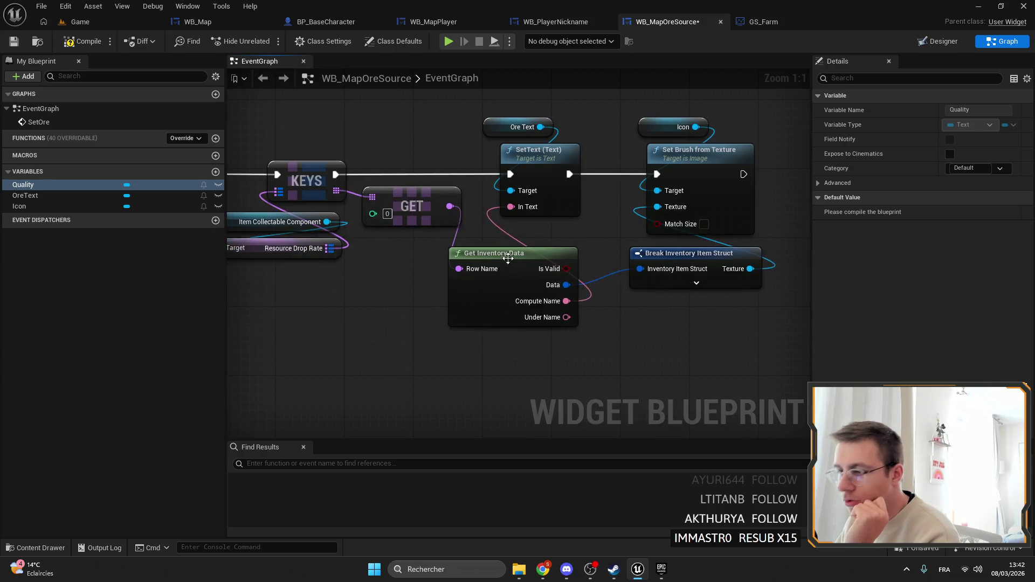
pyautogui.moveTo(509, 255); pyautogui.dragTo(503, 238)
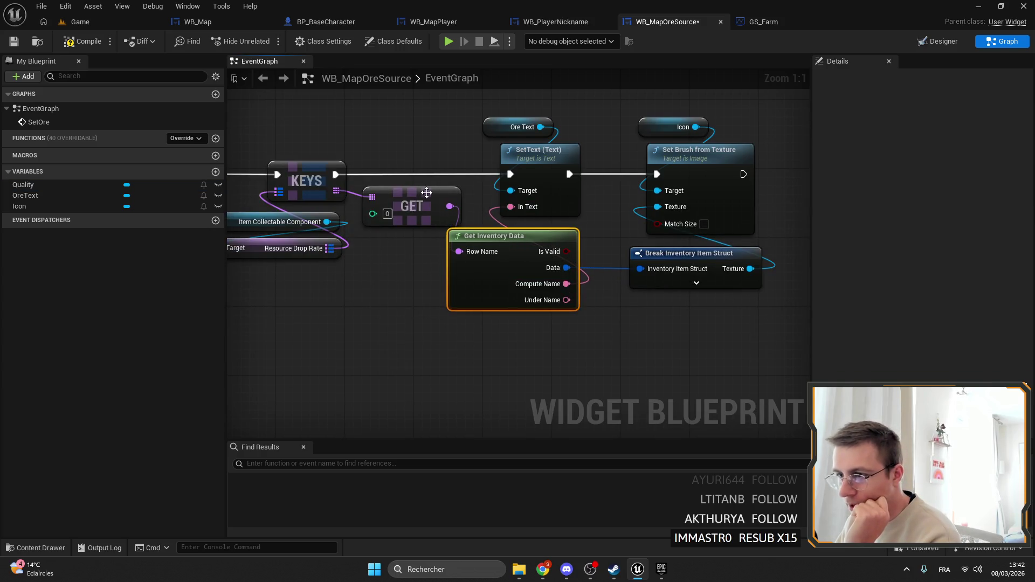
pyautogui.moveTo(426, 195); pyautogui.dragTo(417, 193)
pyautogui.click(441, 150)
pyautogui.moveTo(420, 293)
pyautogui.mouseDown()
pyautogui.moveTo(323, 183)
pyautogui.moveTo(354, 205)
pyautogui.mouseUp()
pyautogui.moveTo(666, 168); pyautogui.dragTo(504, 156)
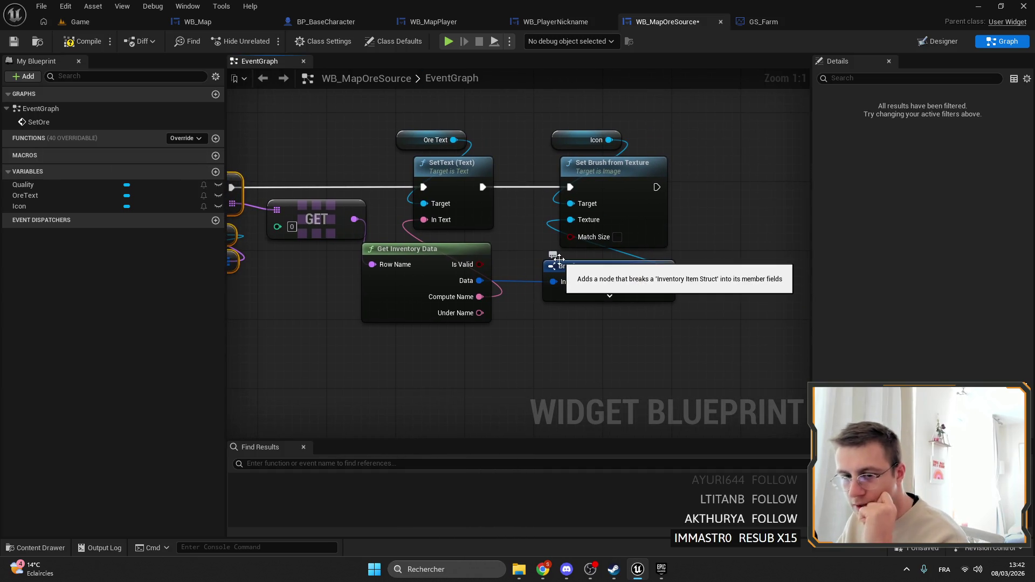
pyautogui.moveTo(652, 164)
pyautogui.mouseDown()
pyautogui.moveTo(624, 223)
pyautogui.moveTo(660, 197)
pyautogui.moveTo(611, 193)
pyautogui.moveTo(707, 201)
pyautogui.mouseUp()
# Add a Quality getter feeding Set Tool Tip Text, chained after Set Brush.
pyautogui.rightClick(612, 192)
pyautogui.write('Quality')
pyautogui.click(669, 403)
pyautogui.write('set')
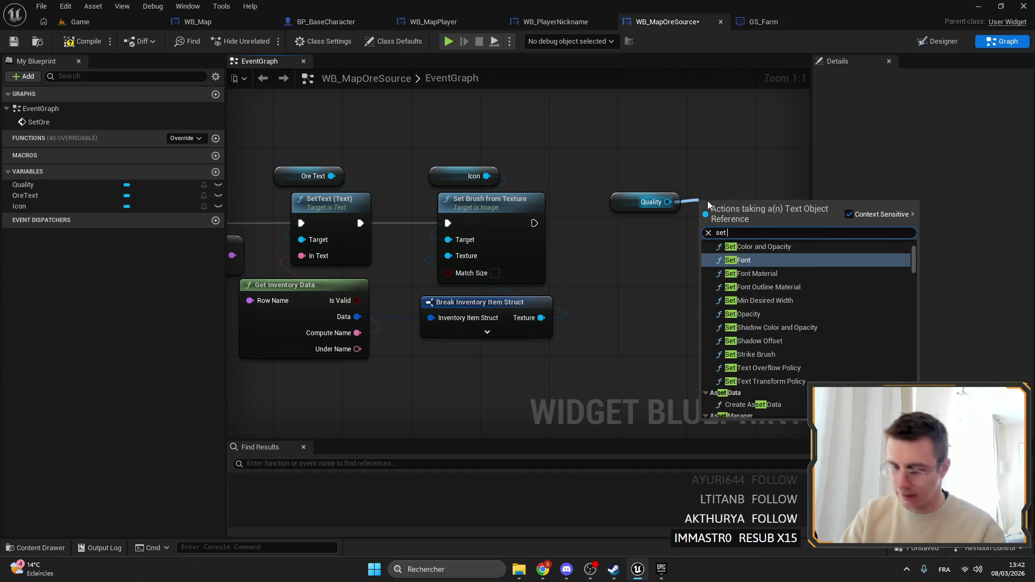
pyautogui.write(' text')
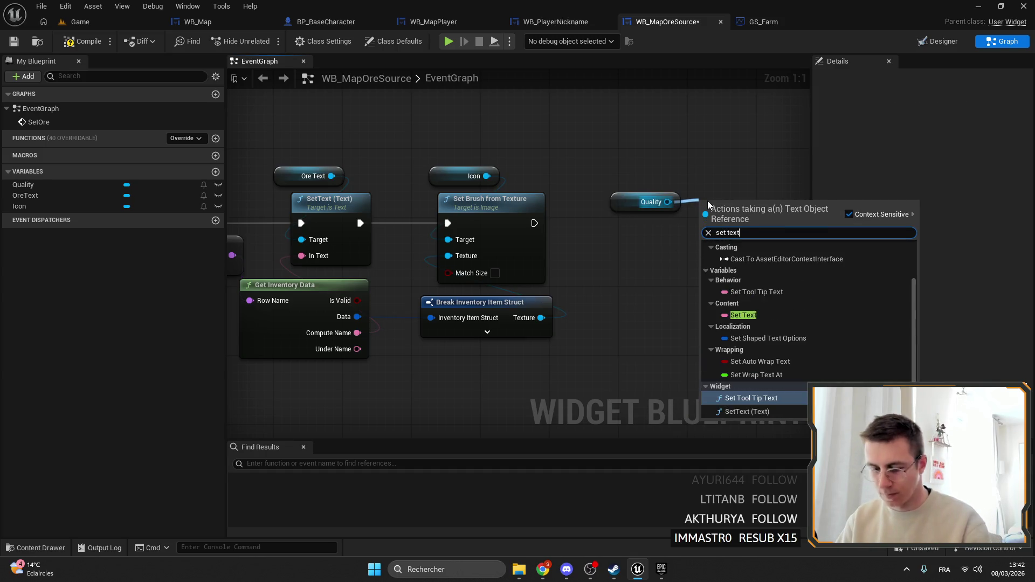
pyautogui.press('Return')
pyautogui.moveTo(534, 223); pyautogui.dragTo(706, 223)
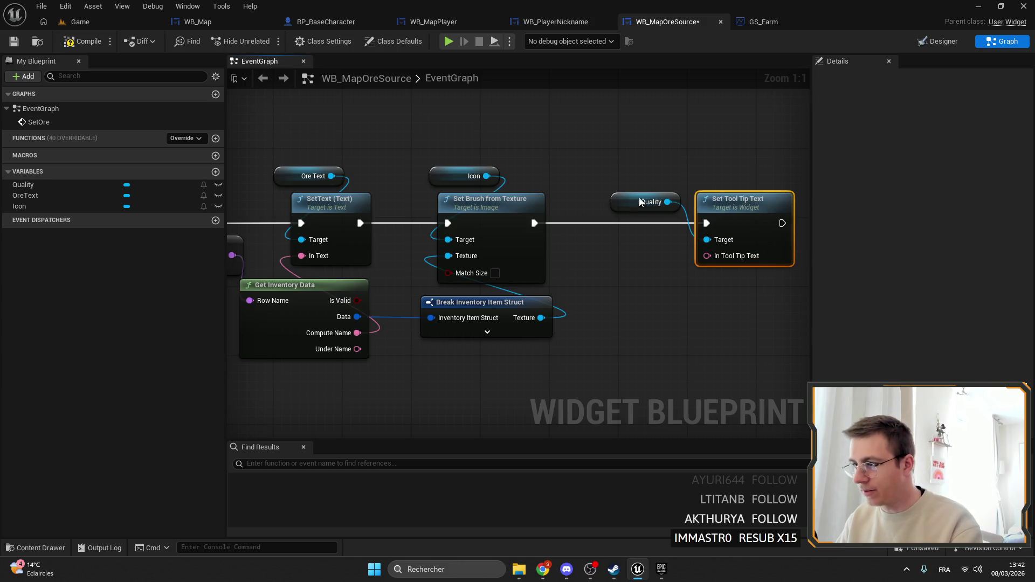
pyautogui.moveTo(639, 202)
pyautogui.mouseDown()
pyautogui.moveTo(713, 173)
pyautogui.moveTo(562, 225)
pyautogui.moveTo(480, 236)
pyautogui.moveTo(486, 261)
pyautogui.moveTo(531, 275)
pyautogui.mouseUp()
# Replace KEYS/GET with Get Key Value By Index feeding Row Name, reconnecting SetOre to SetText.
pyautogui.write('fi')
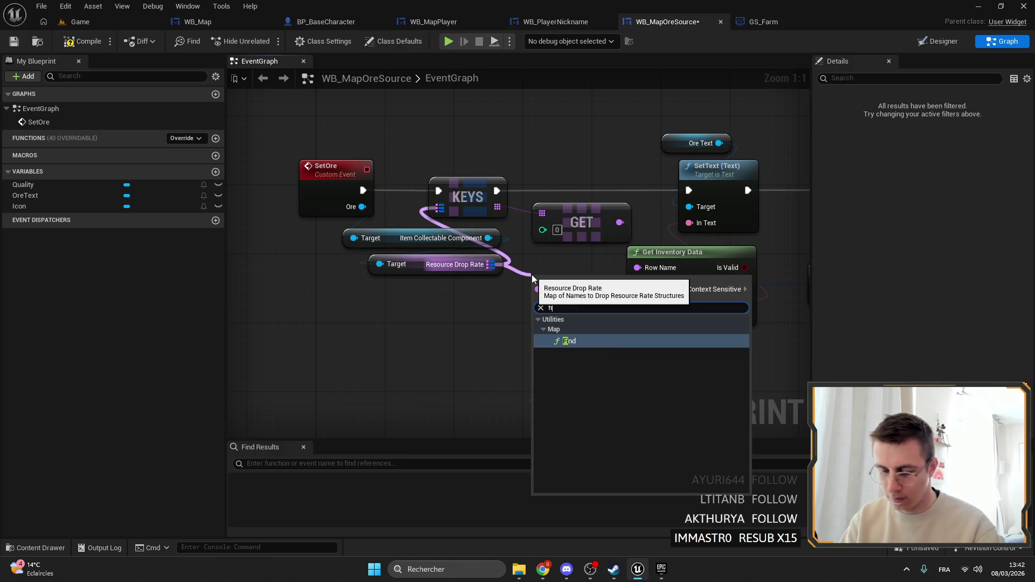
pyautogui.press('BackSpace')
pyautogui.write('get')
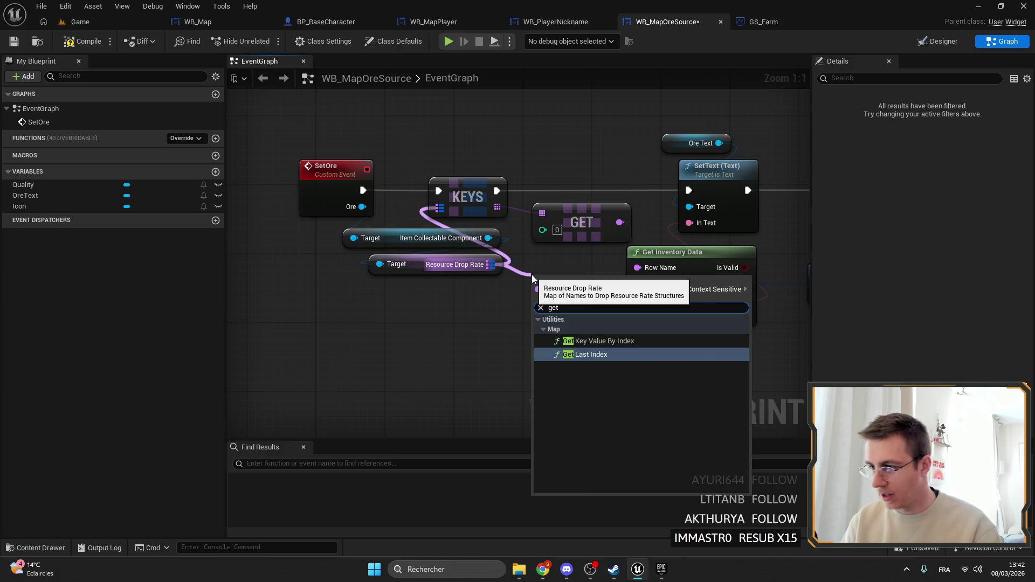
pyautogui.click(588, 341)
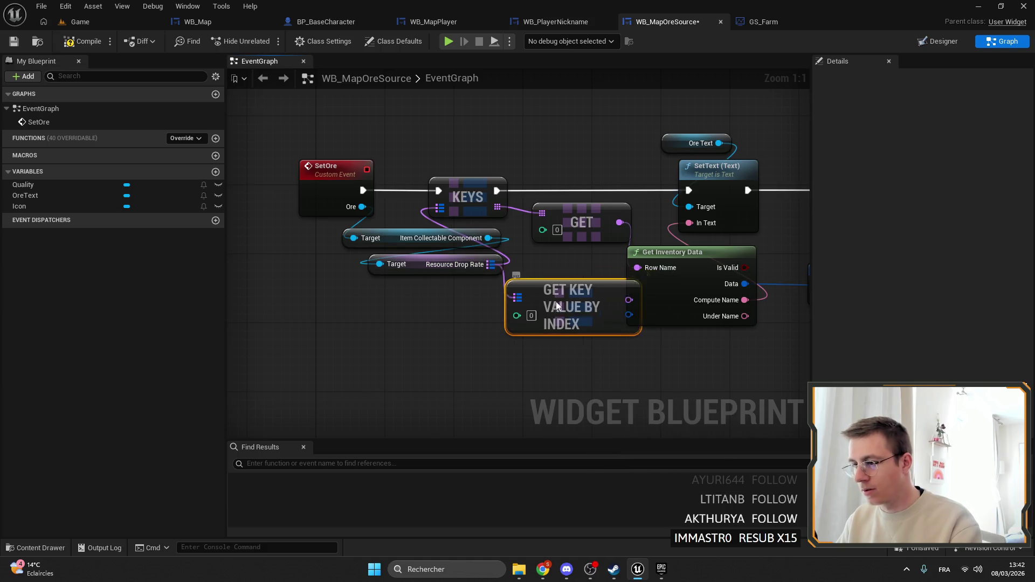
pyautogui.moveTo(558, 305)
pyautogui.mouseDown()
pyautogui.moveTo(470, 295)
pyautogui.moveTo(637, 268)
pyautogui.mouseUp()
pyautogui.click(577, 226)
pyautogui.press('Delete')
pyautogui.click(501, 198)
pyautogui.press('Delete')
pyautogui.moveTo(362, 191)
pyautogui.mouseDown()
pyautogui.moveTo(676, 201)
pyautogui.moveTo(688, 190)
pyautogui.mouseUp()
pyautogui.moveTo(525, 314); pyautogui.dragTo(561, 334)
# Add a Break Drop Resource Rate node below Get Inventory Data.
pyautogui.write('break')
pyautogui.press('Return')
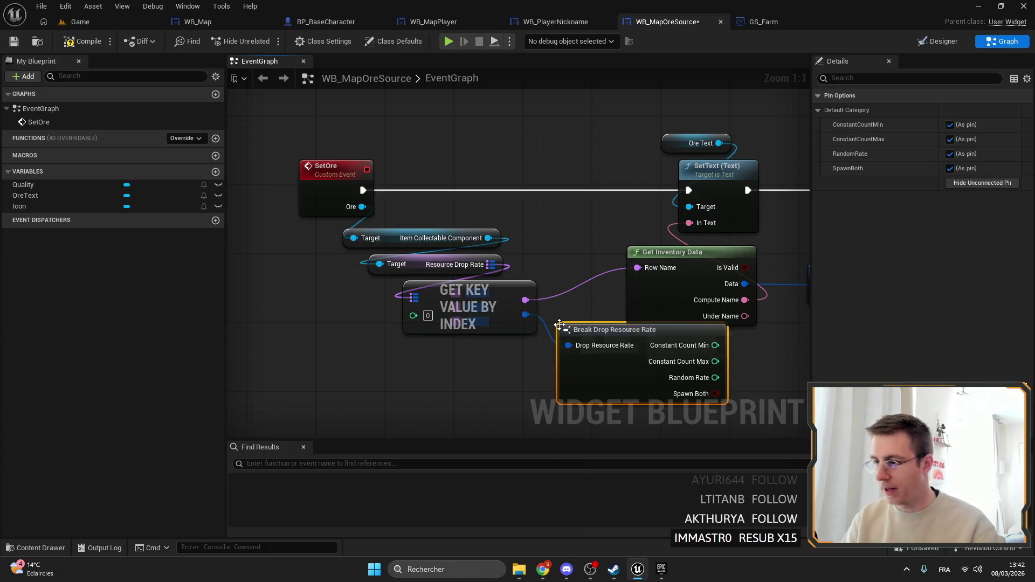
pyautogui.moveTo(465, 226); pyautogui.dragTo(488, 241)
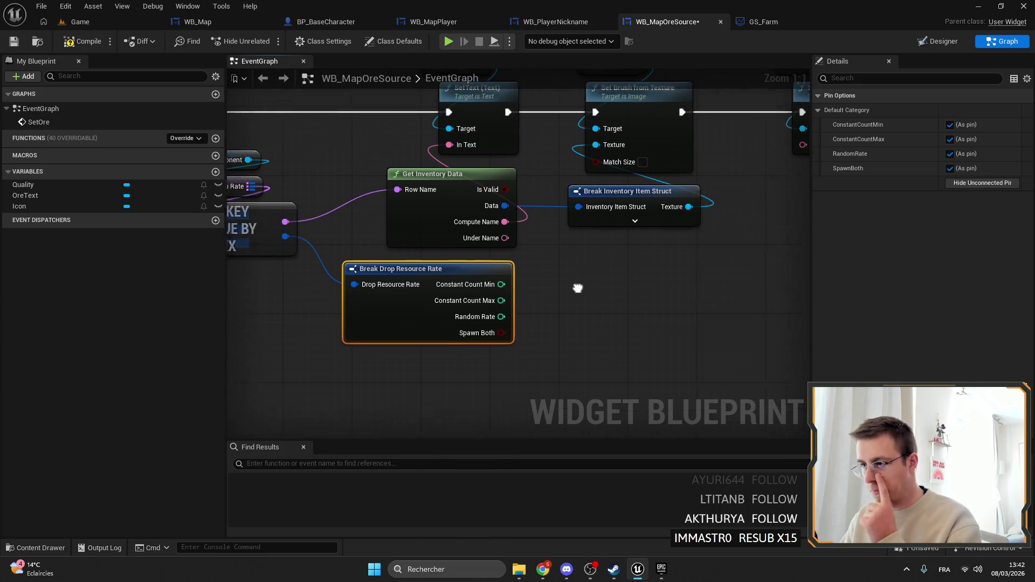
pyautogui.moveTo(578, 287)
pyautogui.mouseDown()
pyautogui.moveTo(600, 286)
pyautogui.moveTo(541, 307)
pyautogui.moveTo(282, 347)
pyautogui.mouseUp()
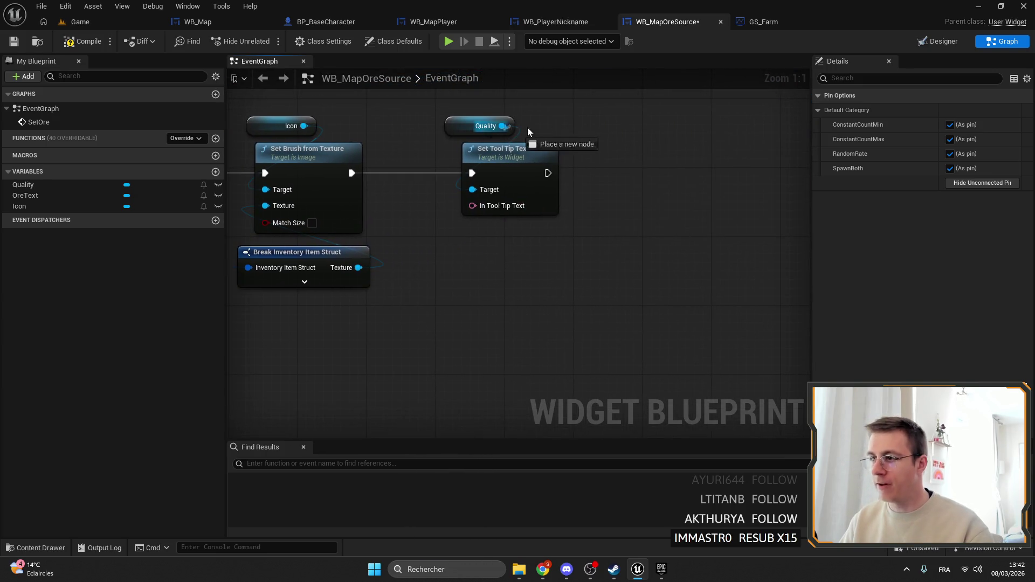
# Add a Set Color and Opacity node for Quality after Set Tool Tip Text.
pyautogui.moveTo(528, 128); pyautogui.dragTo(575, 122)
pyautogui.write('set')
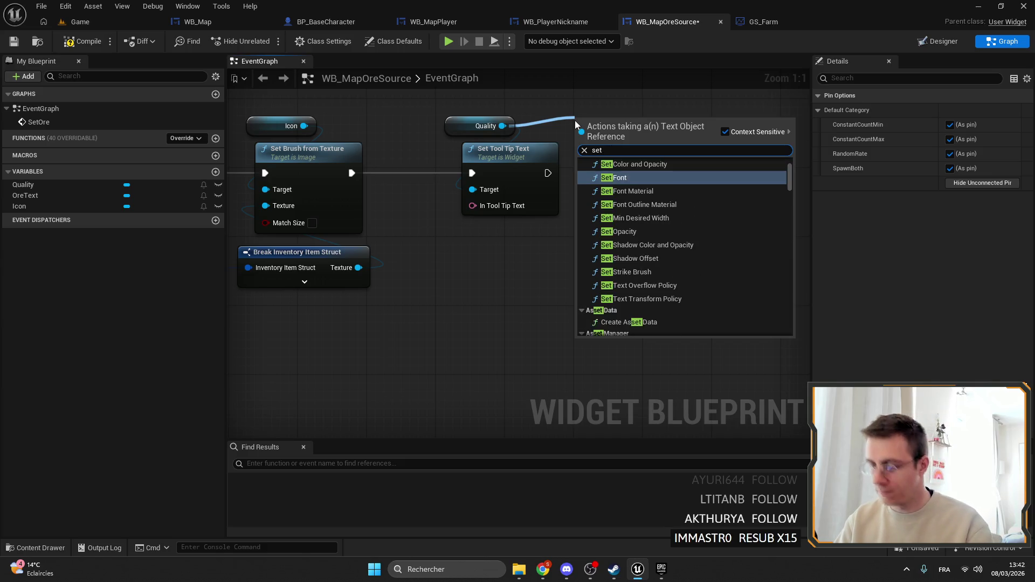
pyautogui.write(' set')
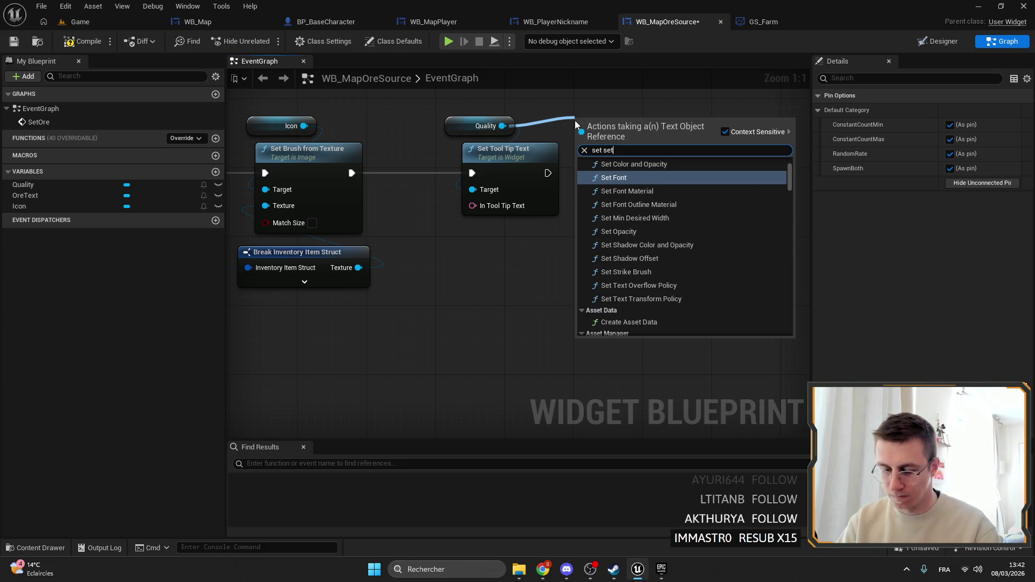
pyautogui.press('BackSpace')
pyautogui.press('BackSpace')
pyautogui.press('BackSpace')
pyautogui.write('color')
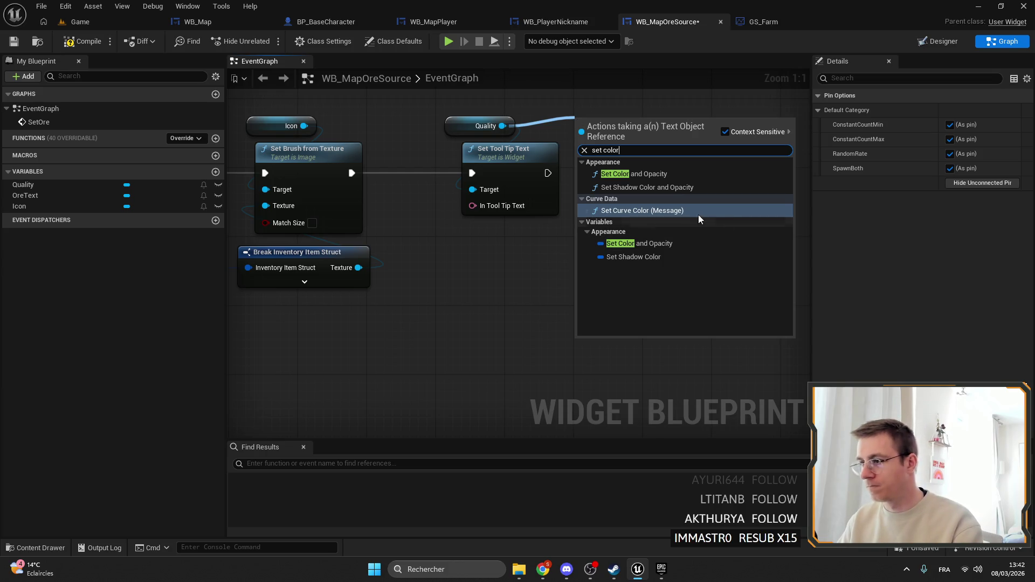
pyautogui.click(636, 173)
pyautogui.moveTo(595, 146); pyautogui.dragTo(630, 162)
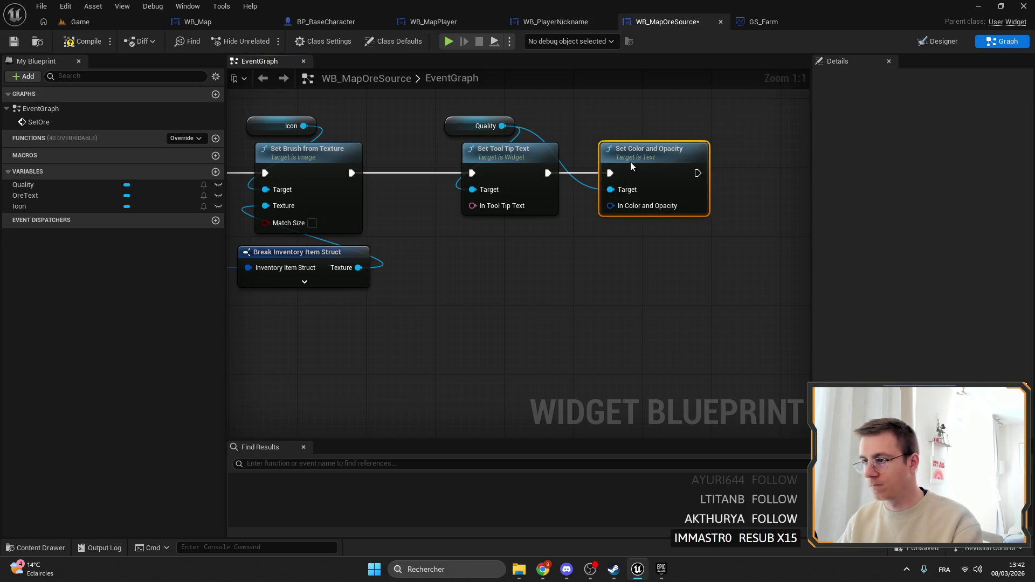
pyautogui.moveTo(701, 227); pyautogui.dragTo(442, 115)
pyautogui.moveTo(518, 150); pyautogui.dragTo(502, 150)
pyautogui.moveTo(621, 284); pyautogui.dragTo(544, 251)
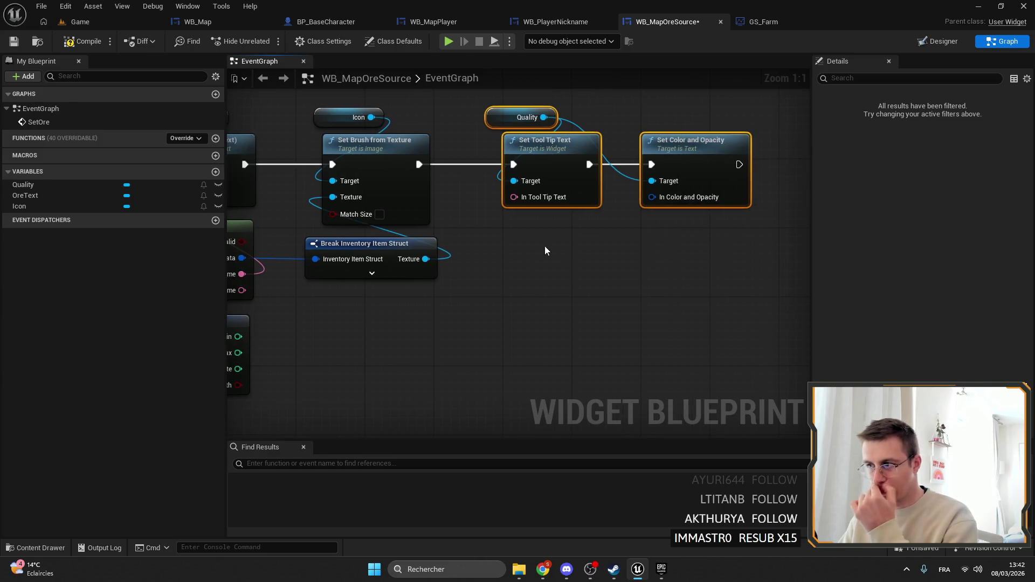
# Try linking from In Tool Tip Text, then return to the Game level editor.
pyautogui.moveTo(532, 201); pyautogui.dragTo(491, 248)
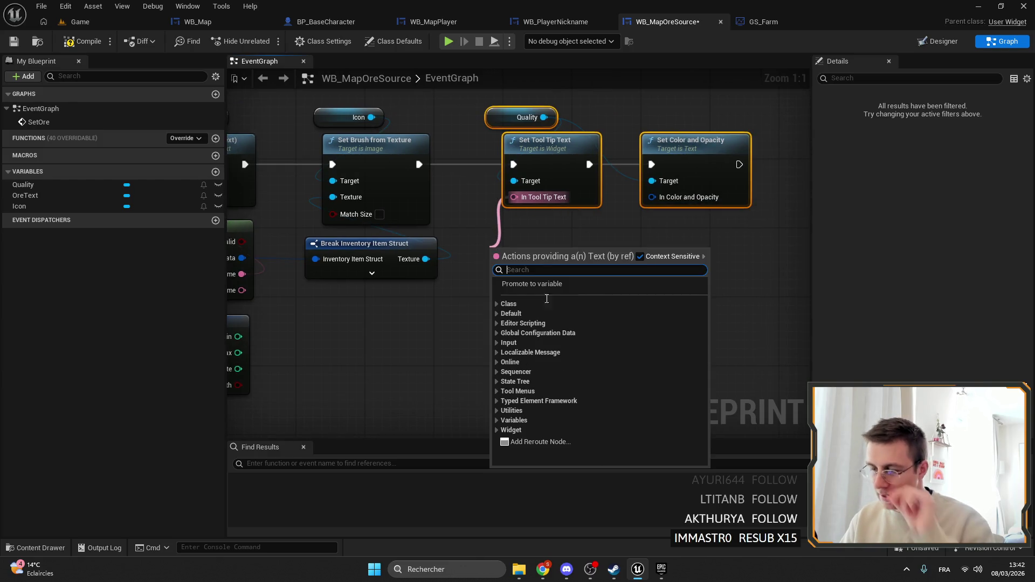
pyautogui.moveTo(419, 312); pyautogui.dragTo(538, 303)
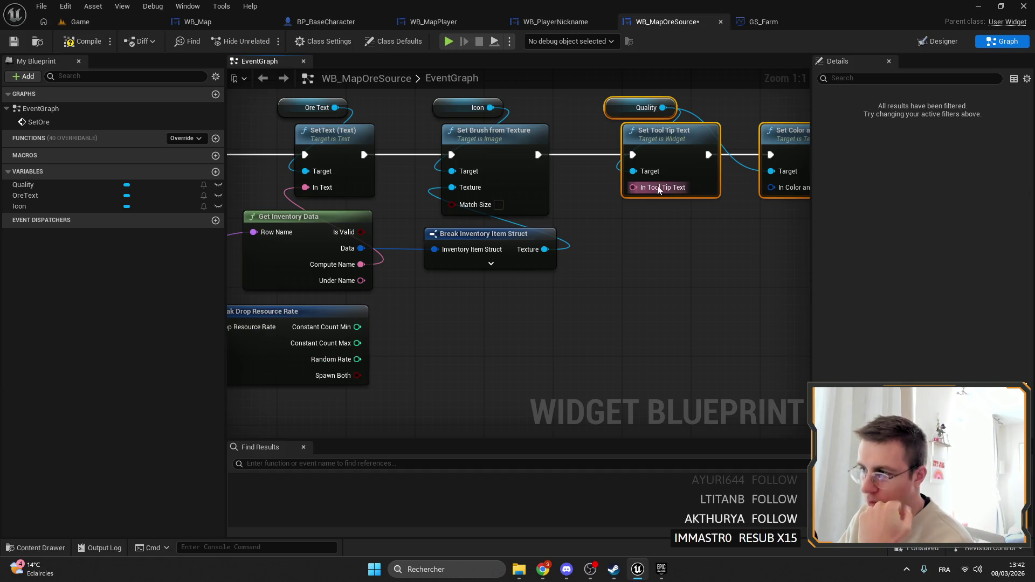
pyautogui.moveTo(658, 190); pyautogui.dragTo(634, 221)
pyautogui.moveTo(476, 307); pyautogui.dragTo(553, 311)
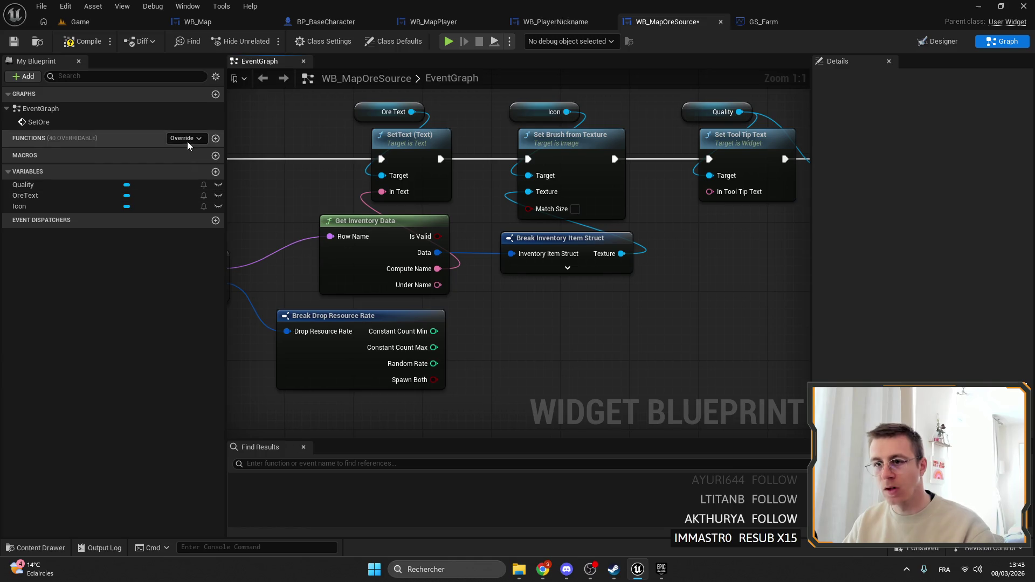
pyautogui.click(67, 21)
# Browse the Data folder, then scroll through the Blueprints folder in the Content Browser.
pyautogui.click(28, 375)
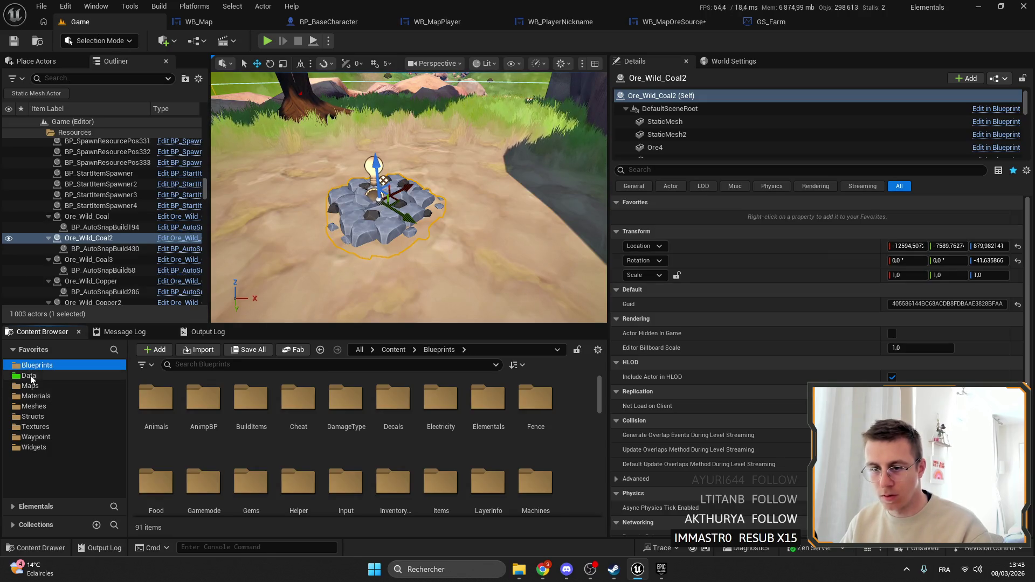
pyautogui.click(224, 366)
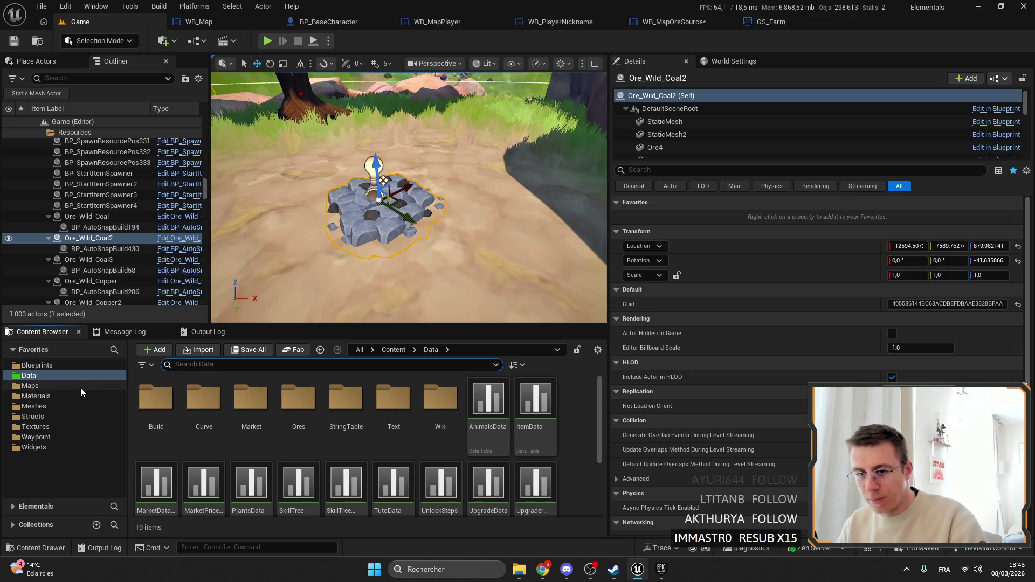
pyautogui.click(36, 364)
pyautogui.scroll(-5, 347, 450)
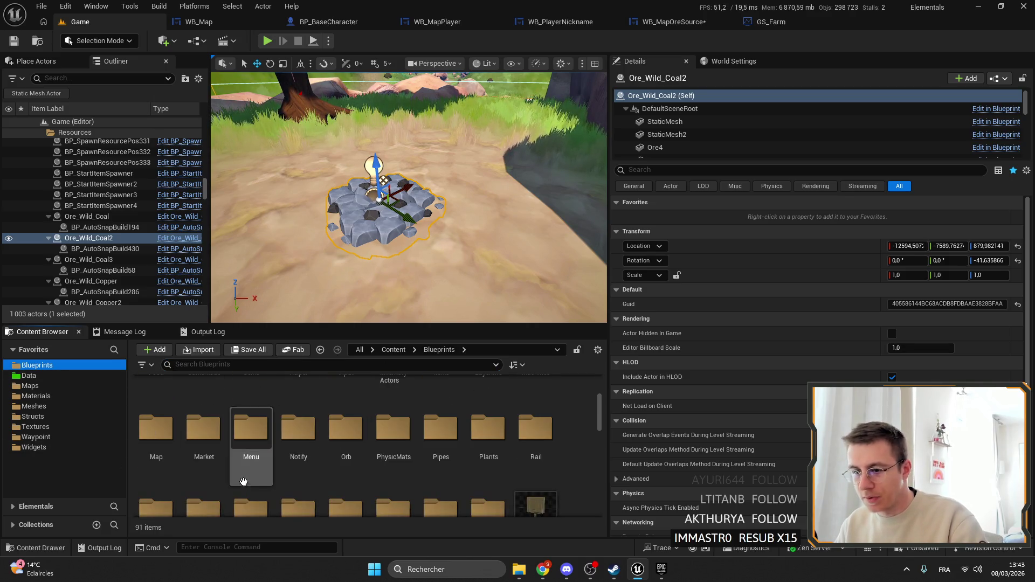
pyautogui.scroll(-2, 377, 451)
pyautogui.scroll(3, 507, 452)
pyautogui.scroll(2, 507, 451)
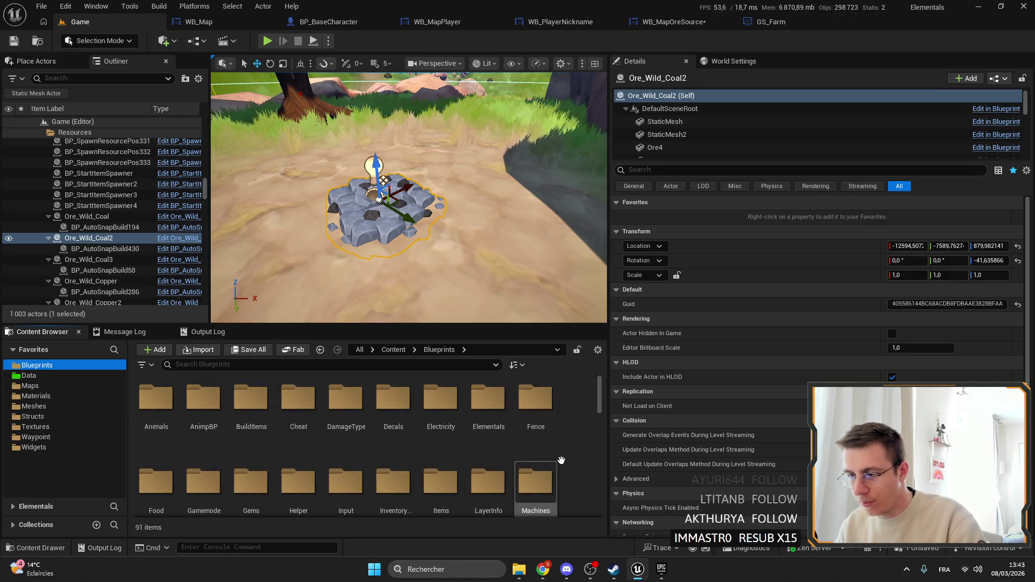
pyautogui.scroll(-4, 545, 438)
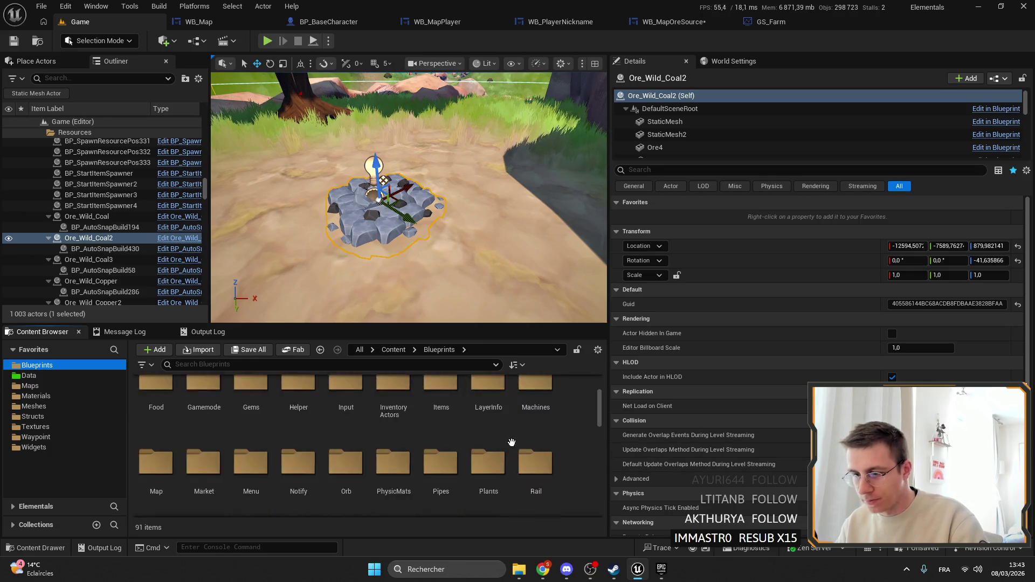
pyautogui.scroll(5, 247, 432)
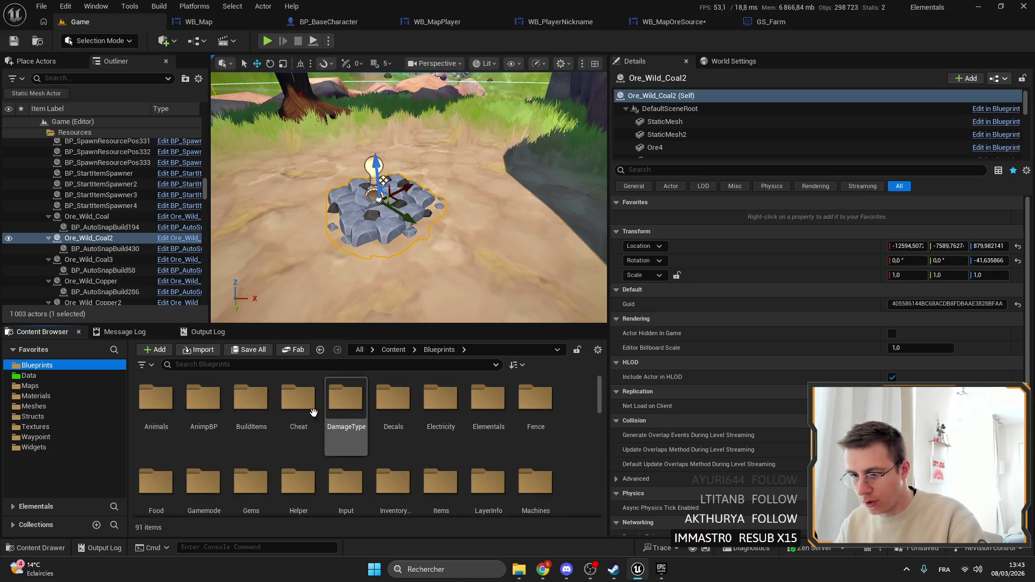
pyautogui.scroll(-1, 302, 459)
# Open the Helper folder and select the GameHelper function library.
pyautogui.click(311, 446)
pyautogui.doubleClick(310, 446)
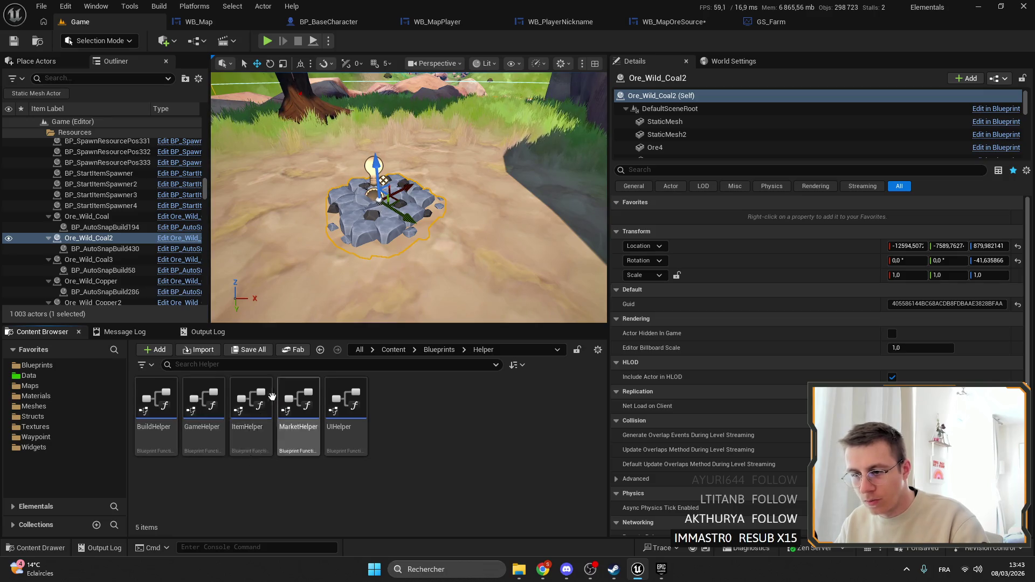
pyautogui.click(212, 383)
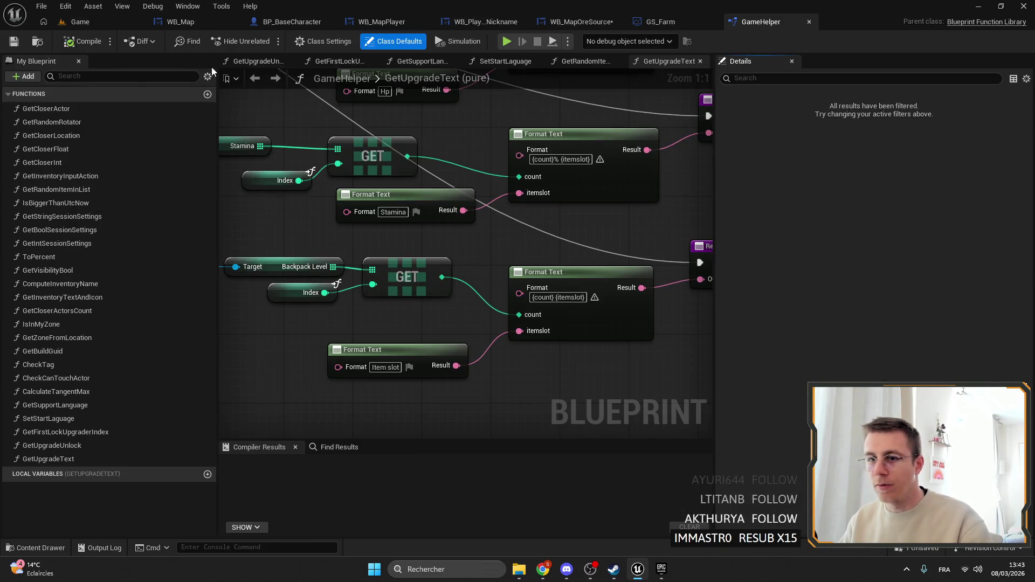
# Create a new GameHelper function named GetOreSourceQuality.
pyautogui.click(207, 94)
pyautogui.write('GetOreSourceQuali')
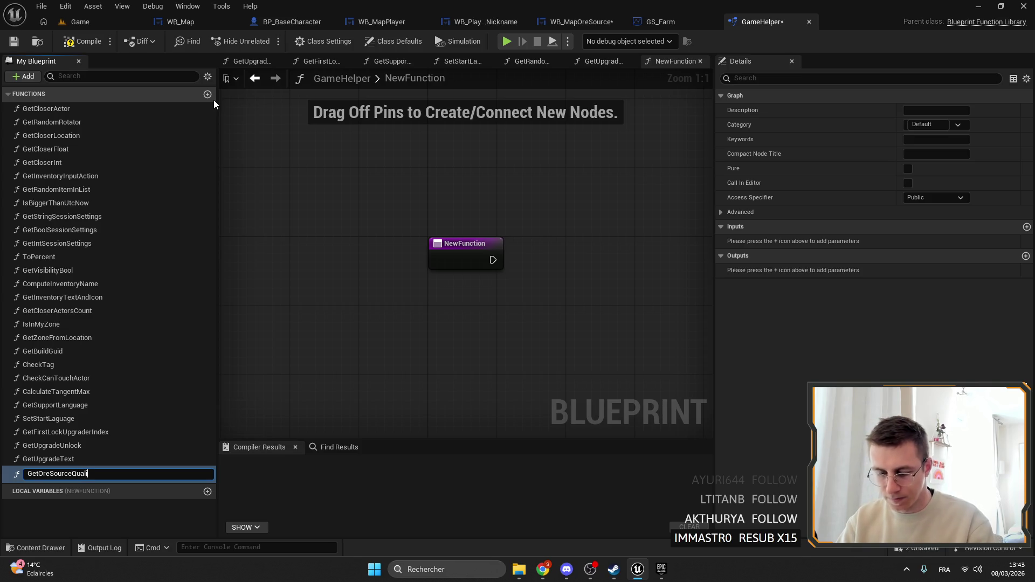
pyautogui.write('ty')
pyautogui.press('Return')
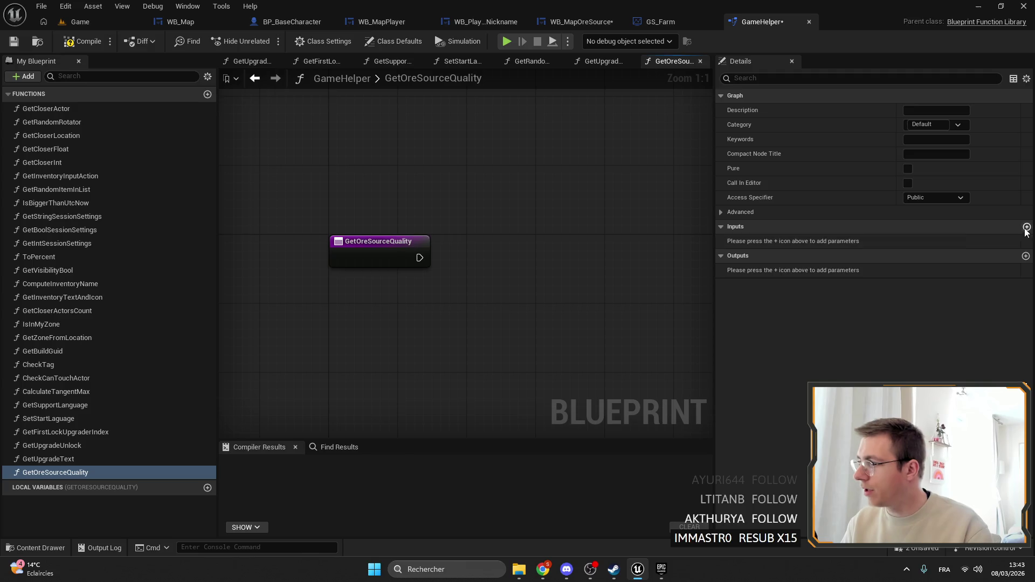
# Add an OreSource input of type Ore Wild Iron reference.
pyautogui.click(1026, 227)
pyautogui.write('Ore')
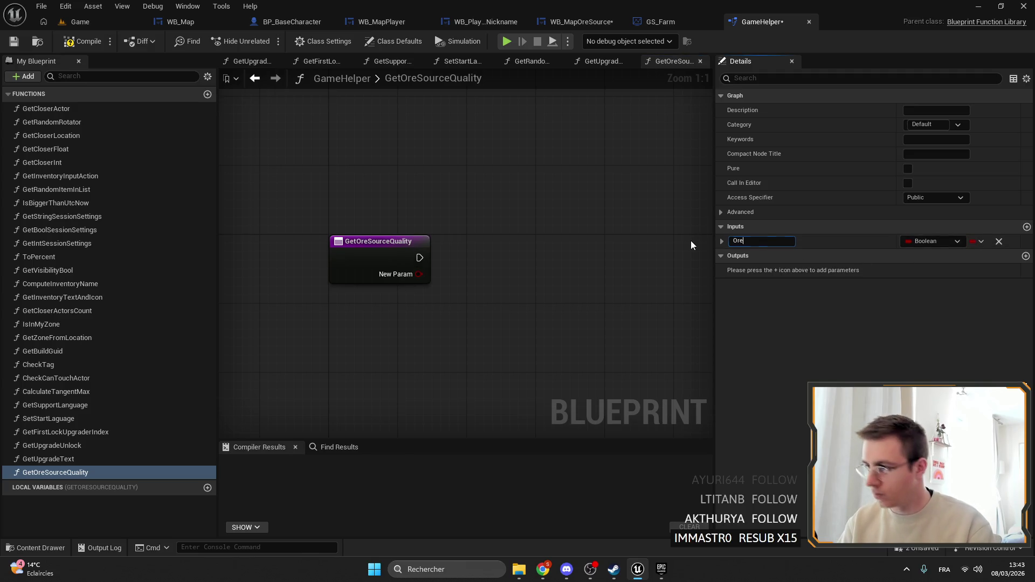
pyautogui.write('Sour')
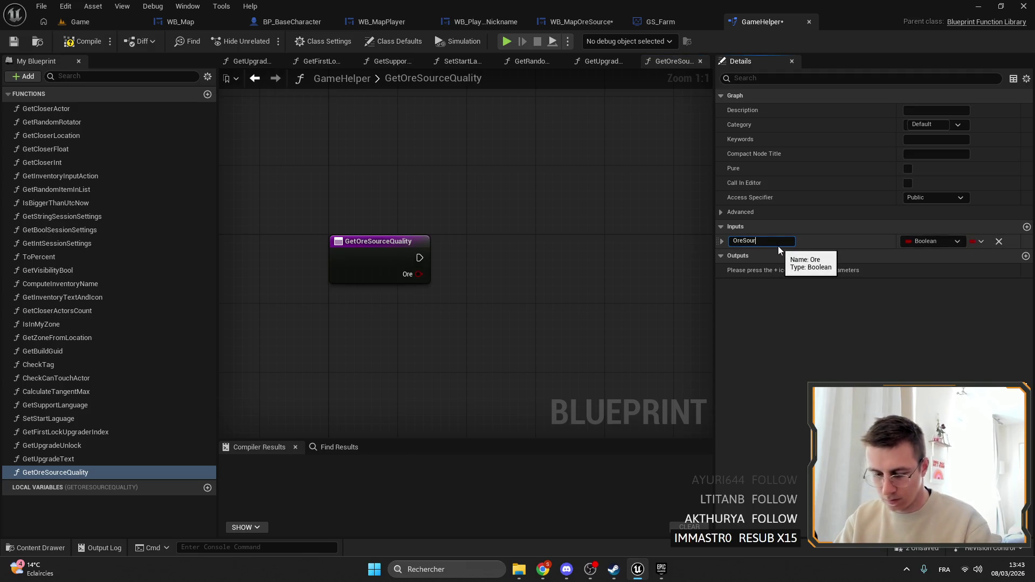
pyautogui.write('ce')
pyautogui.press('Return')
pyautogui.click(934, 241)
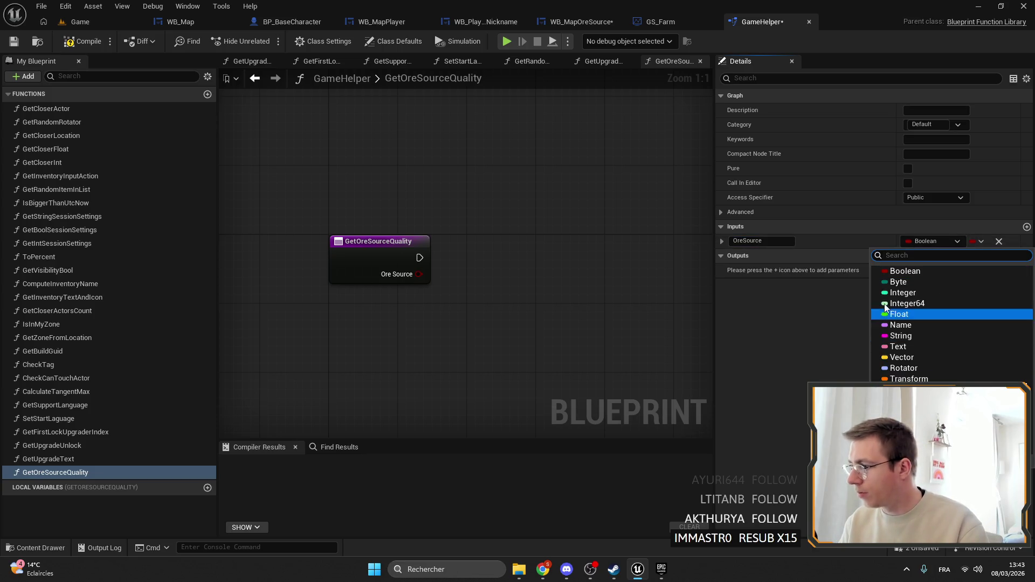
pyautogui.write('iron w')
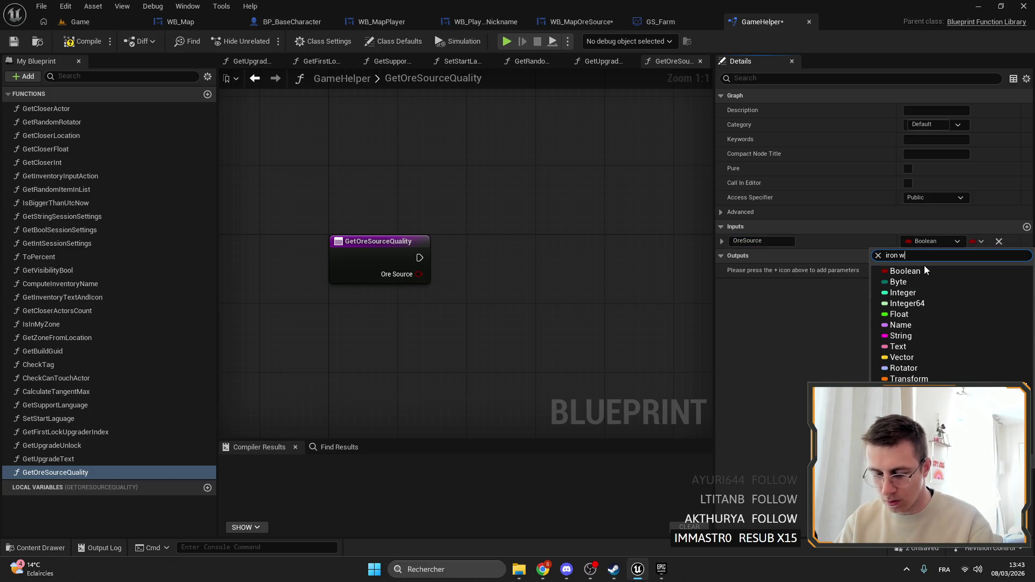
pyautogui.write('ild')
pyautogui.click(914, 276)
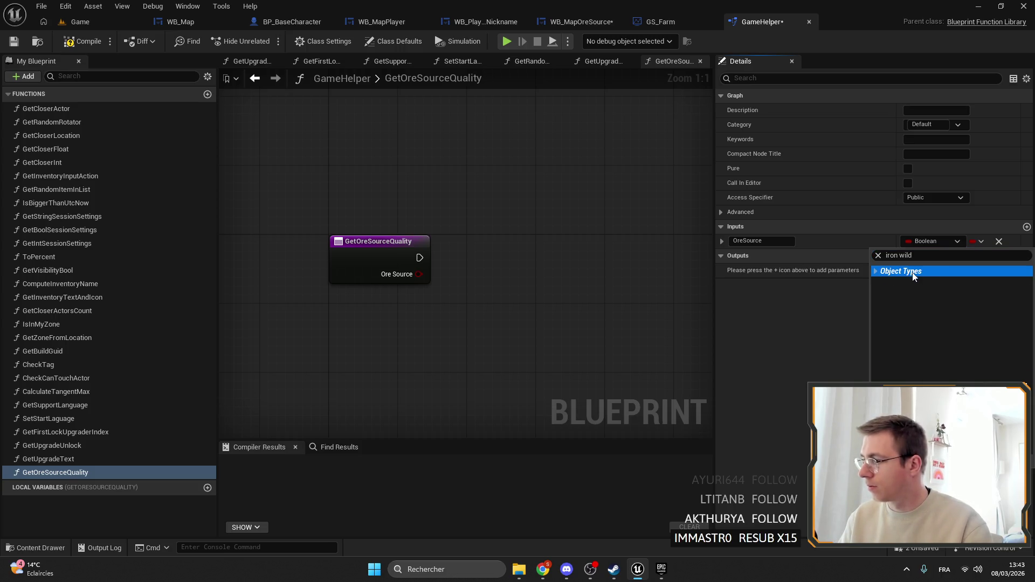
pyautogui.click(827, 286)
# Copy the drop-rate lookup nodes from WB_MapOreSource, paste them, and wire Ore Source to Target.
pyautogui.moveTo(386, 270); pyautogui.dragTo(425, 270)
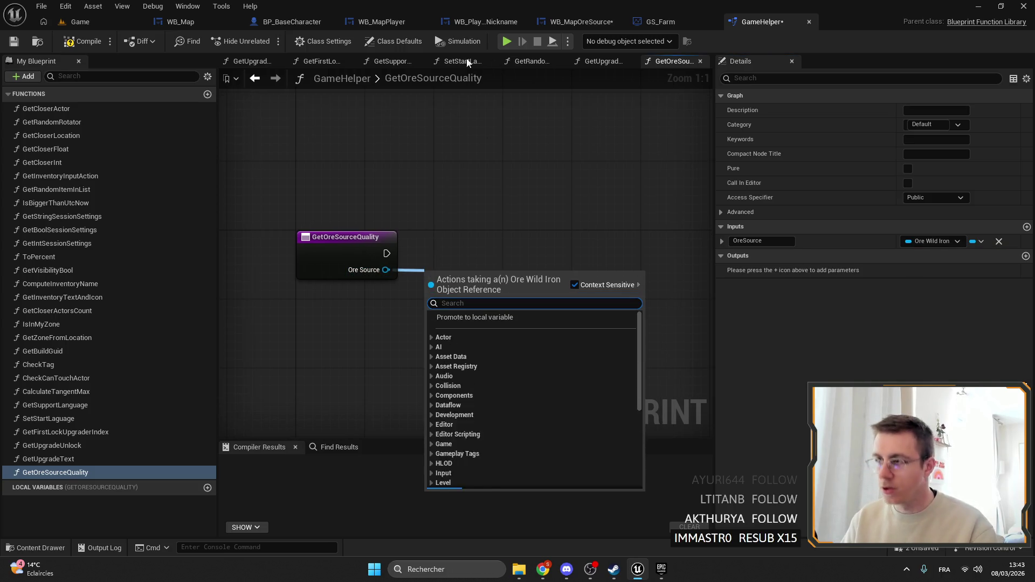
pyautogui.click(580, 21)
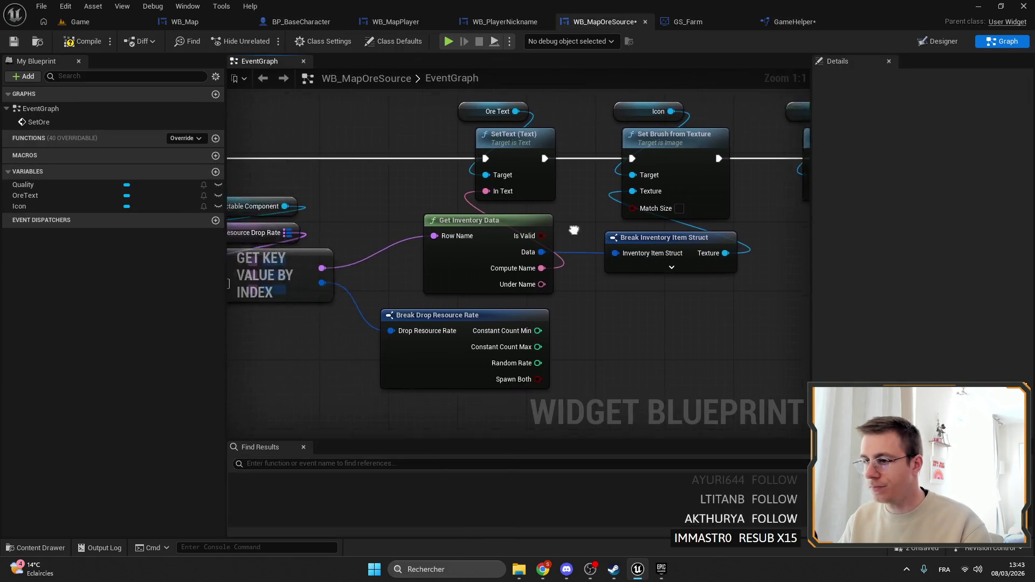
pyautogui.scroll(-2, 573, 231)
pyautogui.moveTo(502, 267); pyautogui.dragTo(345, 181)
pyautogui.keyDown('shift'); pyautogui.click(576, 300); pyautogui.keyUp('shift')
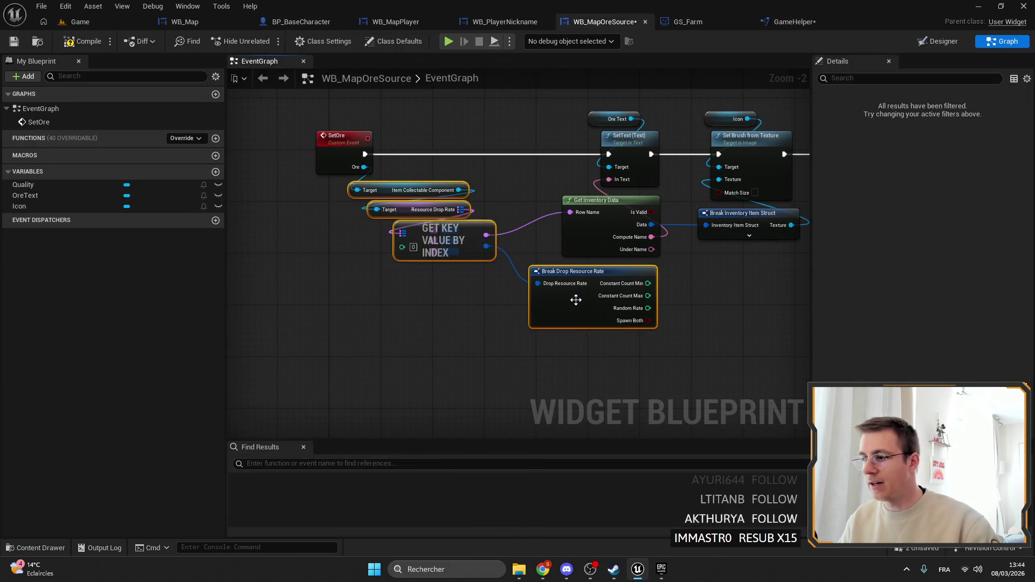
pyautogui.hotkey('ctrl', 'c')
pyautogui.click(813, 22)
pyautogui.hotkey('ctrl', 'v')
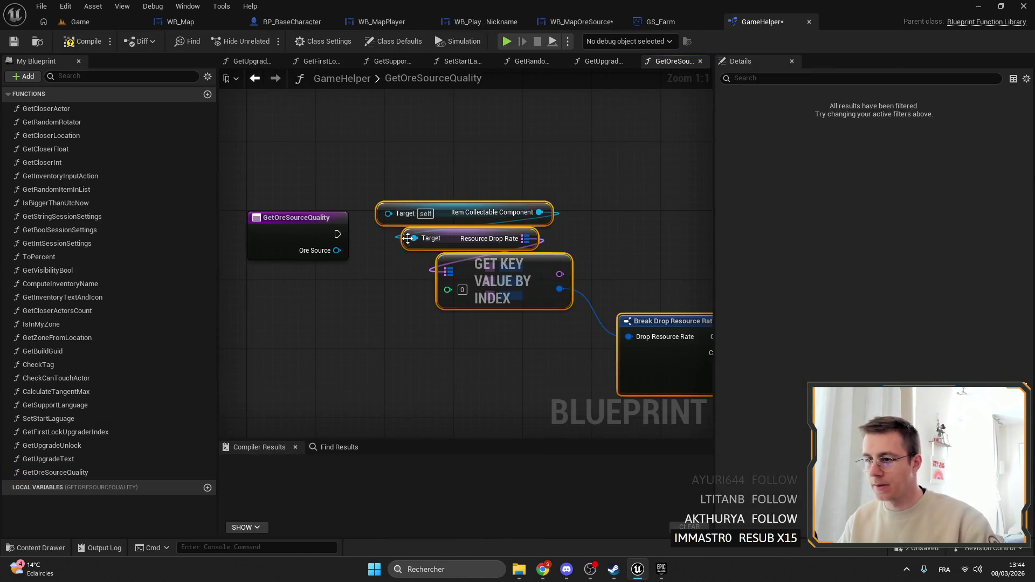
pyautogui.moveTo(336, 250)
pyautogui.mouseDown()
pyautogui.moveTo(388, 213)
pyautogui.moveTo(431, 232)
pyautogui.moveTo(421, 255)
pyautogui.mouseUp()
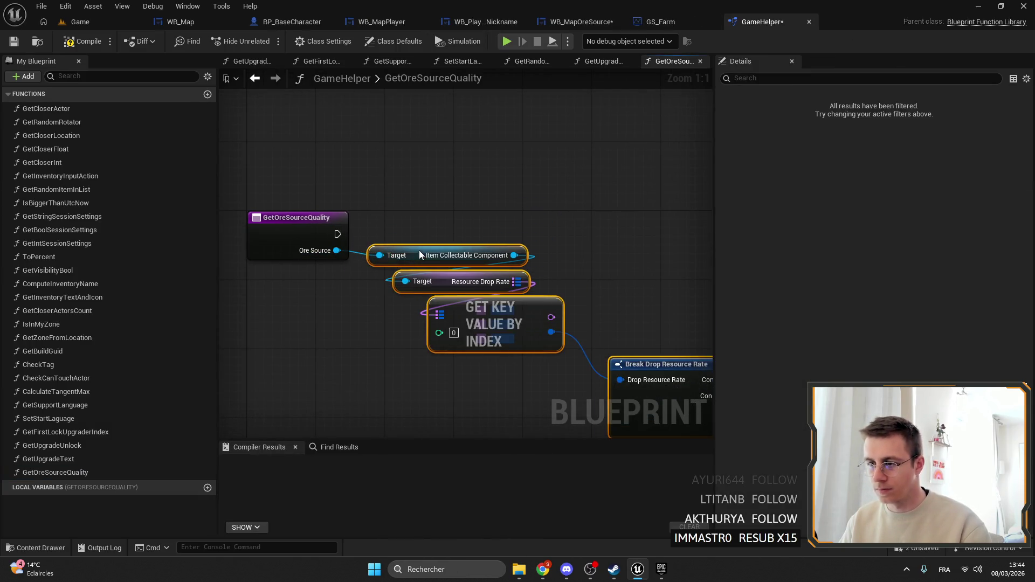
pyautogui.click(292, 218)
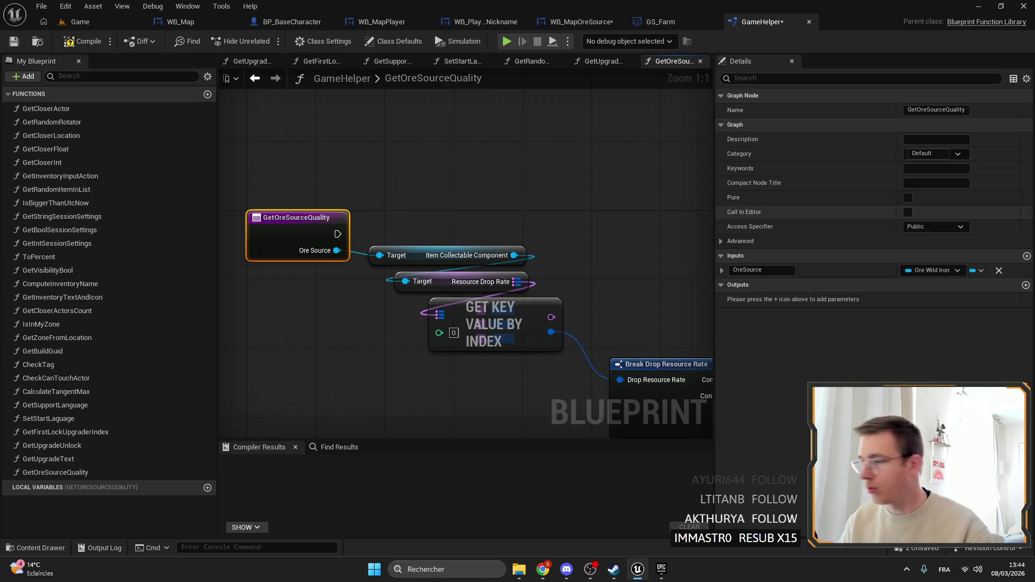
# Add a Text output named OutText.
pyautogui.click(1026, 285)
pyautogui.click(932, 300)
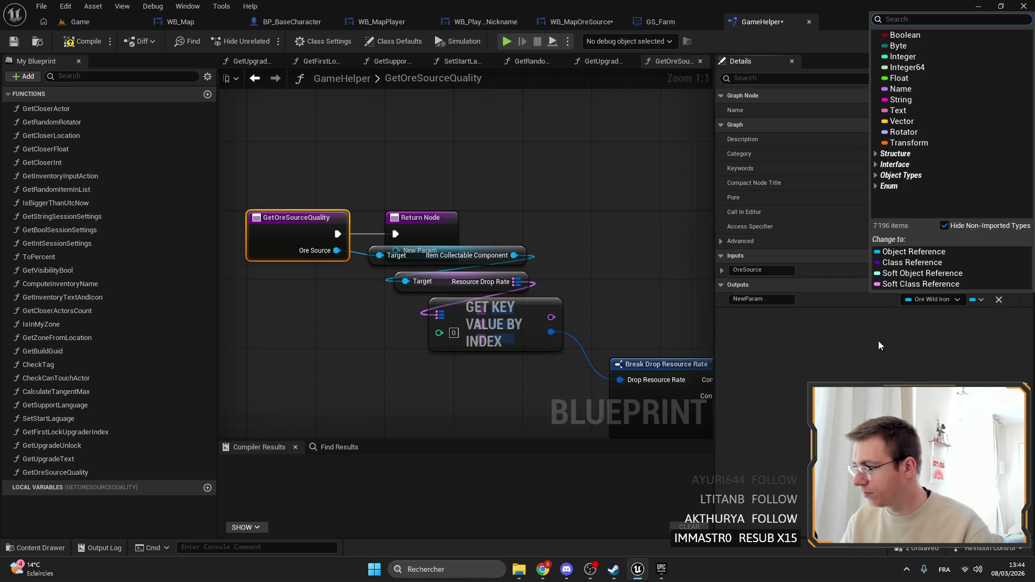
pyautogui.click(915, 111)
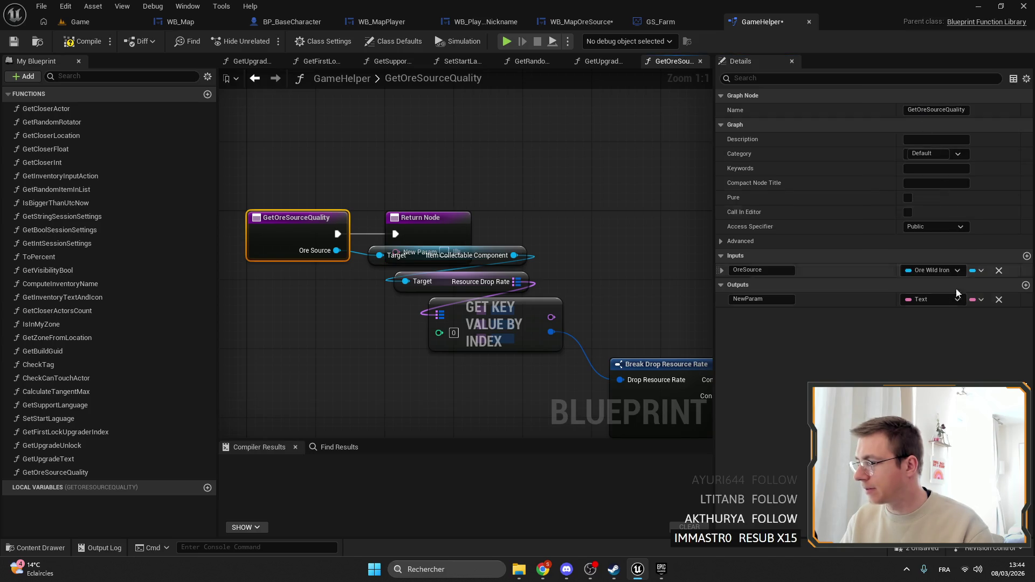
pyautogui.click(768, 299)
pyautogui.doubleClick(778, 300)
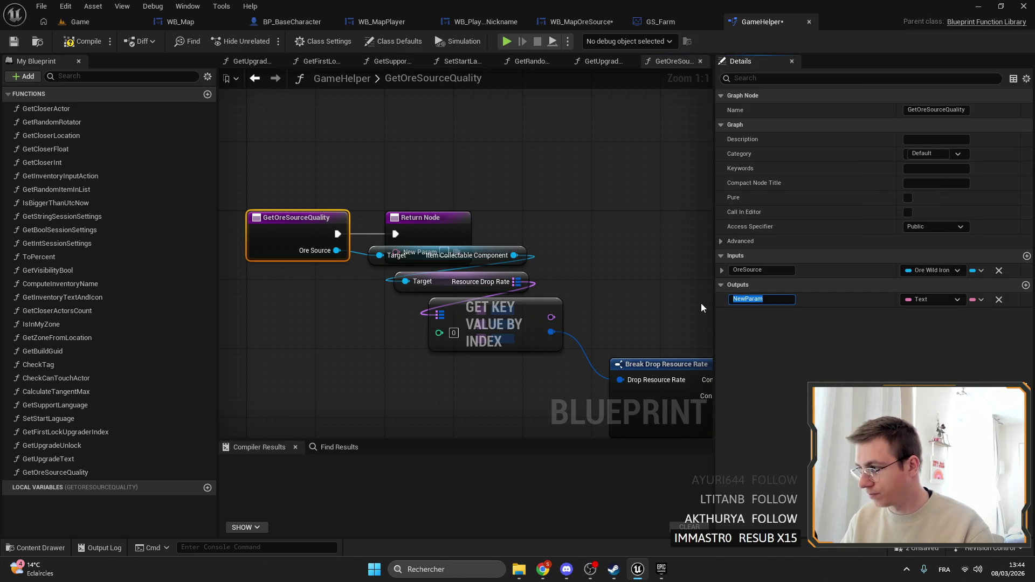
pyautogui.write('Out')
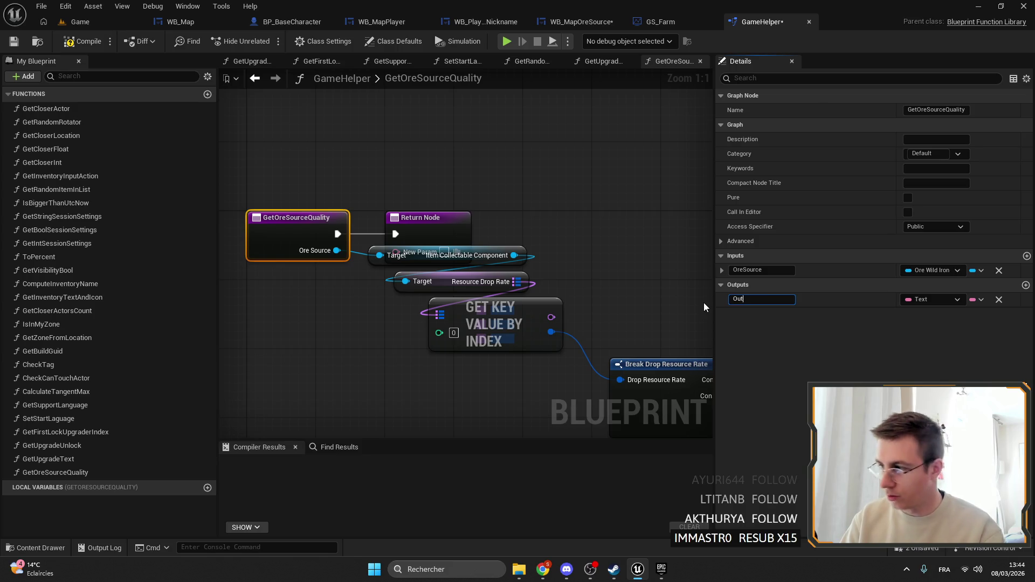
pyautogui.write('Text')
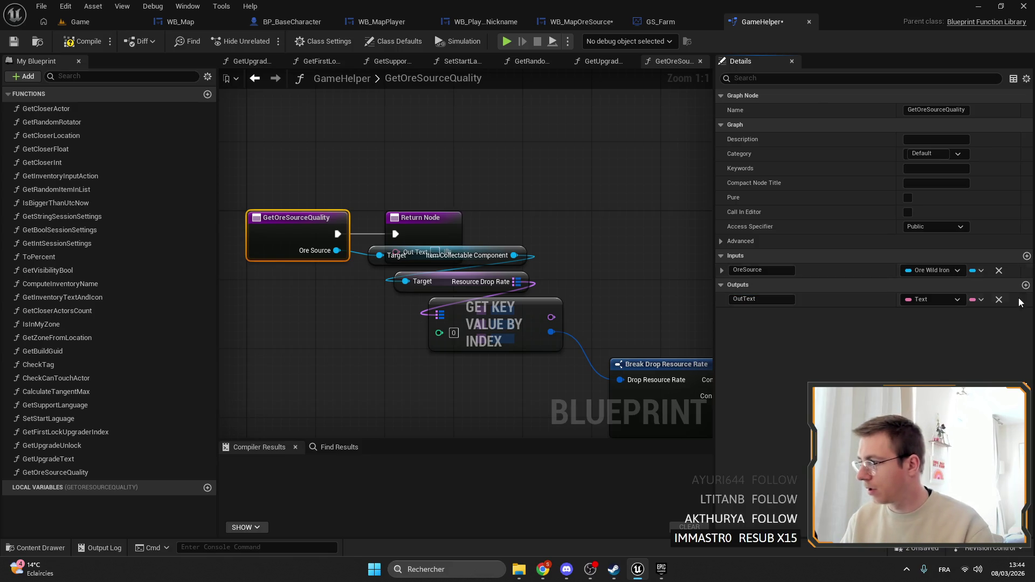
# Add a second output named Color and make the function pure.
pyautogui.click(1026, 284)
pyautogui.write('Color')
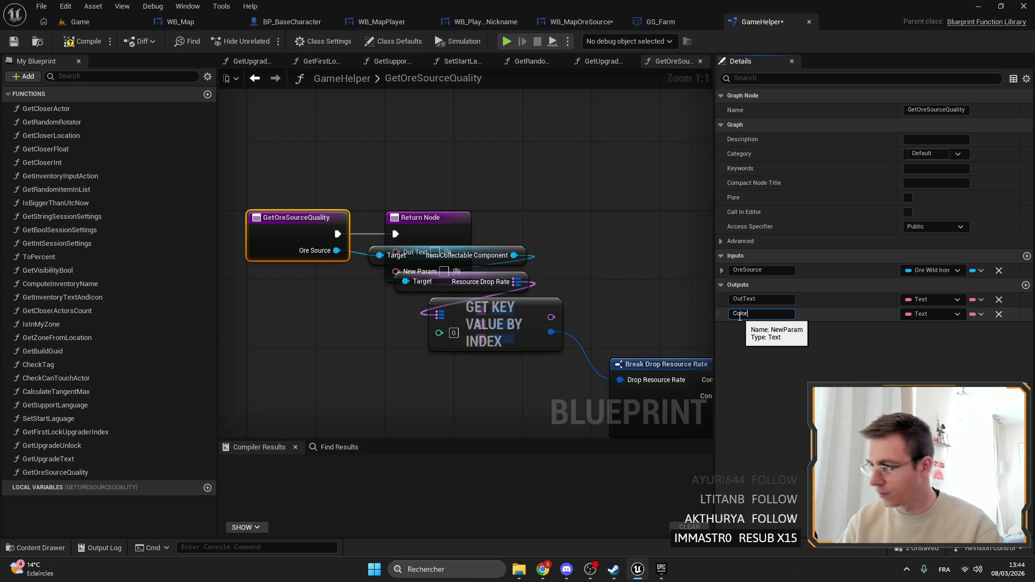
pyautogui.press('Return')
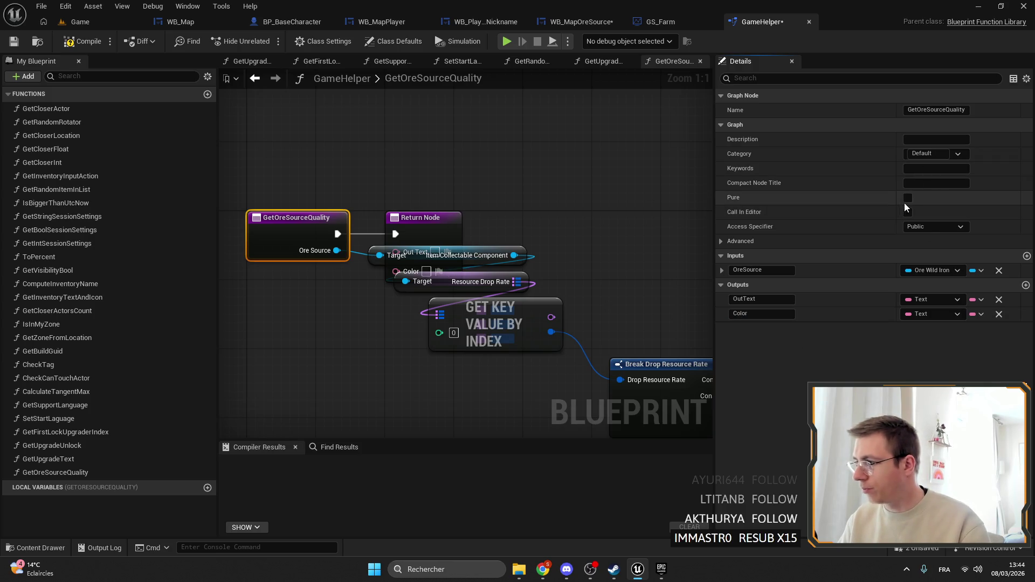
pyautogui.click(908, 198)
pyautogui.scroll(-3, 629, 203)
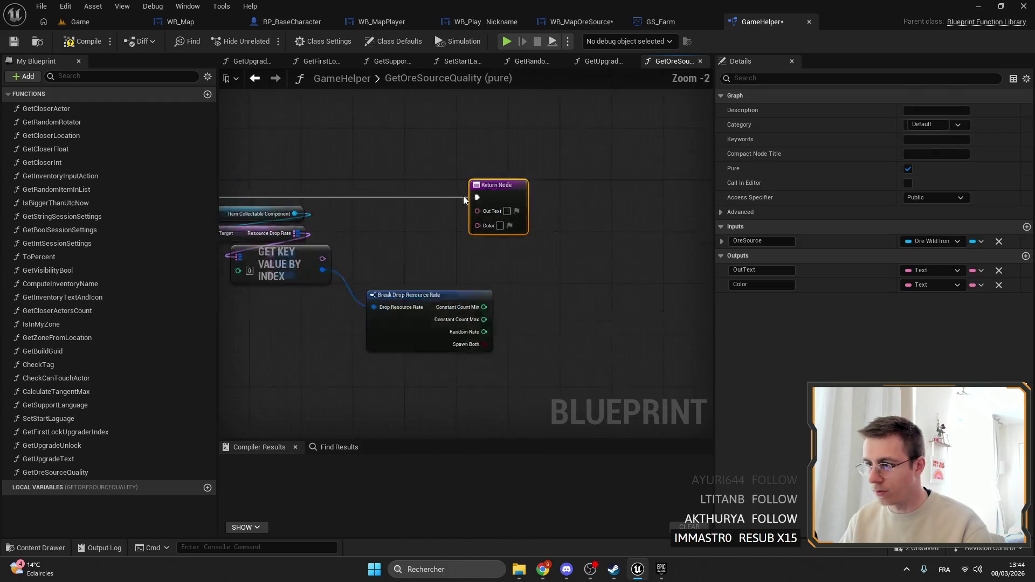
pyautogui.scroll(3, 591, 193)
pyautogui.scroll(-2, 496, 271)
pyautogui.click(497, 275)
pyautogui.scroll(1, 497, 271)
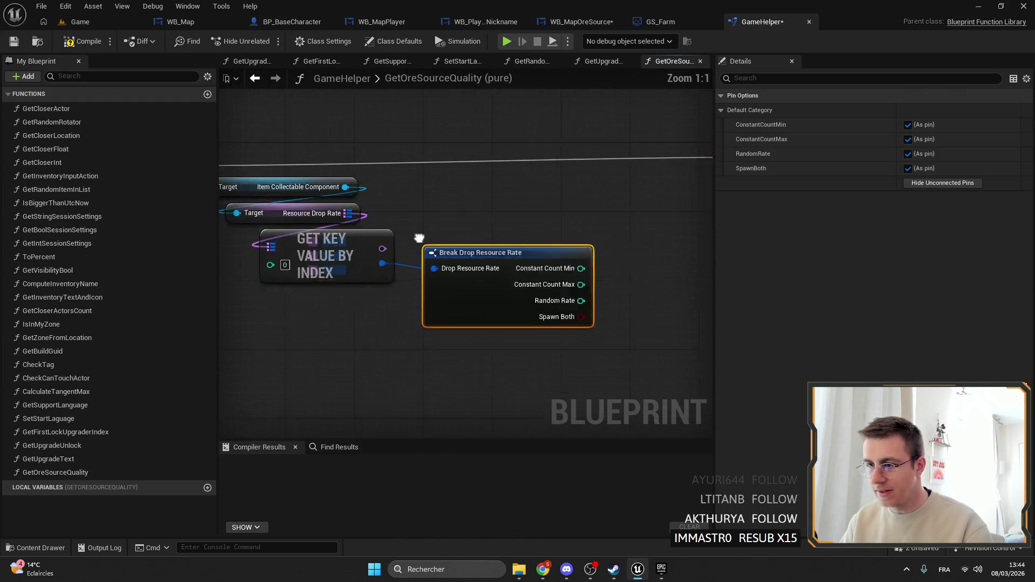
# Add == 1 equality checks on Constant Count Min and Constant Count Max.
pyautogui.click(580, 215)
pyautogui.moveTo(503, 253); pyautogui.dragTo(398, 249)
pyautogui.moveTo(430, 305); pyautogui.dragTo(493, 305)
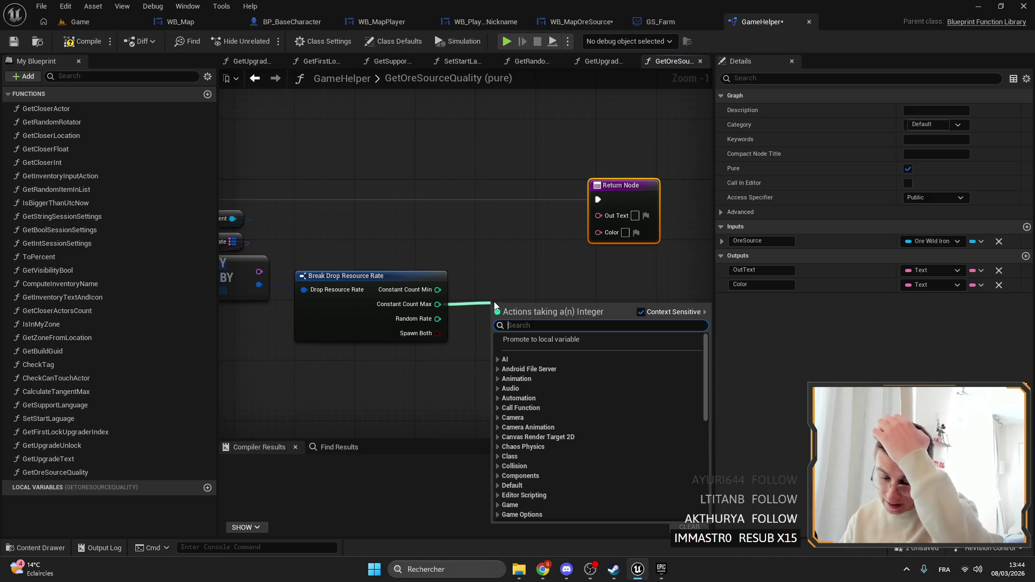
pyautogui.click(493, 302)
pyautogui.moveTo(437, 289); pyautogui.dragTo(475, 293)
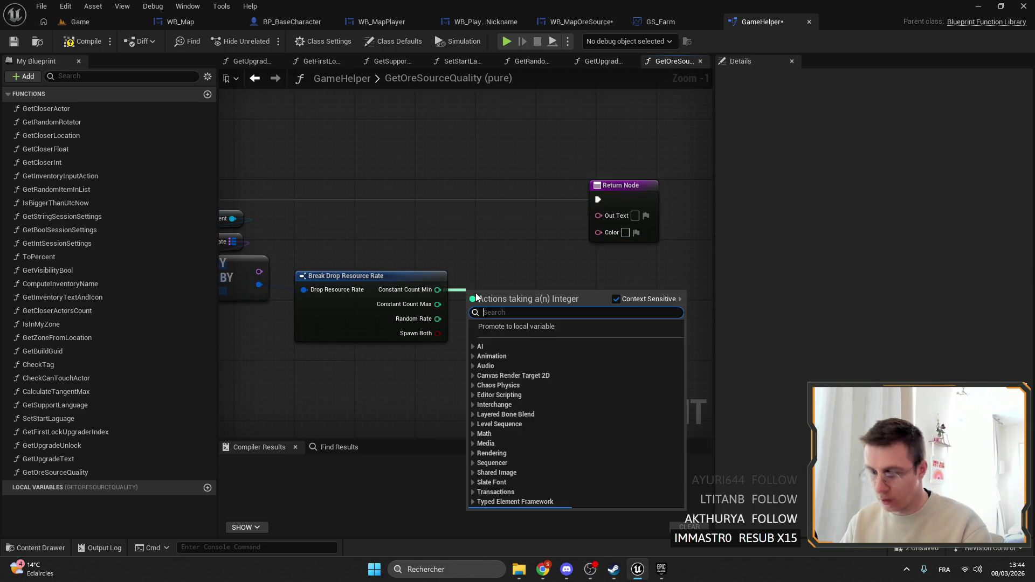
pyautogui.write('==')
pyautogui.press('Return')
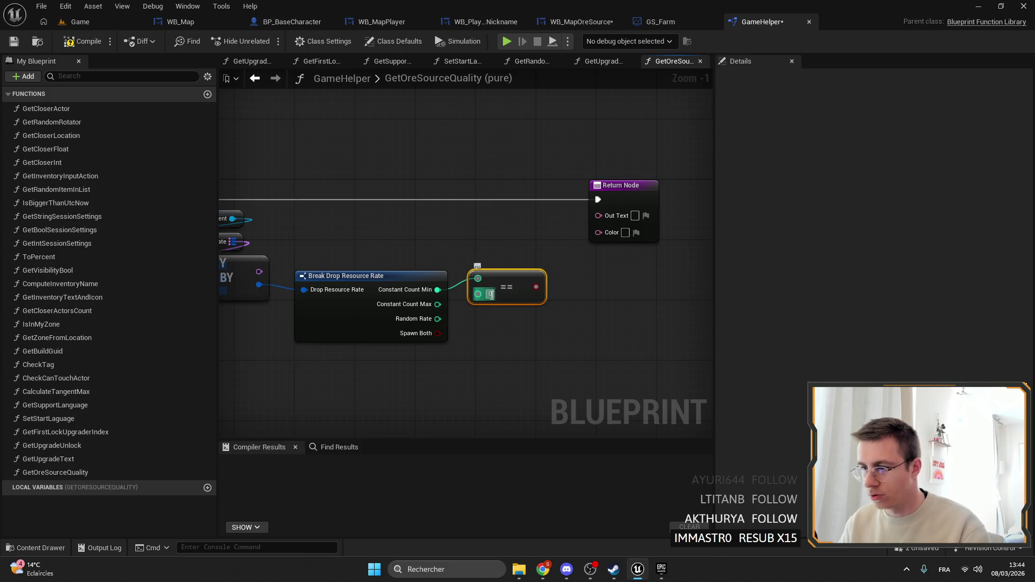
pyautogui.click(492, 299)
pyautogui.hotkey('ctrl', 'c')
pyautogui.hotkey('ctrl', 'v')
pyautogui.moveTo(437, 304)
pyautogui.mouseDown()
pyautogui.moveTo(493, 317)
pyautogui.moveTo(584, 296)
pyautogui.mouseUp()
# Combine both checks with AND and feed it into a Branch on the entry flow.
pyautogui.press('Escape')
pyautogui.write('&')
pyautogui.press('Return')
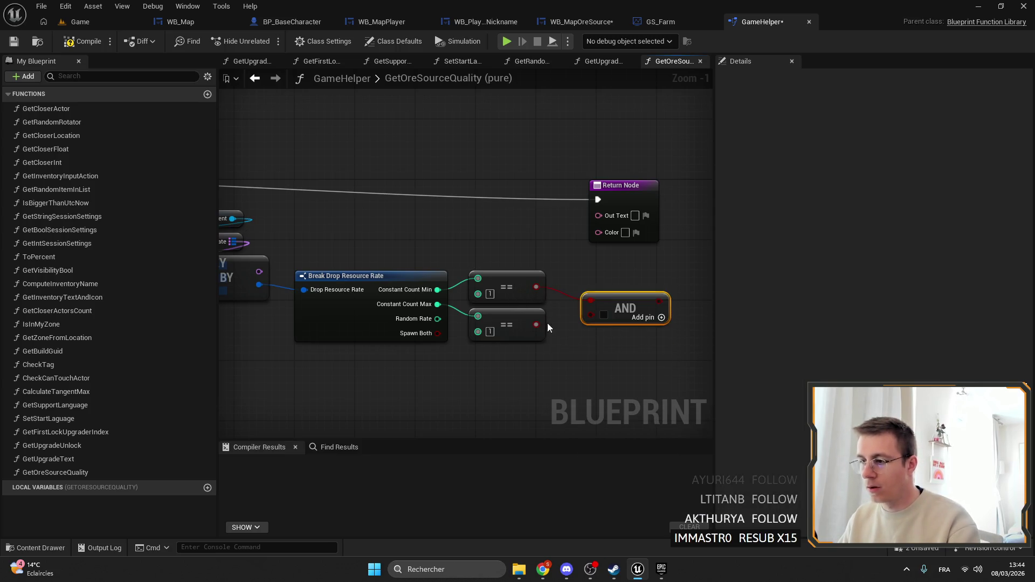
pyautogui.moveTo(535, 324)
pyautogui.mouseDown()
pyautogui.moveTo(588, 319)
pyautogui.moveTo(614, 296)
pyautogui.mouseUp()
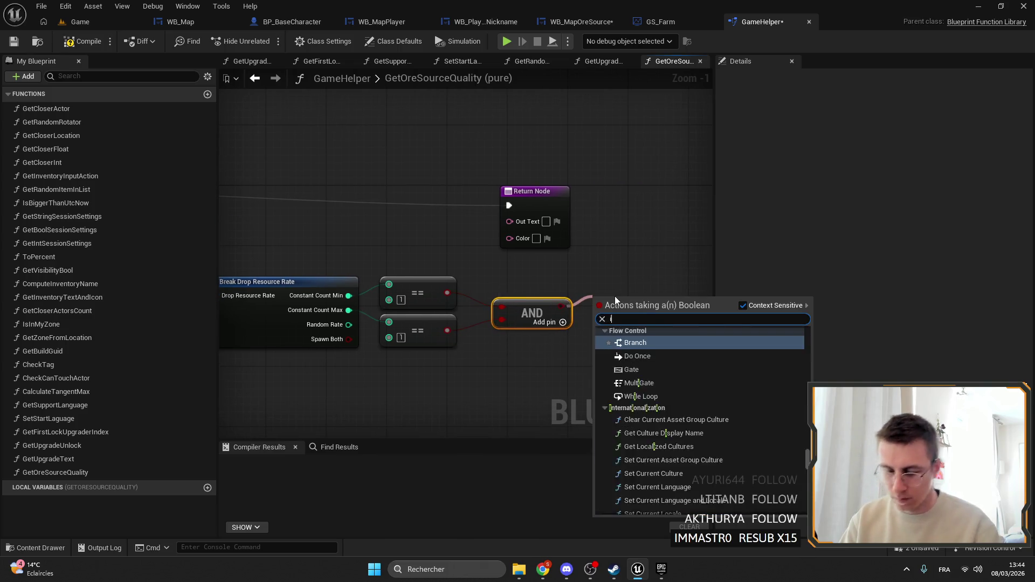
pyautogui.press('Escape')
pyautogui.scroll(-3, 499, 280)
pyautogui.moveTo(394, 245)
pyautogui.mouseDown()
pyautogui.moveTo(720, 326)
pyautogui.moveTo(608, 305)
pyautogui.moveTo(488, 253)
pyautogui.mouseUp()
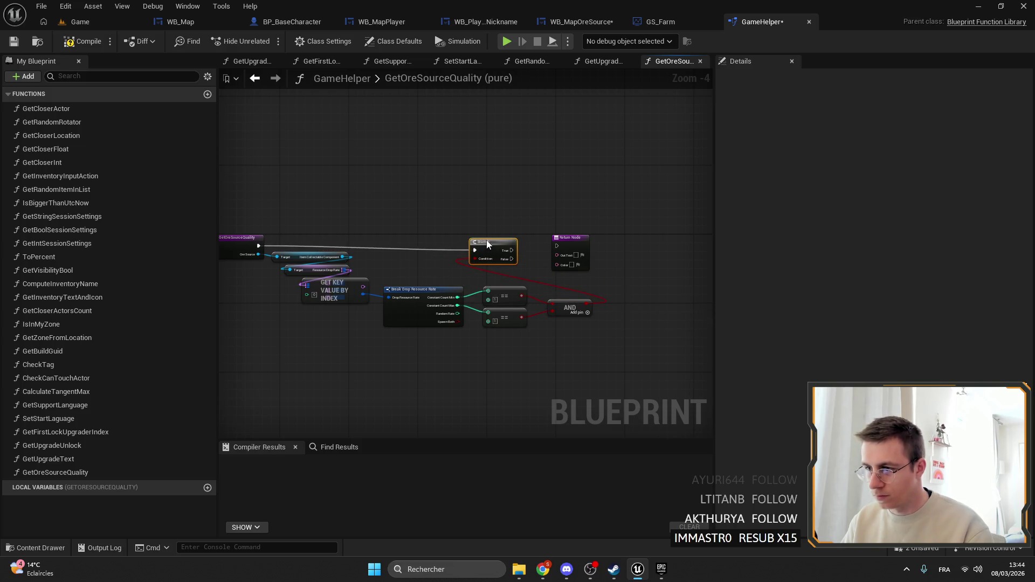
# Wire Branch True to the Return Node and tidy the comparison nodes.
pyautogui.scroll(4, 487, 252)
pyautogui.scroll(-4, 628, 352)
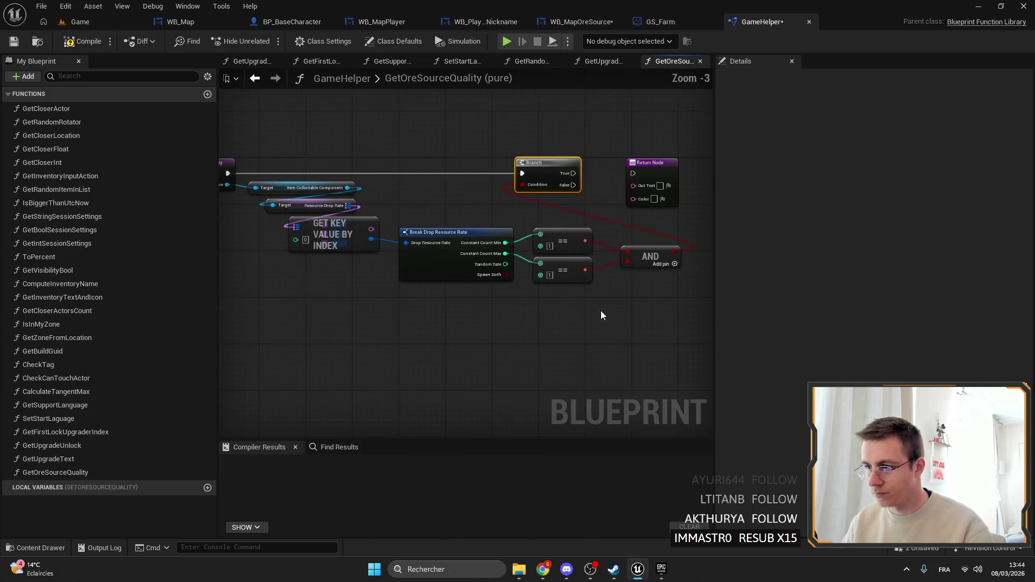
pyautogui.moveTo(690, 324)
pyautogui.mouseDown()
pyautogui.moveTo(399, 215)
pyautogui.moveTo(352, 277)
pyautogui.moveTo(345, 263)
pyautogui.mouseUp()
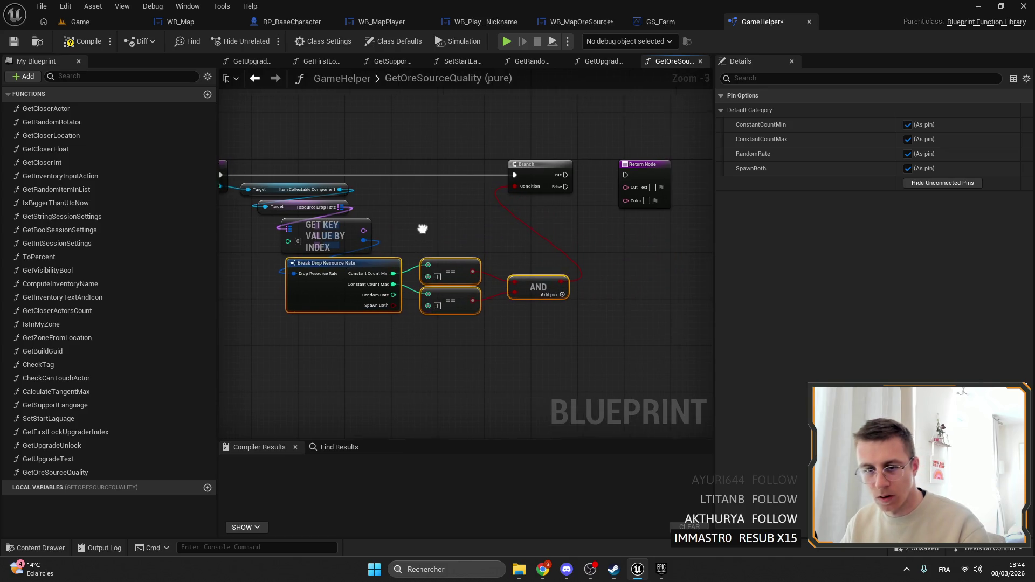
pyautogui.moveTo(430, 227); pyautogui.dragTo(399, 241)
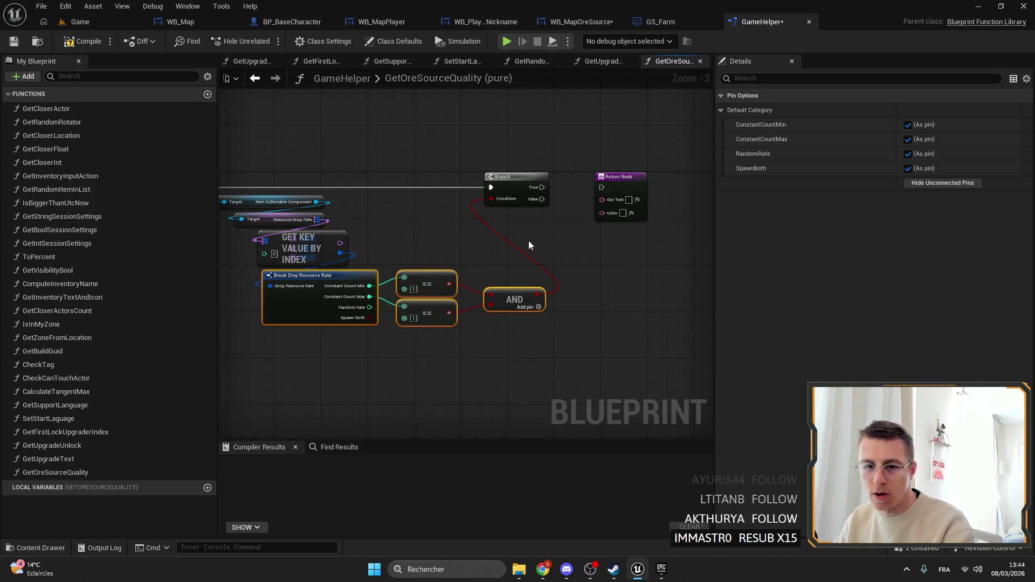
pyautogui.scroll(4, 539, 215)
pyautogui.moveTo(519, 188); pyautogui.dragTo(613, 187)
pyautogui.moveTo(450, 256)
pyautogui.mouseDown()
pyautogui.moveTo(341, 263)
pyautogui.moveTo(497, 225)
pyautogui.mouseUp()
pyautogui.click(525, 309)
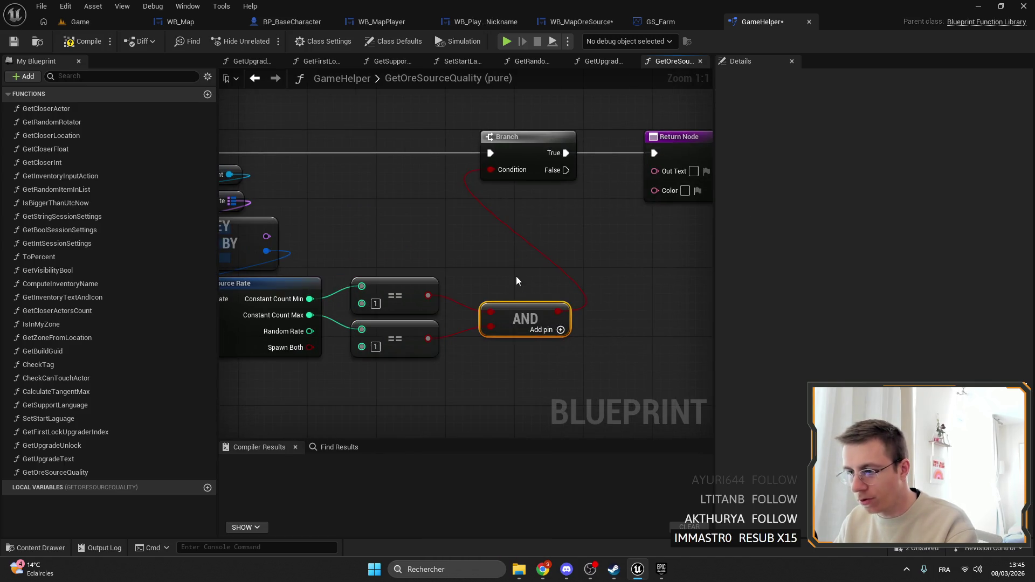
pyautogui.moveTo(517, 308)
pyautogui.mouseDown()
pyautogui.moveTo(500, 300)
pyautogui.moveTo(558, 321)
pyautogui.mouseUp()
pyautogui.moveTo(689, 167); pyautogui.dragTo(522, 174)
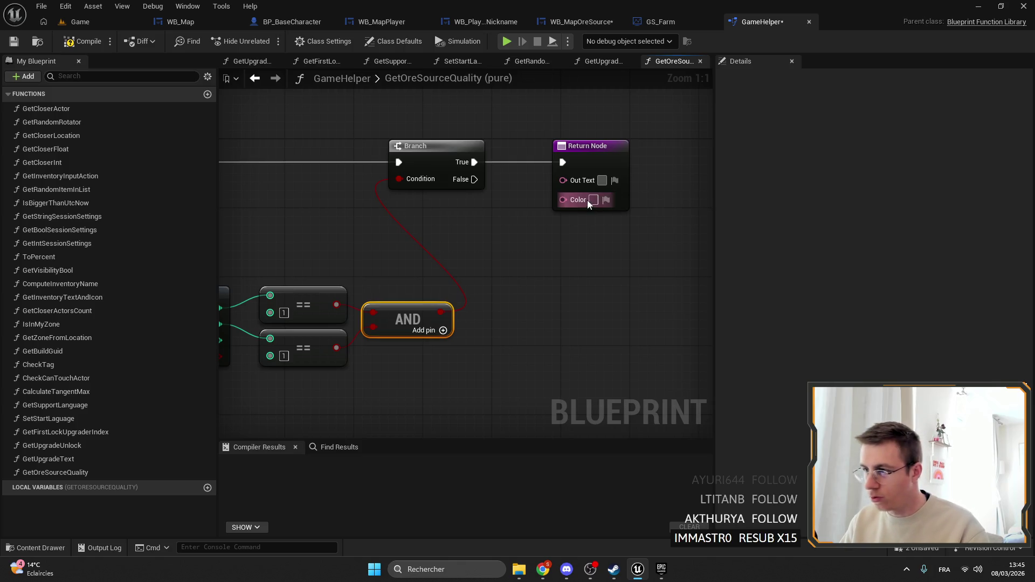
pyautogui.click(591, 158)
# Change the Color output's type to Linear Color.
pyautogui.click(958, 286)
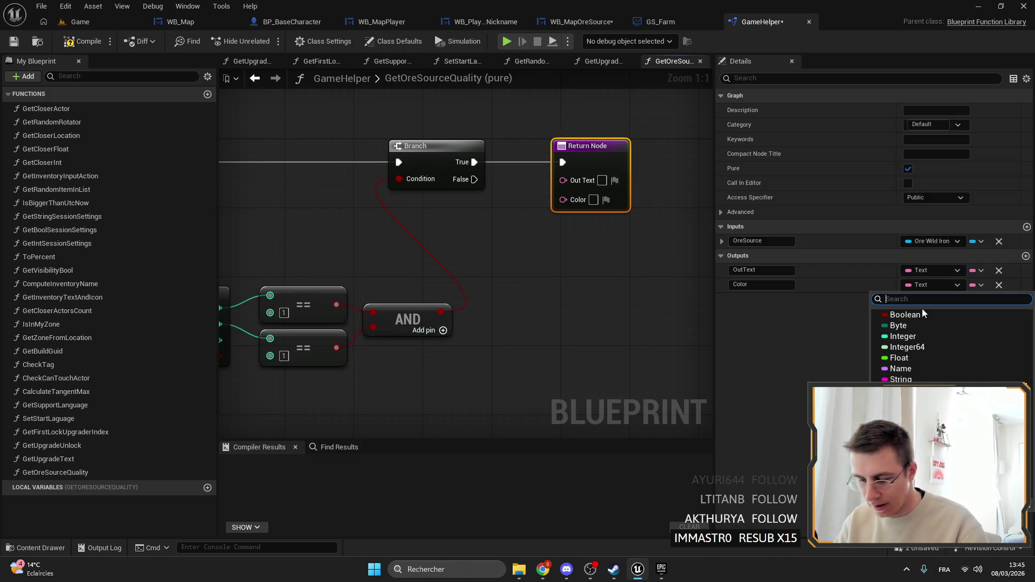
pyautogui.write('li')
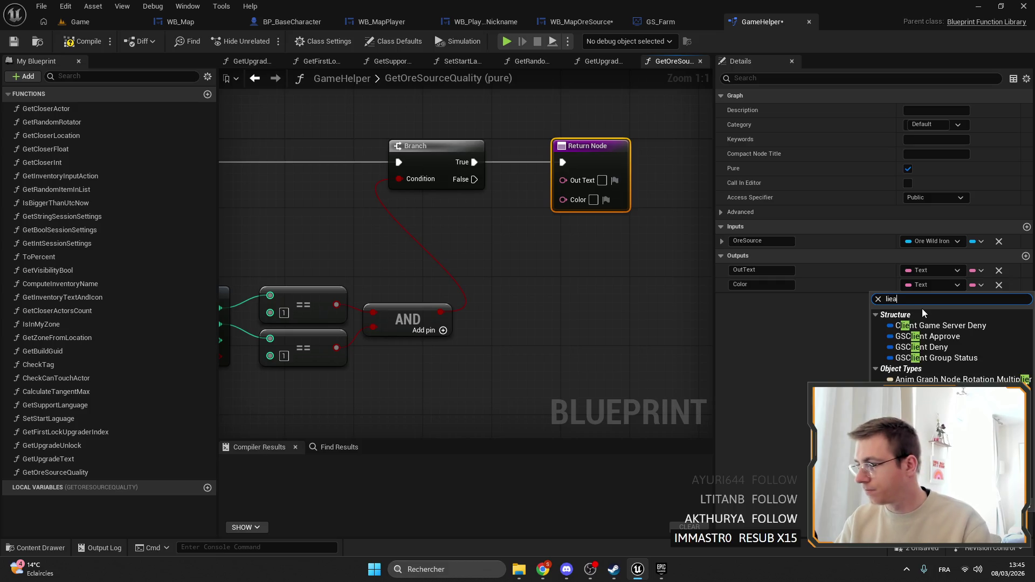
pyautogui.write('nearc')
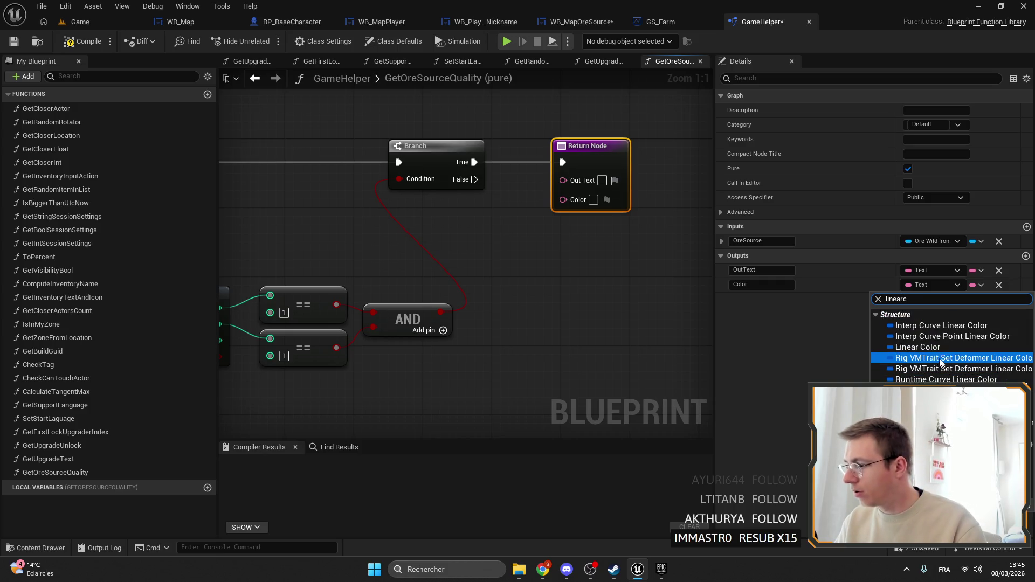
pyautogui.click(907, 349)
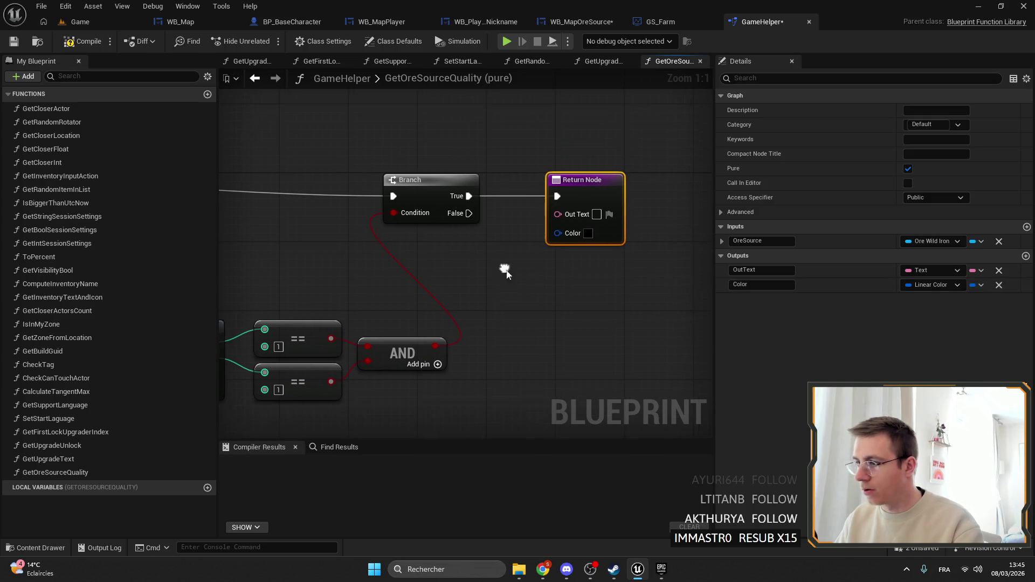
# Set the returned colour on the Return Node to yellow.
pyautogui.click(588, 235)
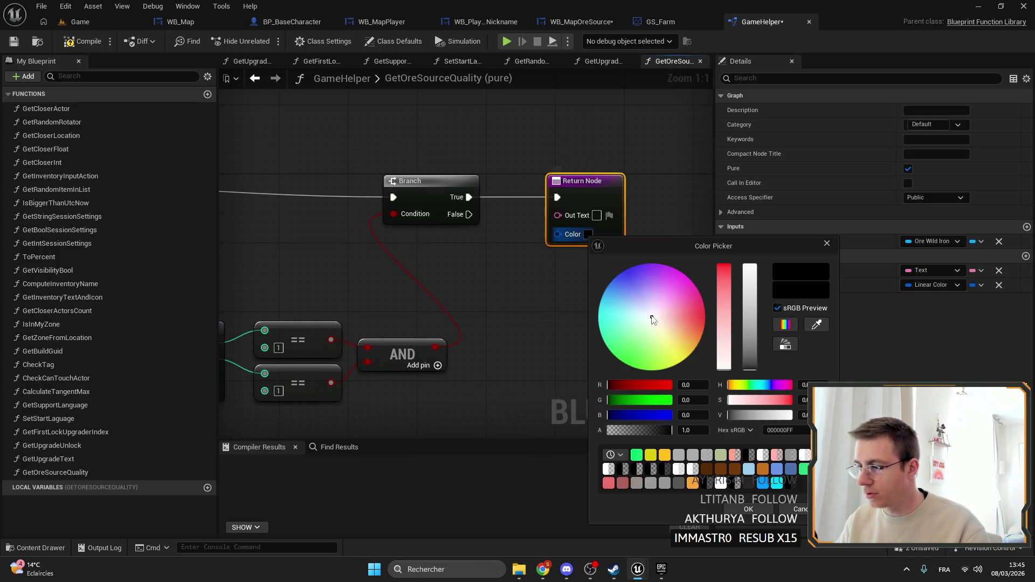
pyautogui.moveTo(650, 317)
pyautogui.mouseDown()
pyautogui.moveTo(629, 365)
pyautogui.moveTo(619, 362)
pyautogui.moveTo(644, 370)
pyautogui.moveTo(706, 315)
pyautogui.moveTo(701, 333)
pyautogui.moveTo(705, 314)
pyautogui.mouseUp()
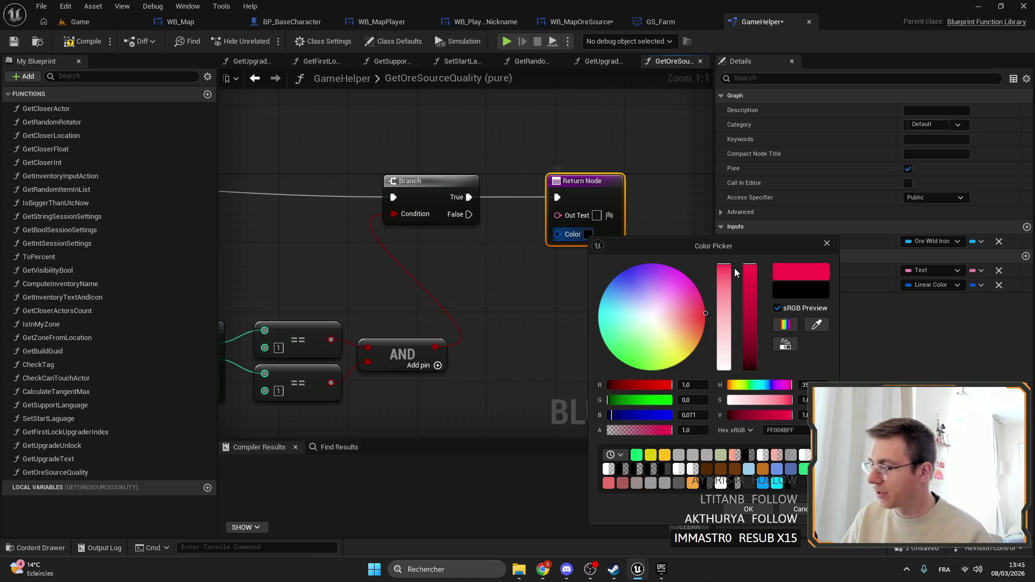
pyautogui.moveTo(701, 296)
pyautogui.mouseDown()
pyautogui.moveTo(650, 353)
pyautogui.moveTo(655, 325)
pyautogui.moveTo(696, 347)
pyautogui.moveTo(705, 320)
pyautogui.moveTo(683, 358)
pyautogui.moveTo(666, 364)
pyautogui.moveTo(660, 318)
pyautogui.moveTo(640, 355)
pyautogui.moveTo(651, 371)
pyautogui.moveTo(706, 312)
pyautogui.moveTo(687, 360)
pyautogui.moveTo(633, 368)
pyautogui.mouseUp()
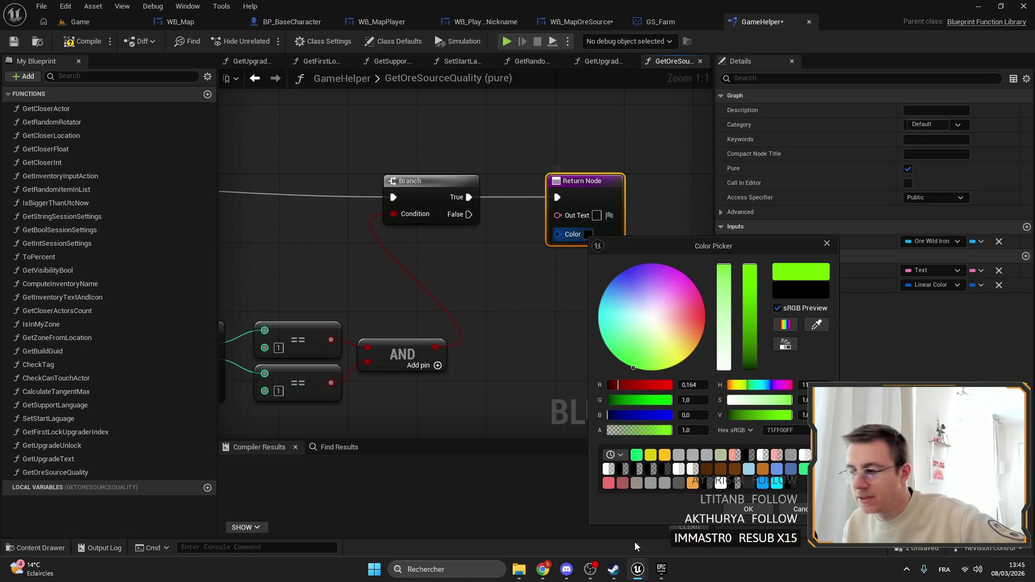
pyautogui.moveTo(649, 332)
pyautogui.mouseDown()
pyautogui.moveTo(660, 326)
pyautogui.moveTo(696, 348)
pyautogui.mouseUp()
pyautogui.click(746, 507)
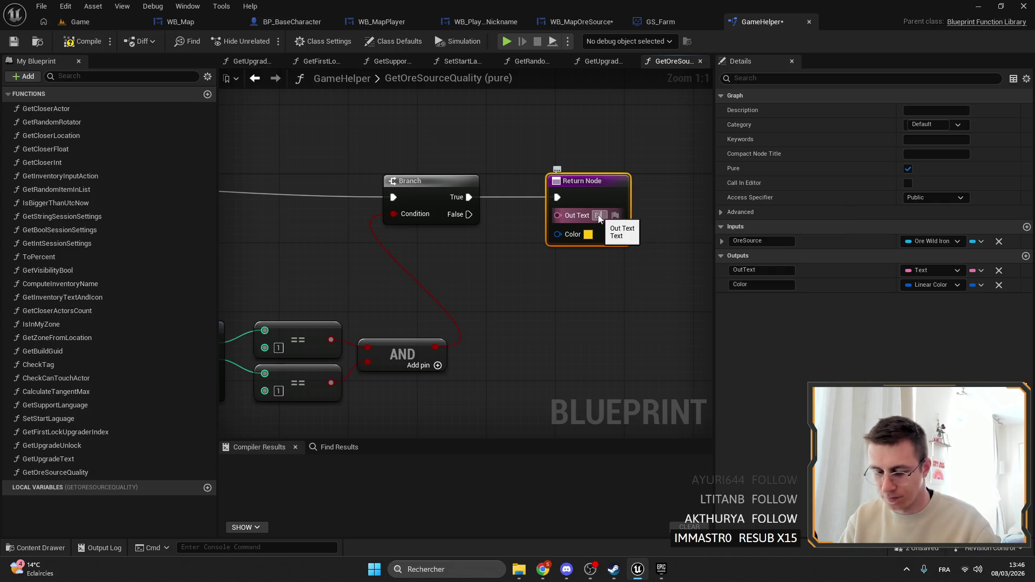
# Enter 'Big' as the Return Node's Out Text, then switch to the browser.
pyautogui.click(598, 215)
pyautogui.write('Big')
pyautogui.click(529, 306)
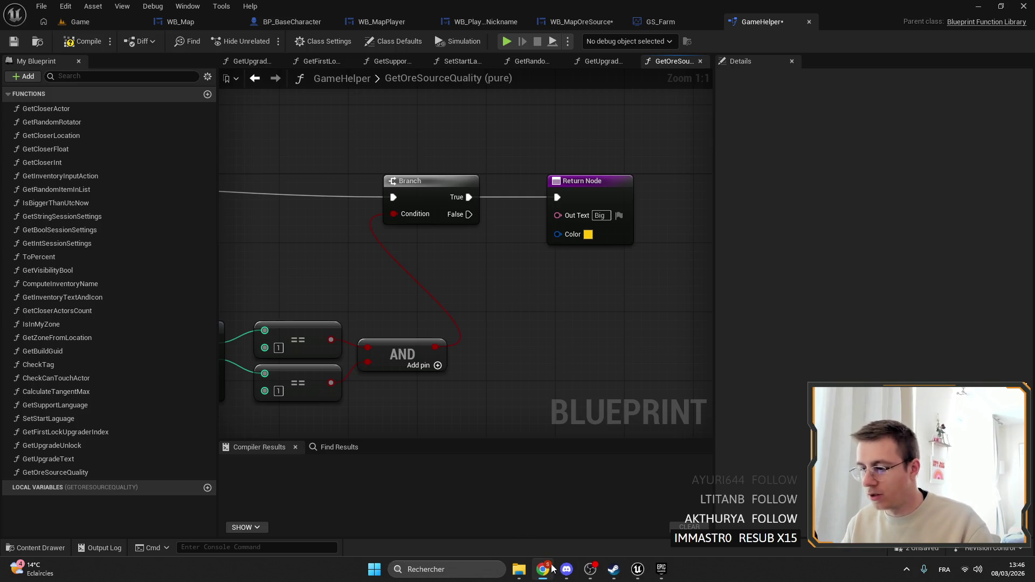
pyautogui.hotkey('alt', 'Tab')
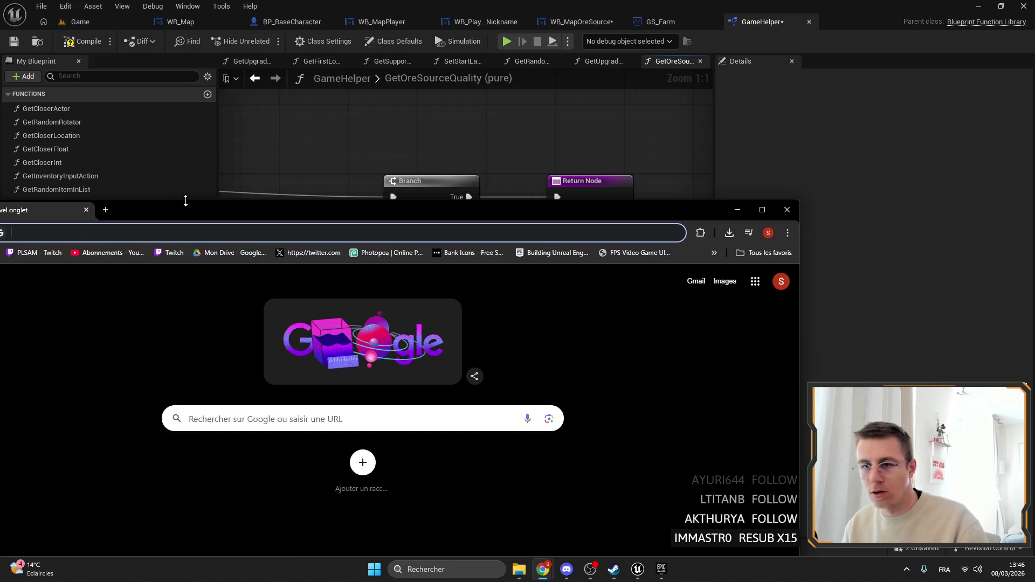
# Translate the French word 'grande' into English on Google ('big'), then minimise Chrome.
pyautogui.write('trad')
pyautogui.press('Return')
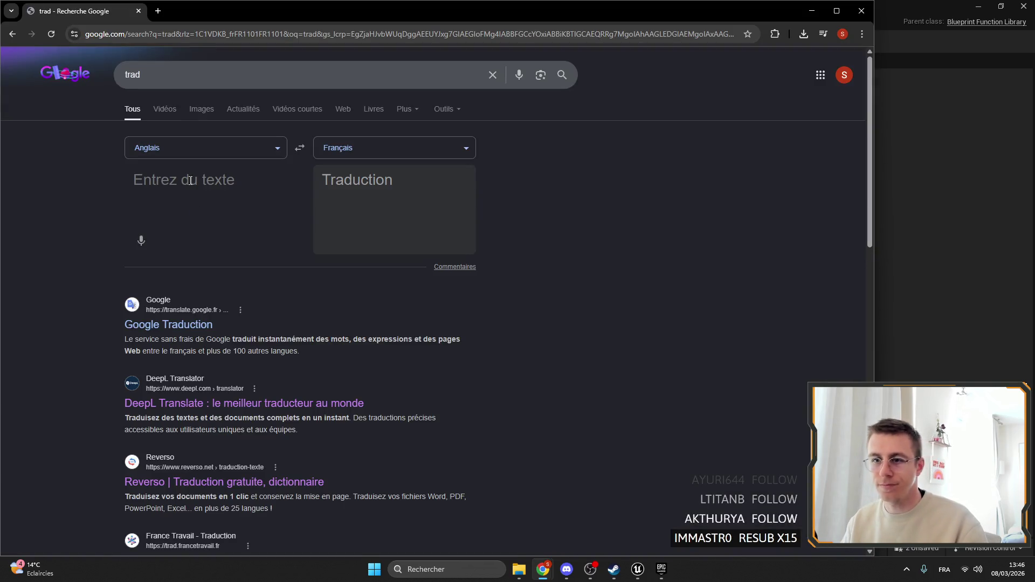
pyautogui.click(295, 156)
pyautogui.click(244, 180)
pyautogui.write('grande')
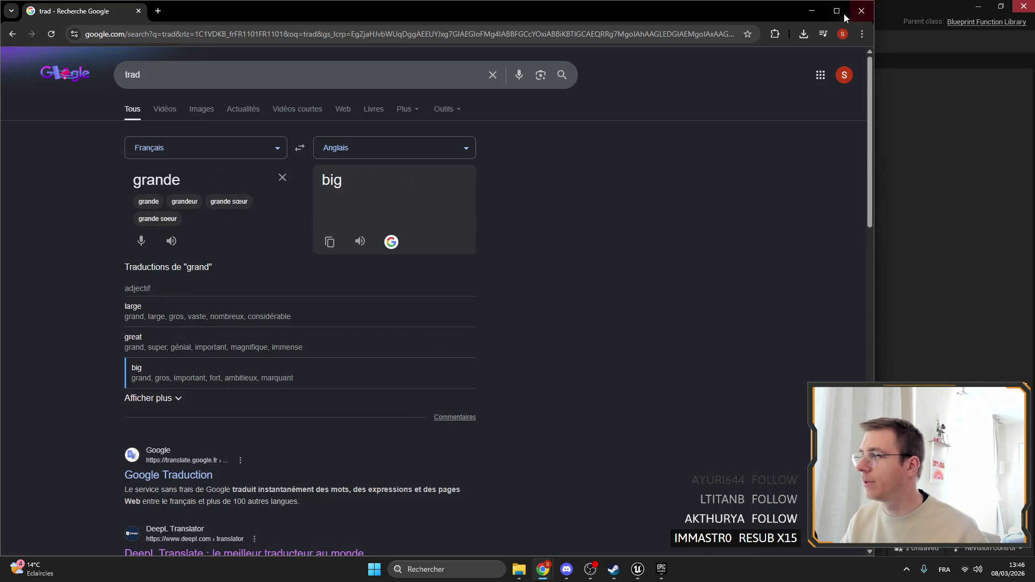
pyautogui.click(965, 12)
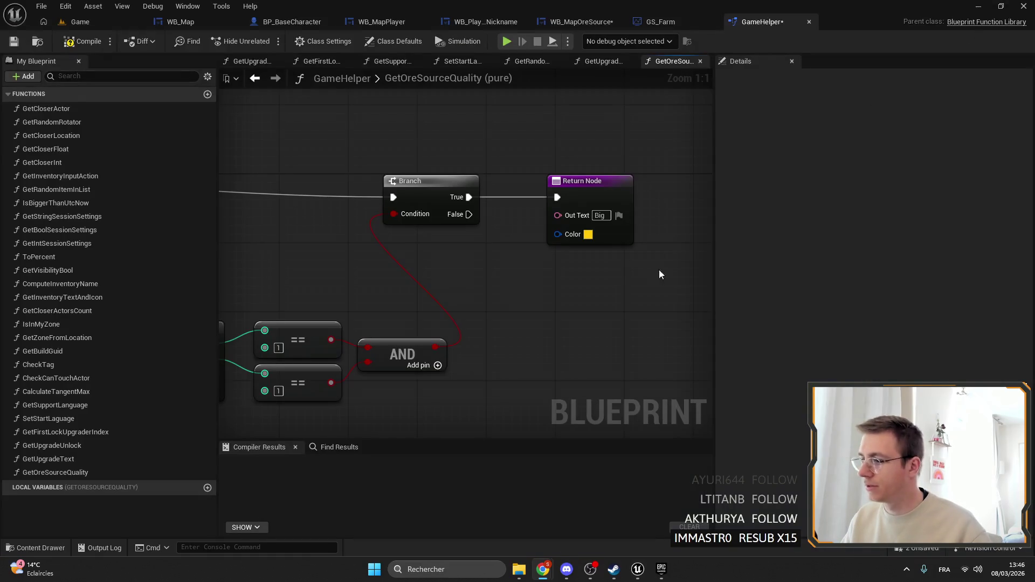
# Change the Return Node's Out Text from 'Big' to 'Large'.
pyautogui.click(605, 215)
pyautogui.write('Large')
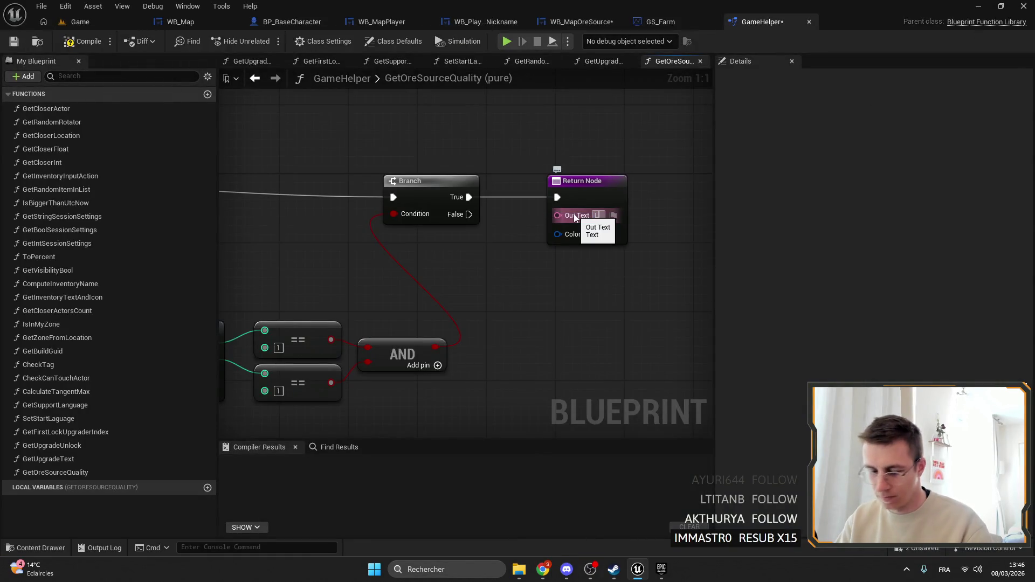
pyautogui.press('Return')
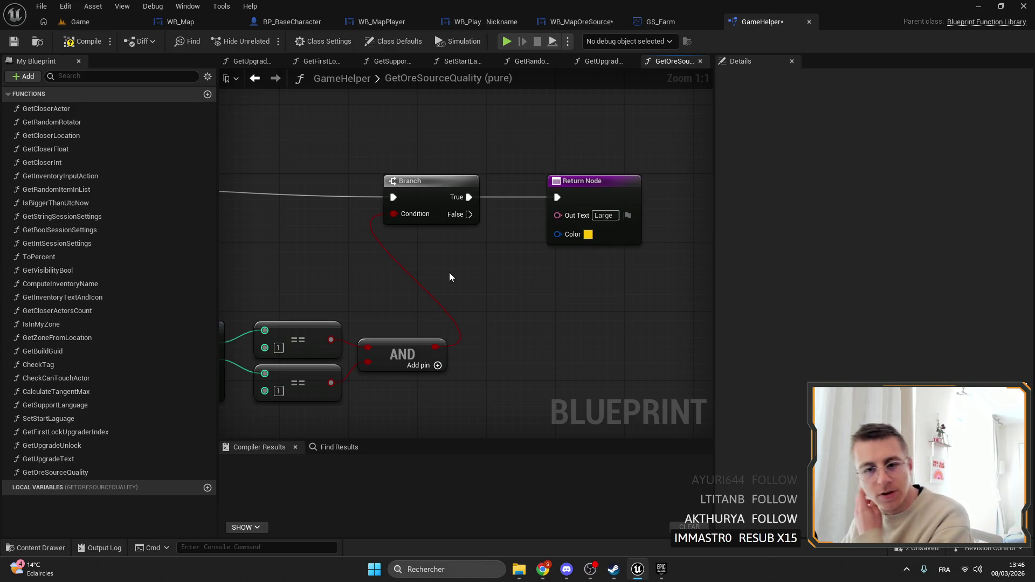
# Recentre the graph on the function and drag a wire from the AND result.
pyautogui.scroll(-2, 449, 270)
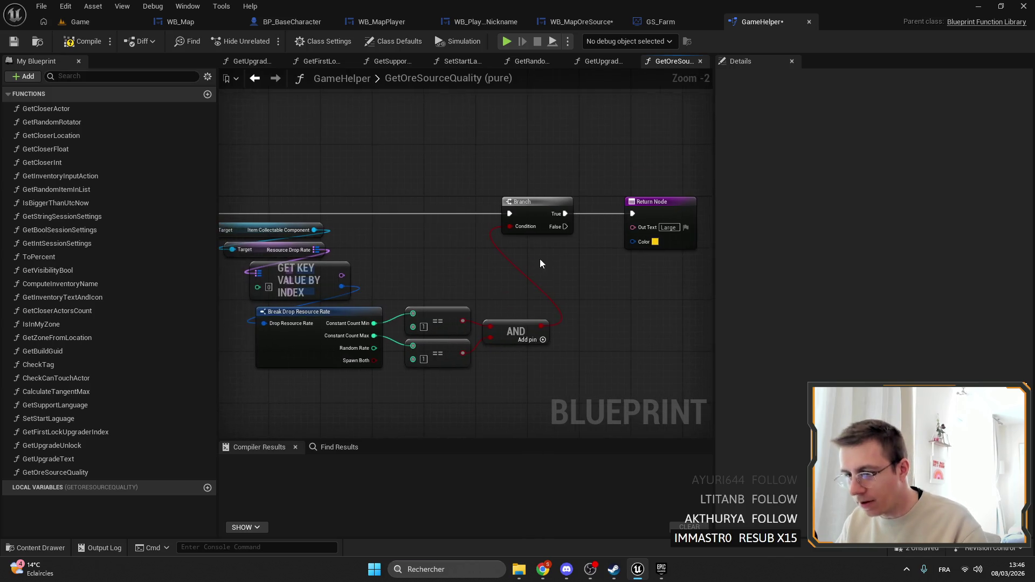
pyautogui.click(598, 185)
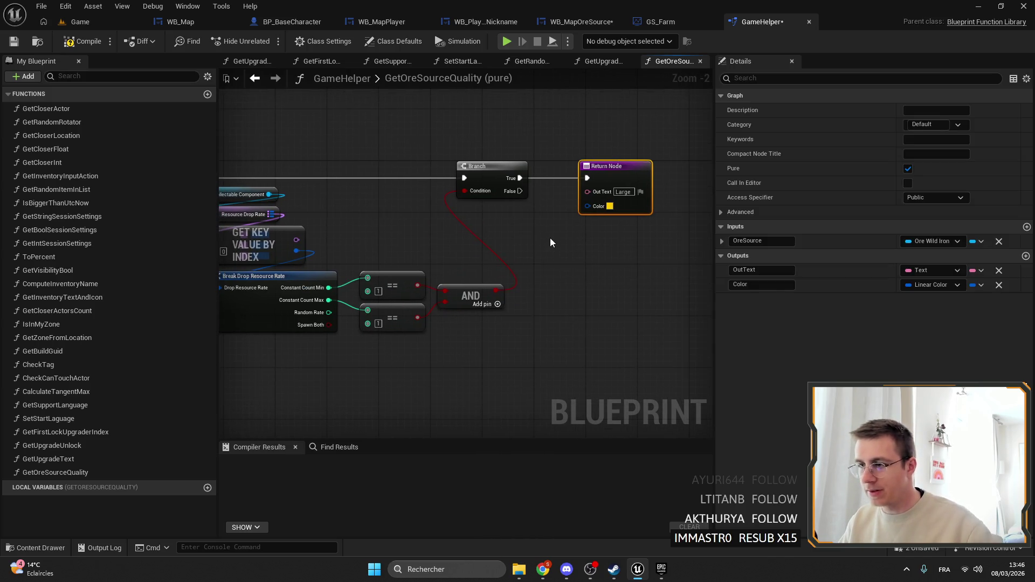
pyautogui.moveTo(550, 238); pyautogui.dragTo(574, 226)
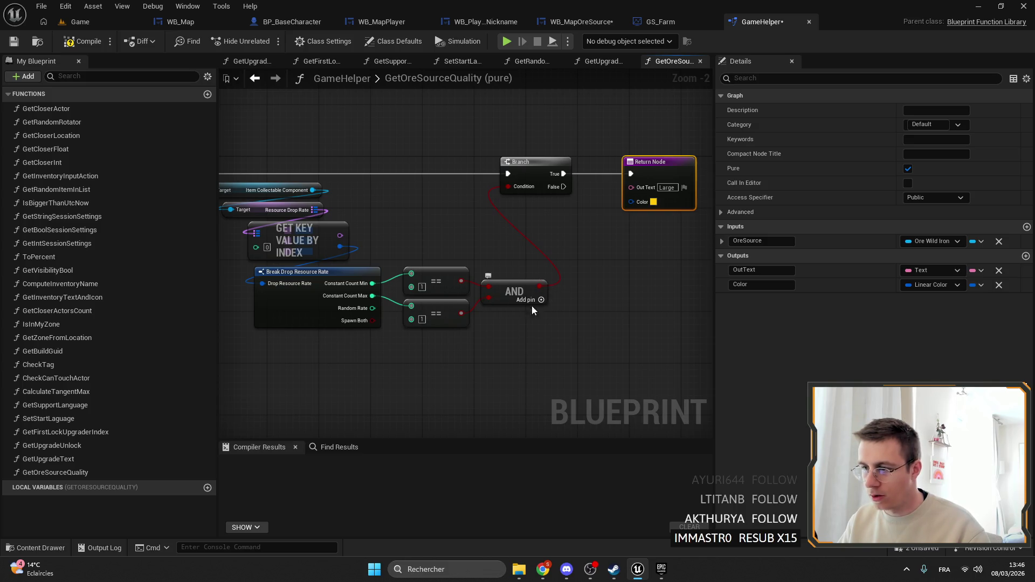
pyautogui.moveTo(539, 286); pyautogui.dragTo(568, 295)
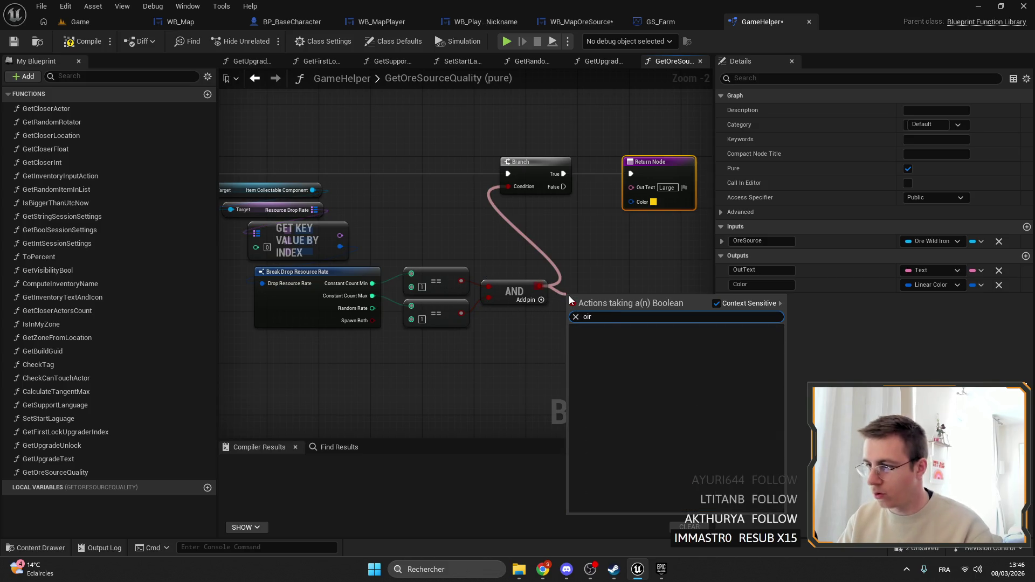
# Add a Random Rate == 100 check, OR it with the AND result, and feed the Branch Condition.
pyautogui.press('Escape')
pyautogui.moveTo(372, 308); pyautogui.dragTo(402, 337)
pyautogui.write('==')
pyautogui.press('Return')
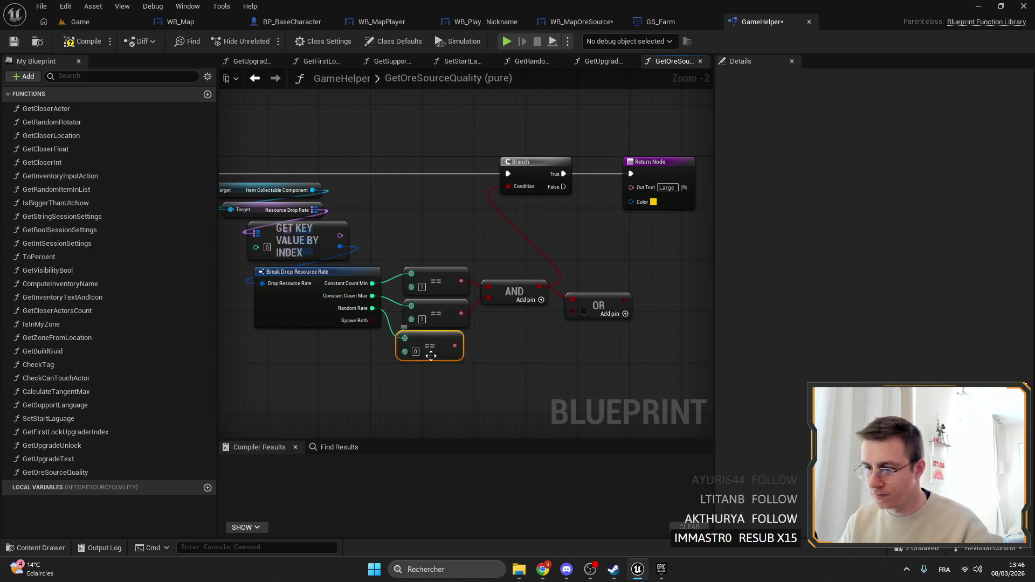
pyautogui.click(417, 353)
pyautogui.write('100')
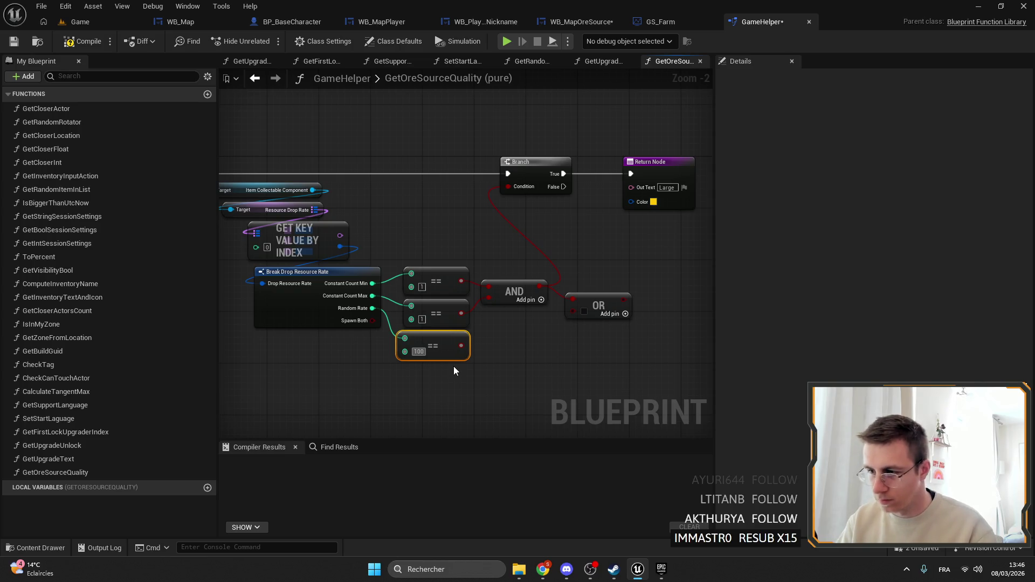
pyautogui.moveTo(461, 346)
pyautogui.mouseDown()
pyautogui.moveTo(581, 314)
pyautogui.moveTo(508, 186)
pyautogui.mouseUp()
pyautogui.click(593, 304)
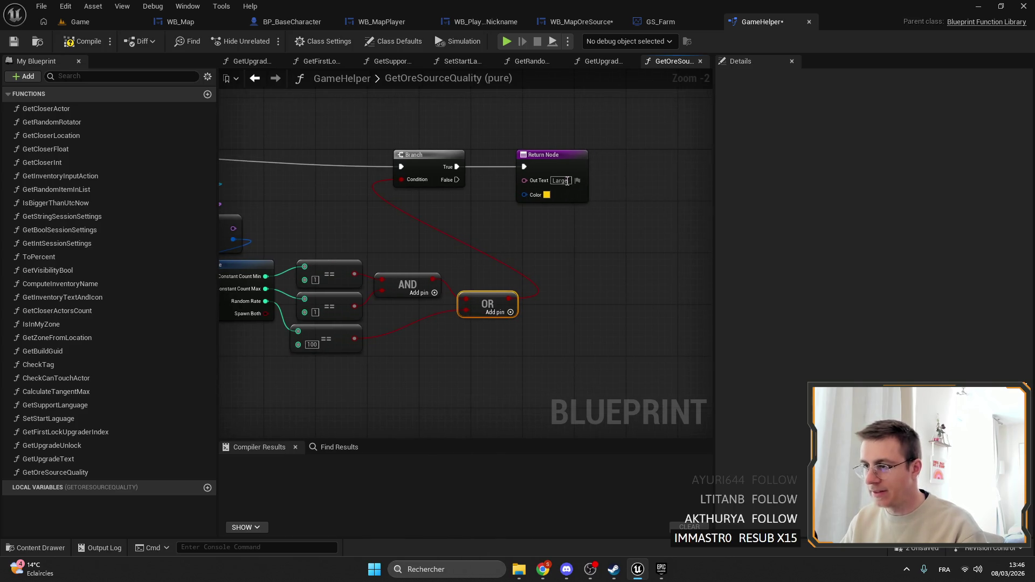
pyautogui.click(562, 165)
# Paste two copies of the Return Node and label the first one 'Medium'.
pyautogui.hotkey('ctrl', 'c')
pyautogui.hotkey('ctrl', 'v')
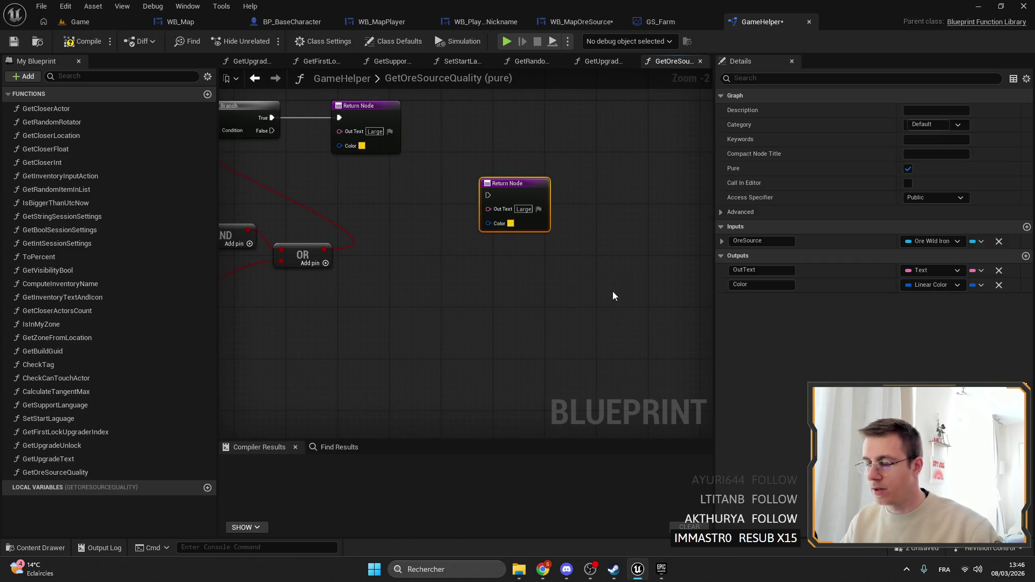
pyautogui.hotkey('ctrl', 'v')
pyautogui.write('Medium')
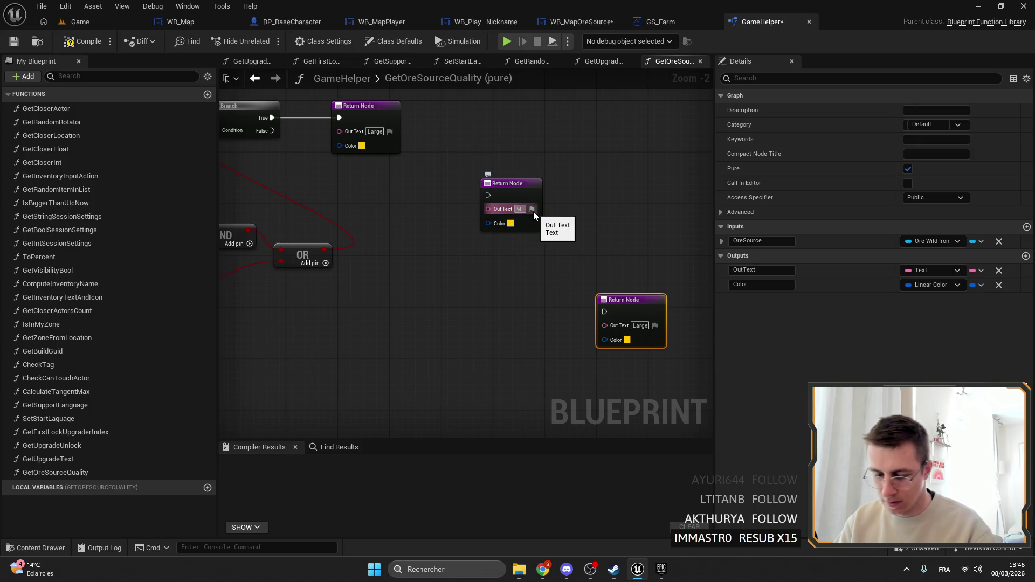
pyautogui.press('Return')
# Set the second copy's Out Text to 'Light', then bring the translation page forward.
pyautogui.click(639, 325)
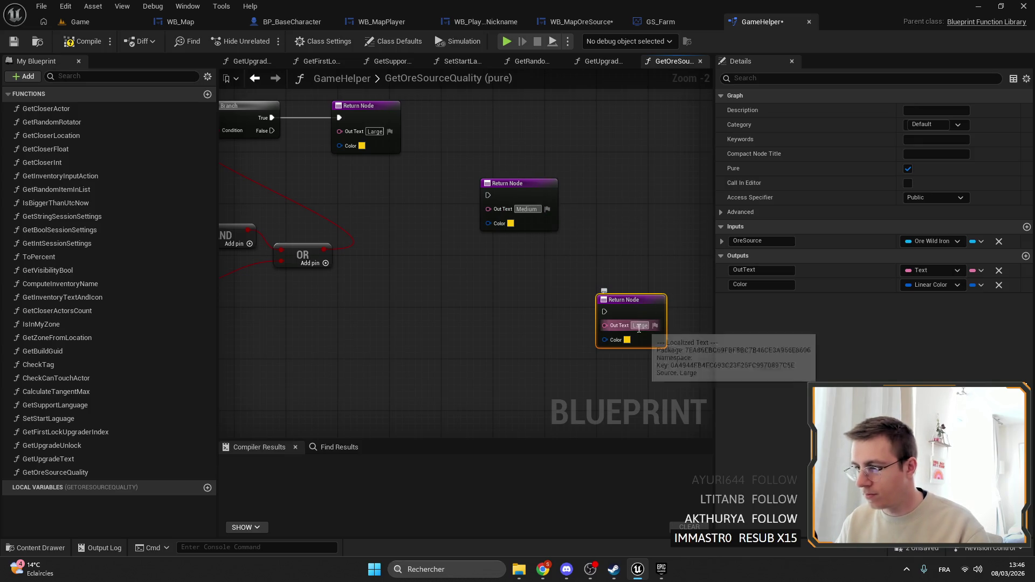
pyautogui.write('ight')
pyautogui.click(496, 276)
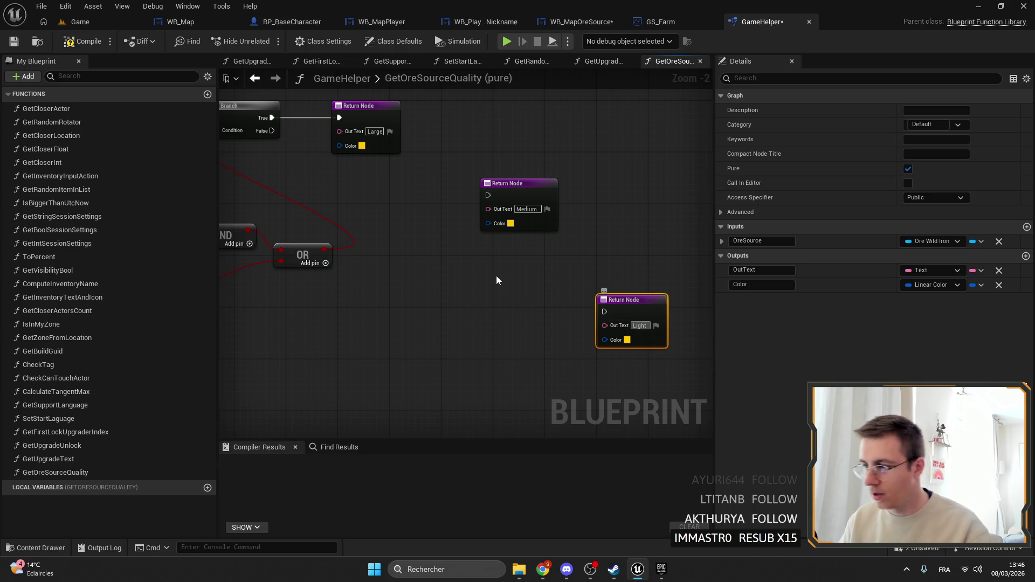
pyautogui.moveTo(543, 569)
pyautogui.click(566, 512)
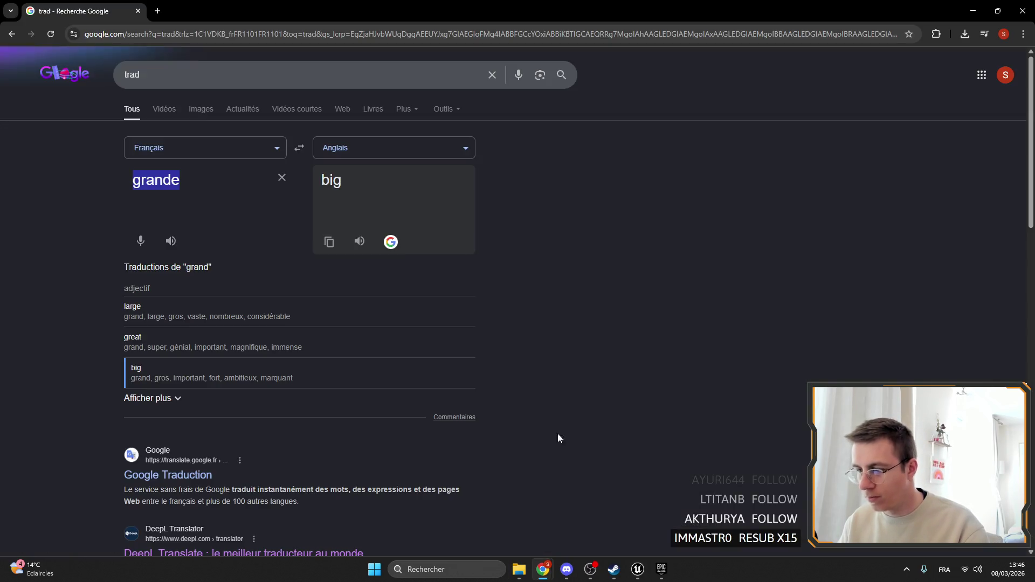
# Translate 'petite' in Google Translate and expand the additional English translations.
pyautogui.click(212, 179)
pyautogui.hotkey('ctrl', 'a')
pyautogui.write('petit')
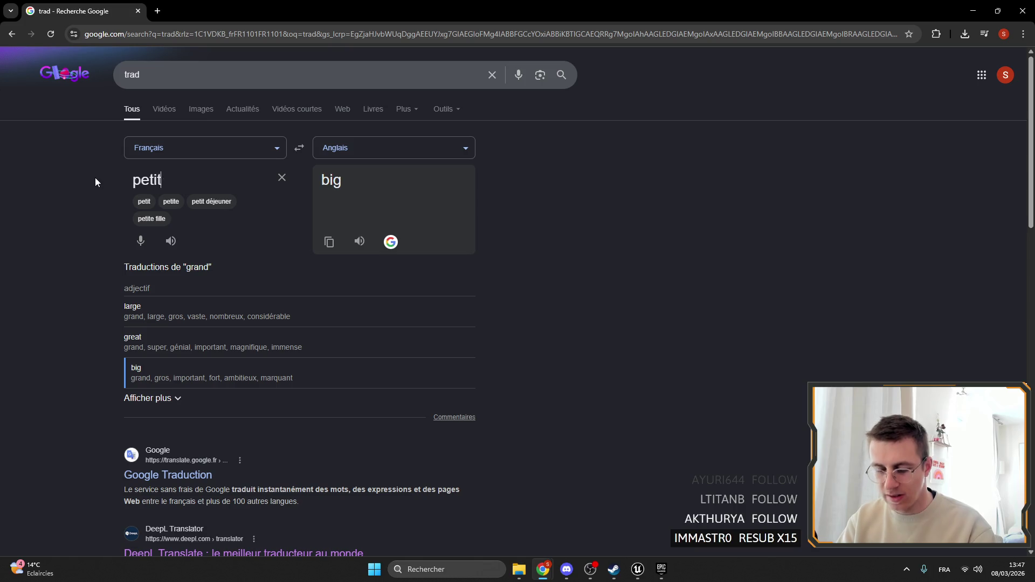
pyautogui.write('e')
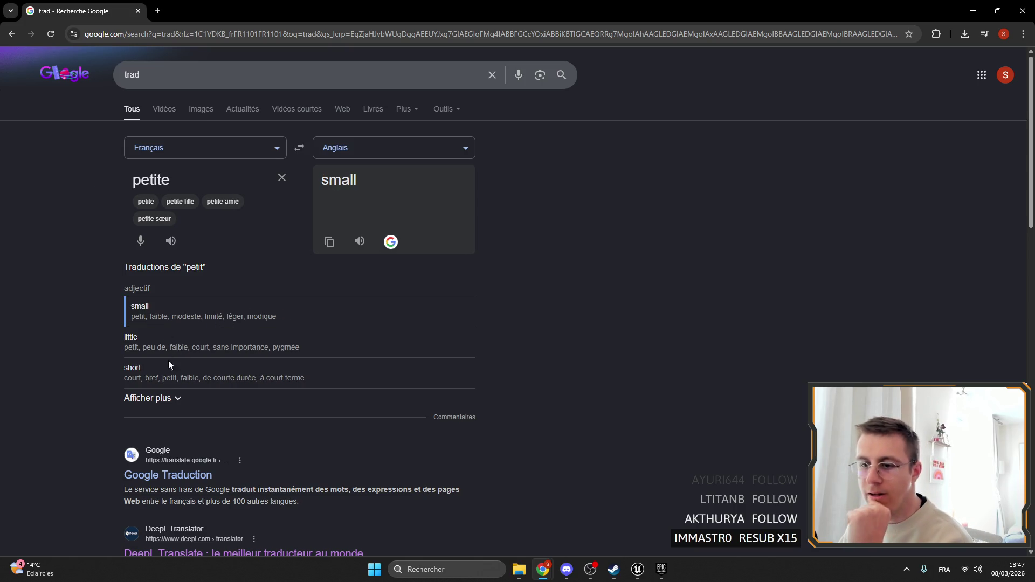
pyautogui.click(161, 398)
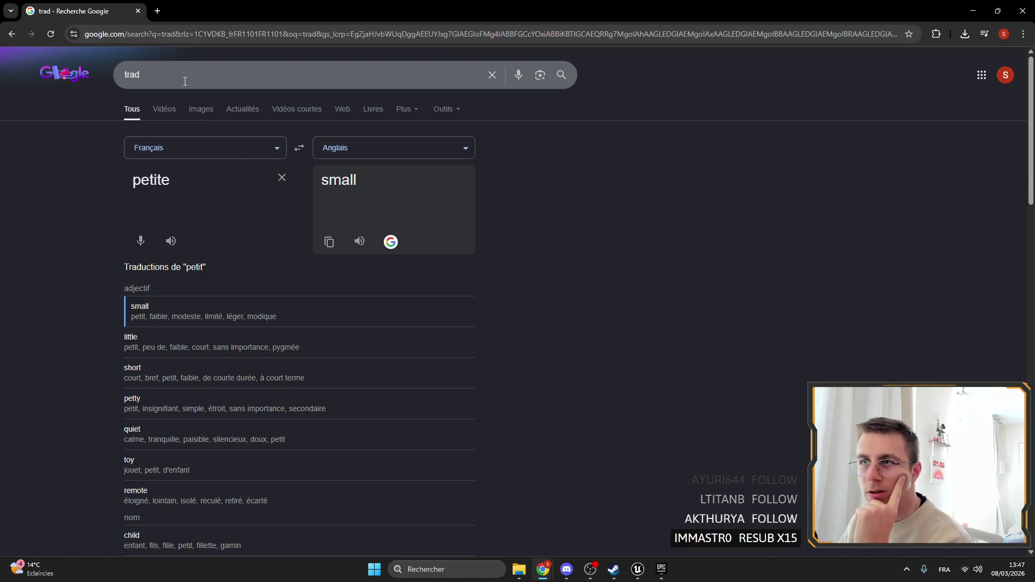
# Start editing the third Return Node's 'Light' label, rechecking the translation page once.
pyautogui.click(638, 569)
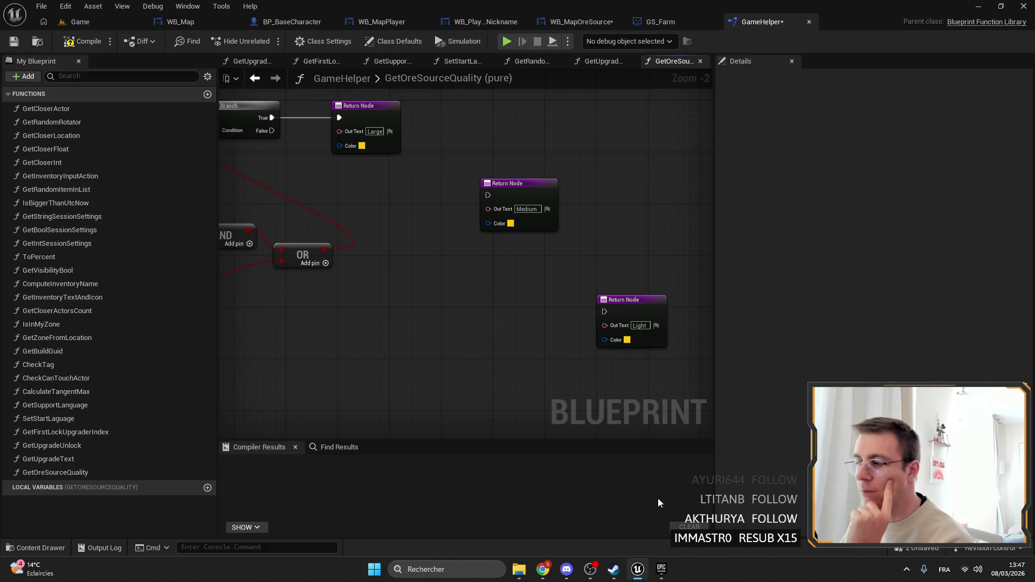
pyautogui.click(642, 325)
pyautogui.moveTo(543, 569)
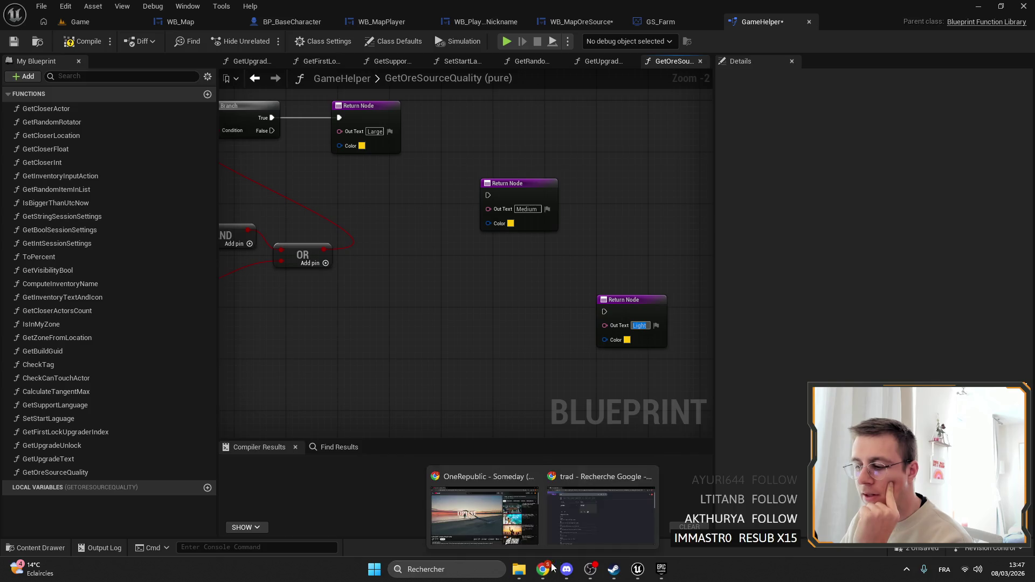
pyautogui.click(602, 507)
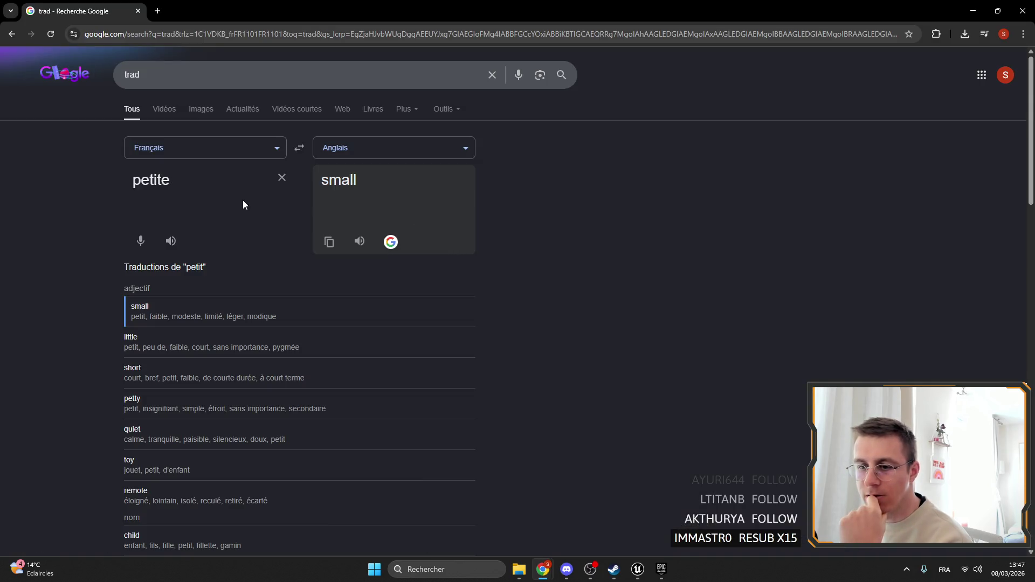
pyautogui.click(973, 11)
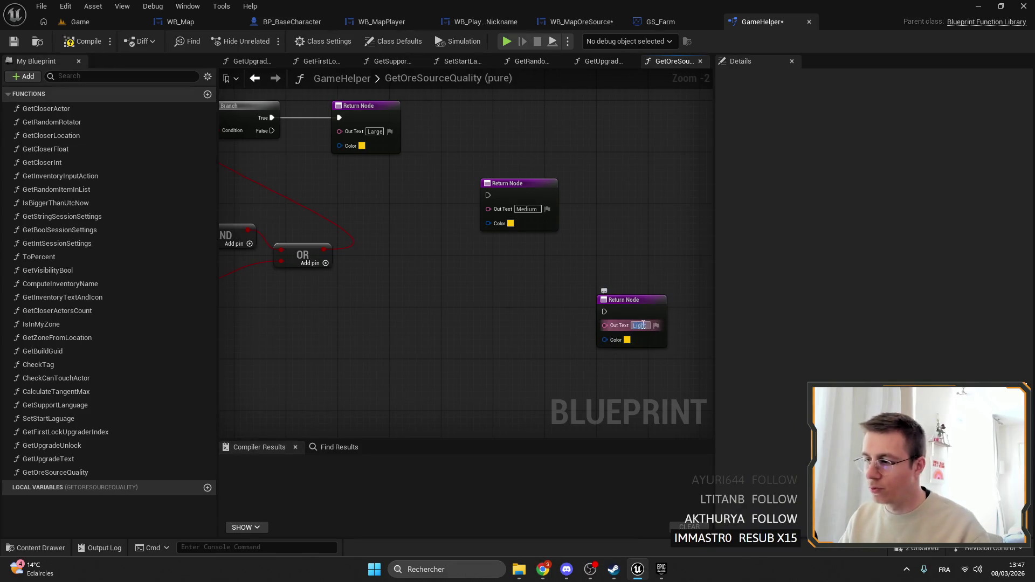
# Change the third Return Node's Out Text from 'Light' to 'Small'.
pyautogui.write('S')
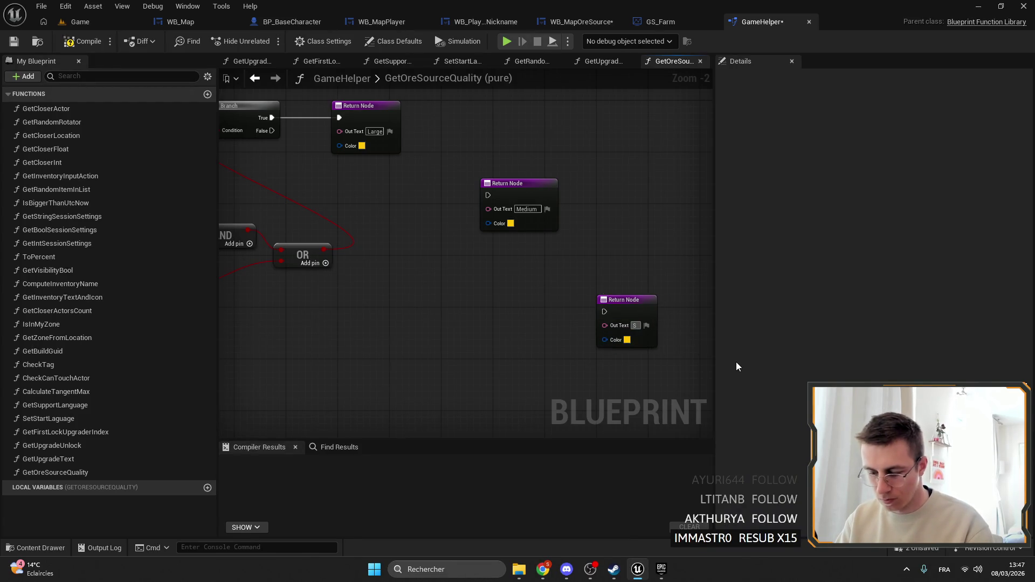
pyautogui.write('mallm')
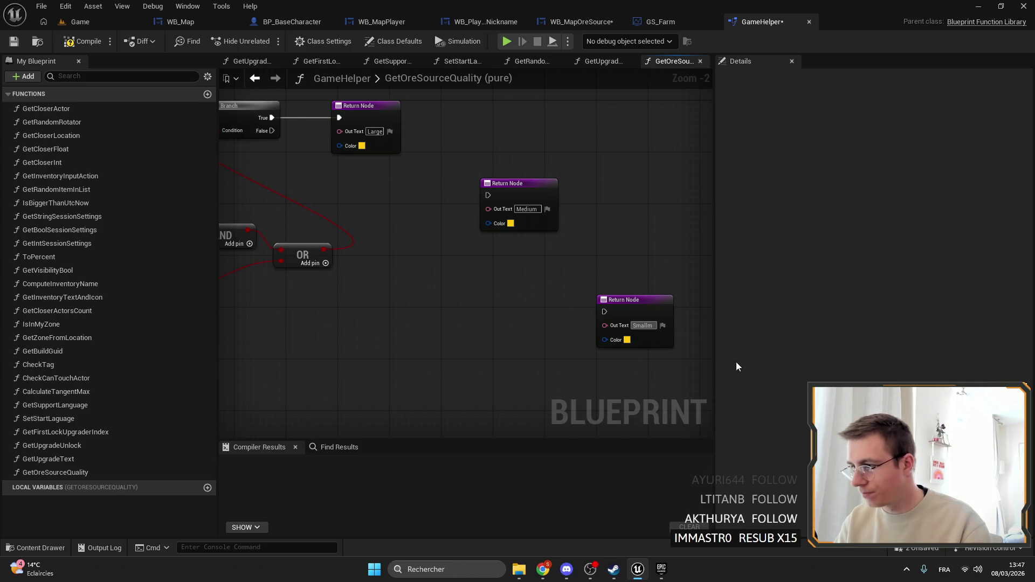
pyautogui.press('BackSpace')
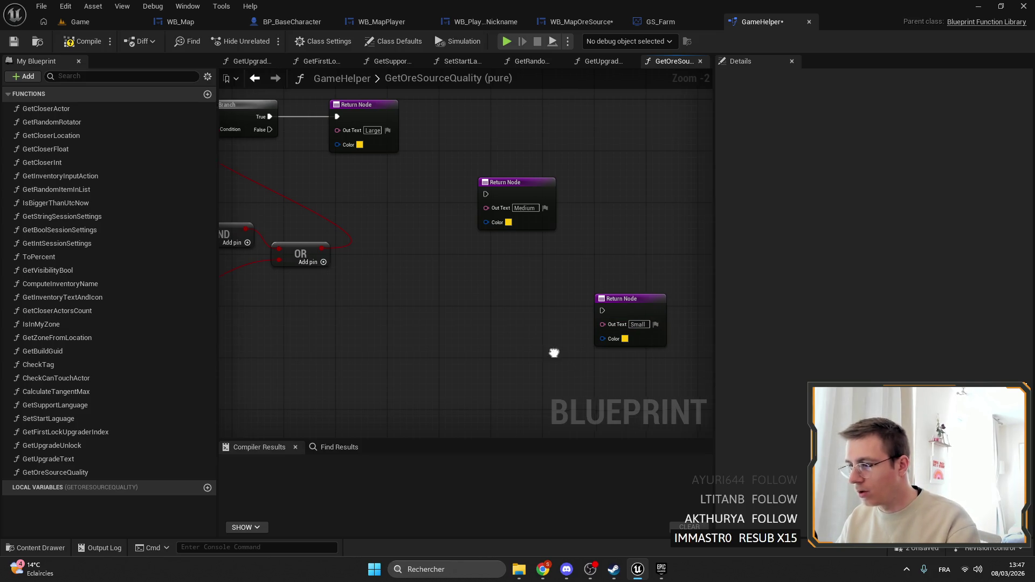
pyautogui.moveTo(488, 204); pyautogui.dragTo(535, 213)
pyautogui.scroll(1, 488, 204)
# Set the Medium result's colour to purple.
pyautogui.click(531, 240)
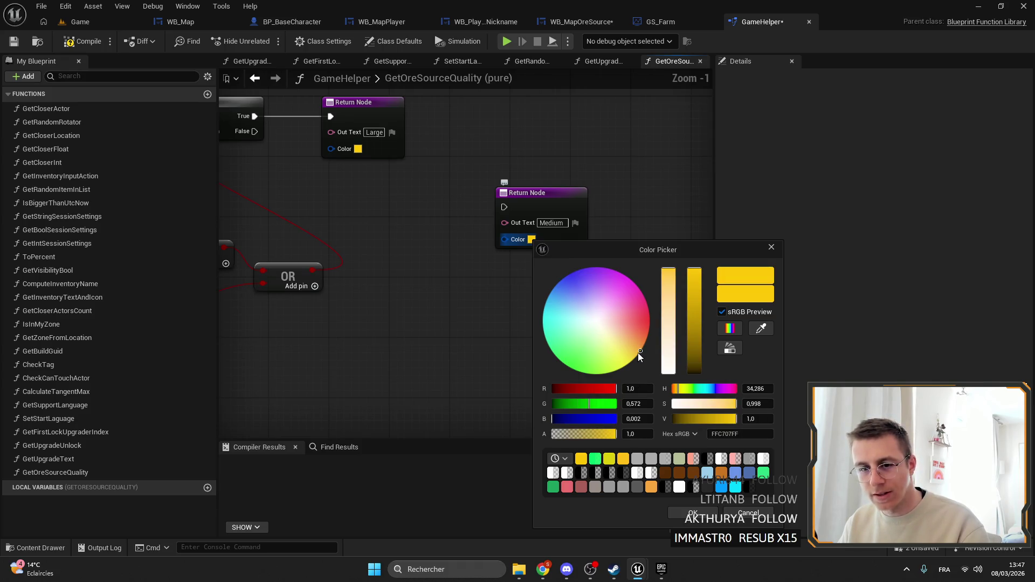
pyautogui.moveTo(640, 351)
pyautogui.mouseDown()
pyautogui.moveTo(649, 306)
pyautogui.moveTo(609, 360)
pyautogui.moveTo(557, 283)
pyautogui.moveTo(625, 277)
pyautogui.moveTo(644, 296)
pyautogui.mouseUp()
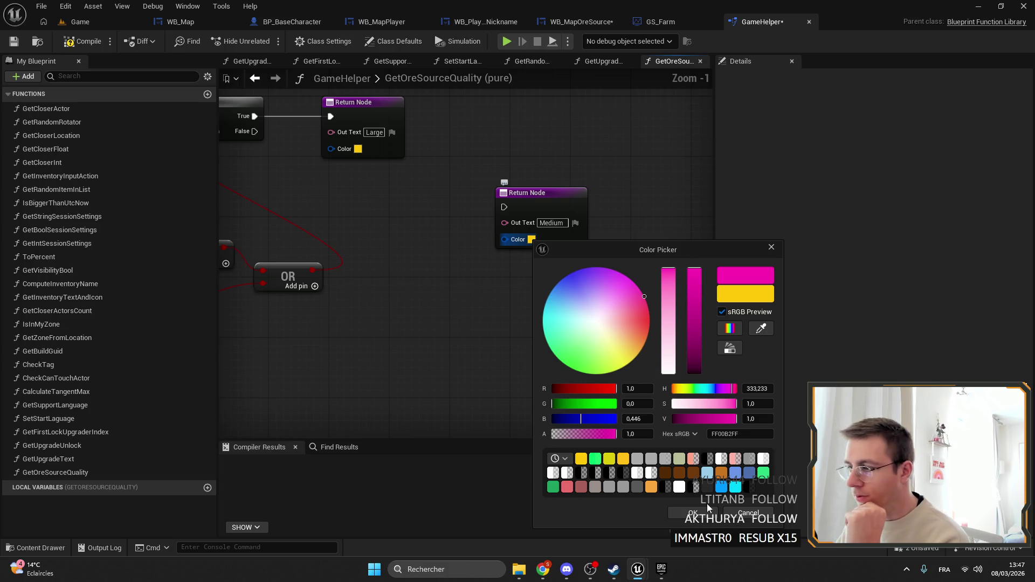
pyautogui.moveTo(645, 297); pyautogui.dragTo(611, 269)
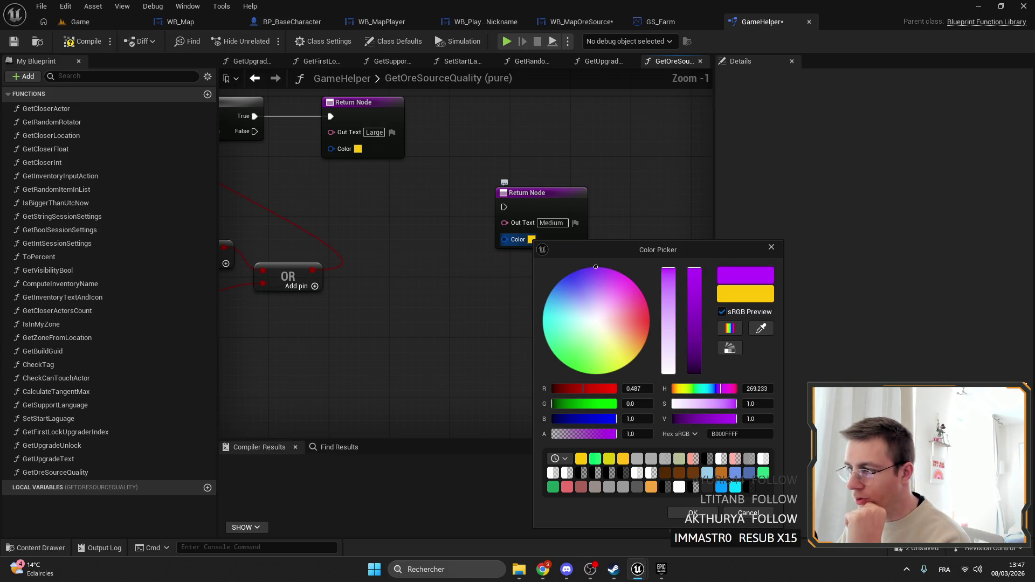
pyautogui.click(692, 511)
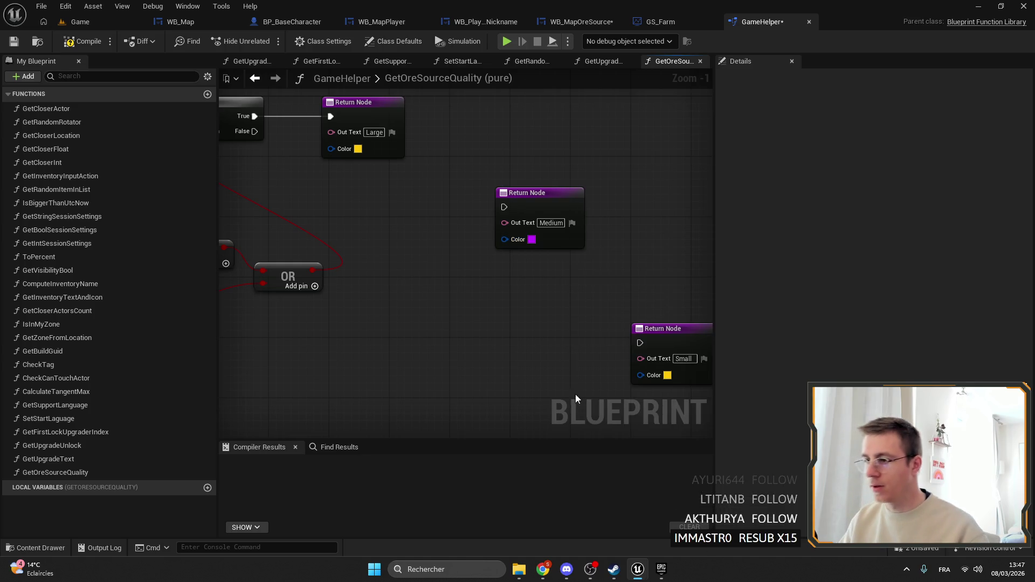
# Set the Small result's colour to blue.
pyautogui.click(612, 307)
pyautogui.moveTo(666, 366)
pyautogui.mouseDown()
pyautogui.moveTo(654, 376)
pyautogui.moveTo(632, 318)
pyautogui.moveTo(636, 294)
pyautogui.moveTo(645, 369)
pyautogui.moveTo(629, 332)
pyautogui.moveTo(640, 290)
pyautogui.mouseUp()
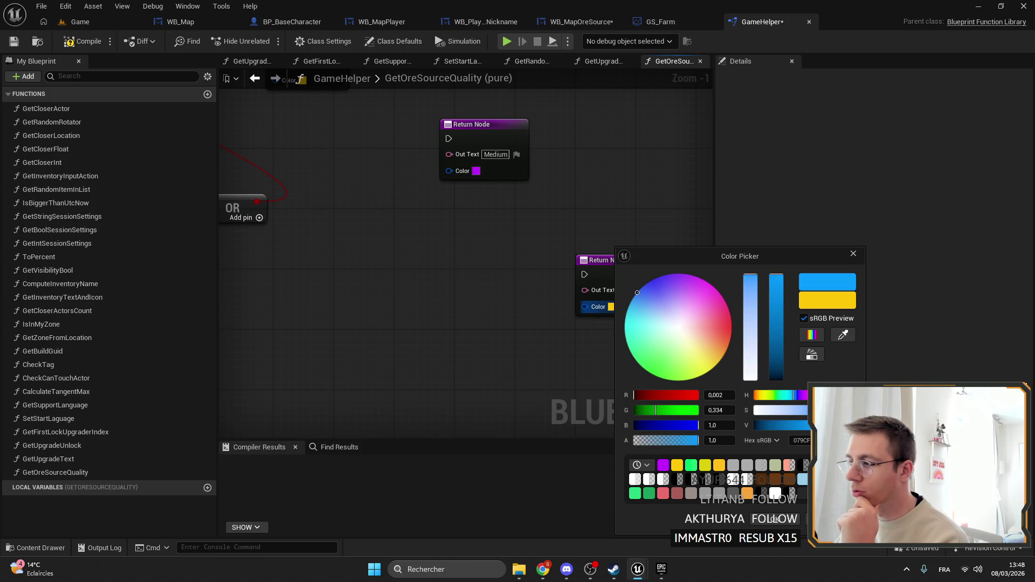
pyautogui.click(804, 525)
pyautogui.scroll(-1, 475, 182)
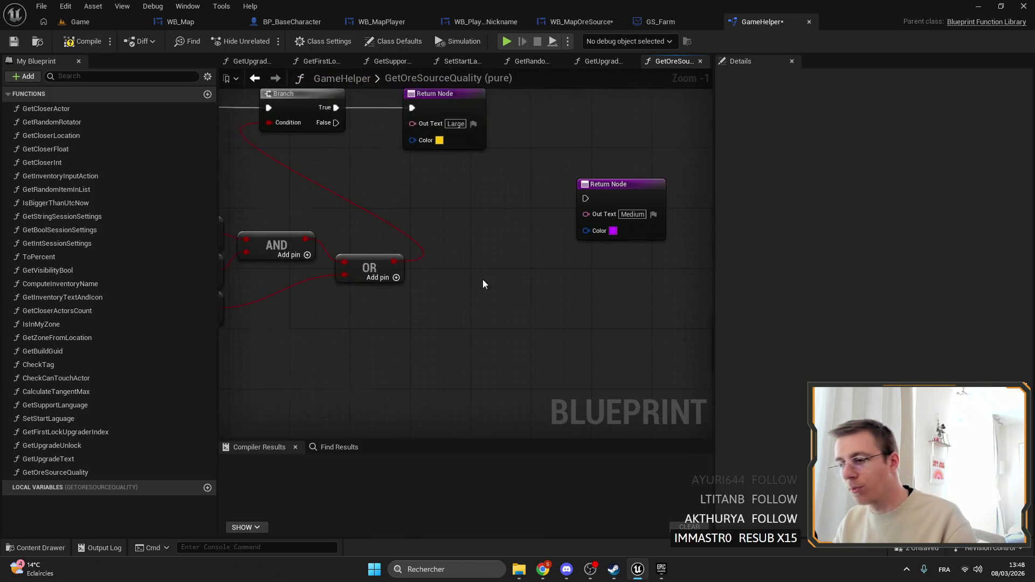
# Add a Random Rate > 50 check driving a new Branch node.
pyautogui.moveTo(468, 201); pyautogui.dragTo(459, 280)
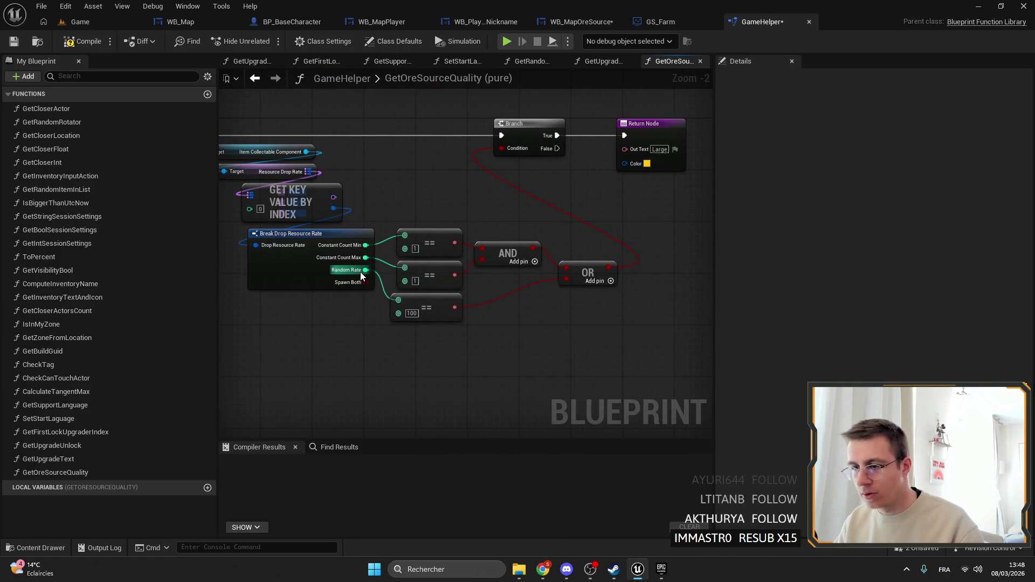
pyautogui.moveTo(365, 269)
pyautogui.mouseDown()
pyautogui.moveTo(604, 334)
pyautogui.moveTo(545, 331)
pyautogui.mouseUp()
pyautogui.write('>')
pyautogui.click(672, 389)
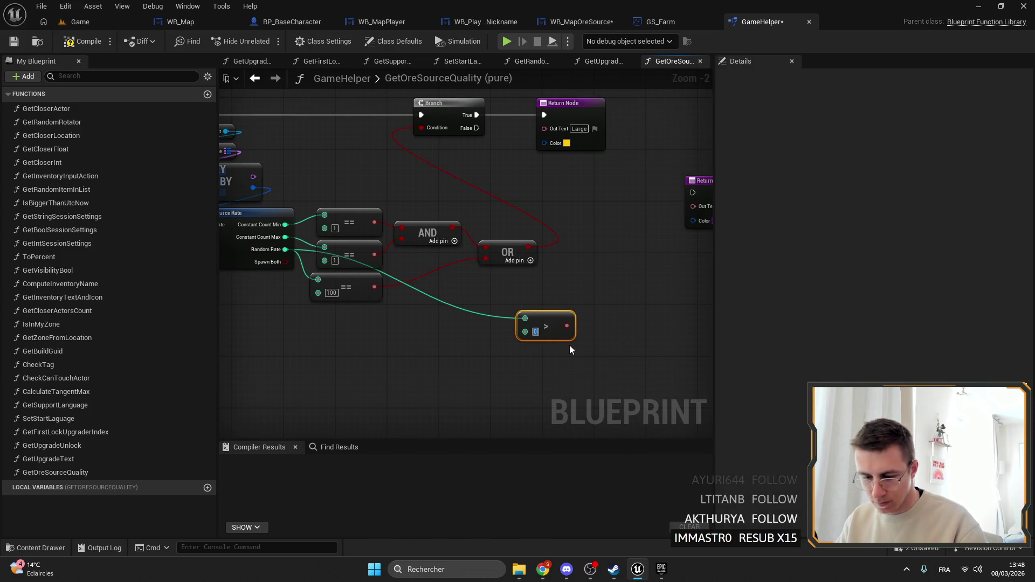
pyautogui.write('50')
pyautogui.moveTo(570, 325)
pyautogui.mouseDown()
pyautogui.moveTo(704, 224)
pyautogui.moveTo(612, 193)
pyautogui.moveTo(545, 289)
pyautogui.moveTo(542, 277)
pyautogui.mouseUp()
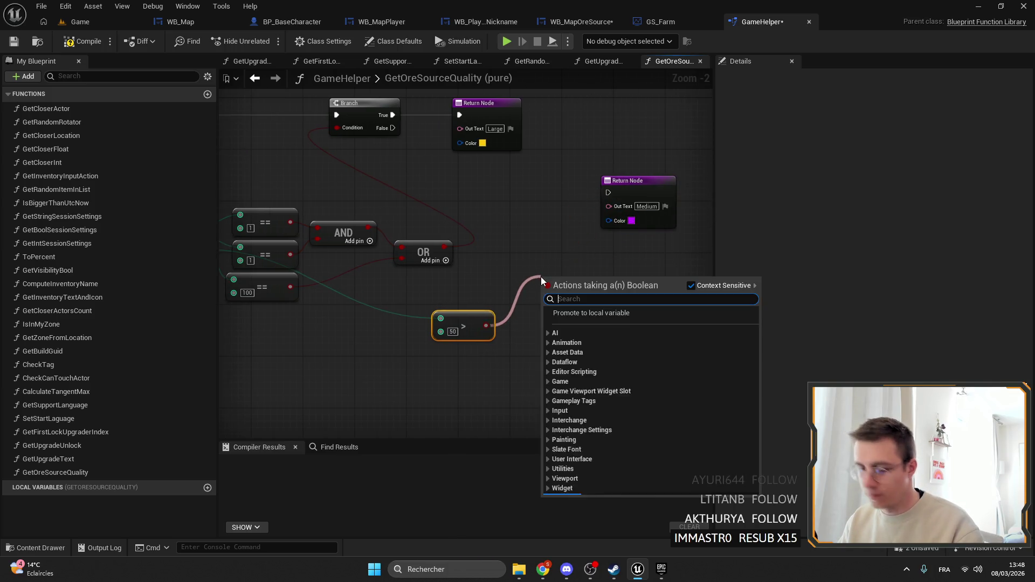
pyautogui.write('IFG')
pyautogui.press('BackSpace')
pyautogui.press('Return')
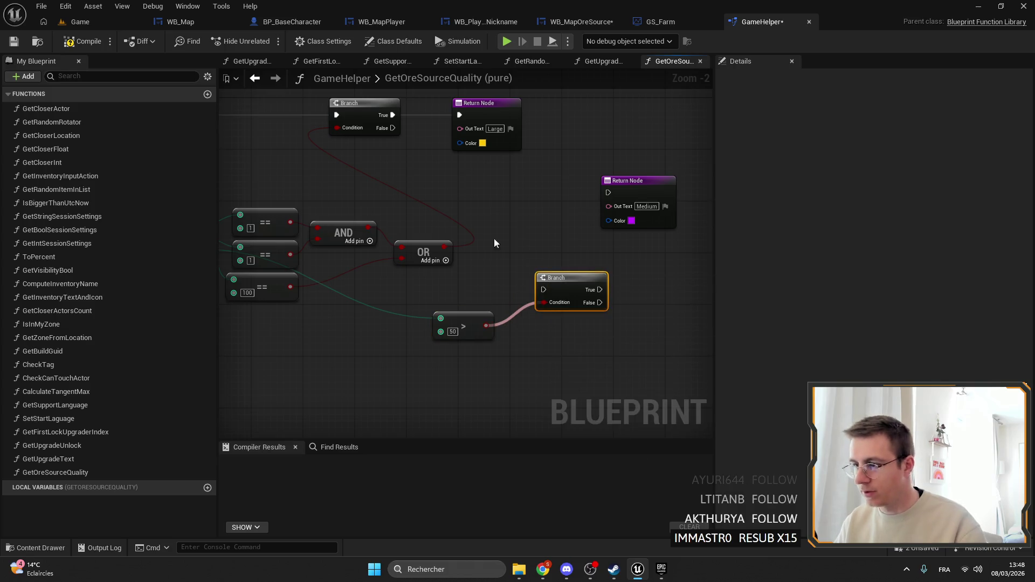
# Chain the first Branch's False into the new Branch and route its True to Medium.
pyautogui.moveTo(393, 128)
pyautogui.mouseDown()
pyautogui.moveTo(537, 304)
pyautogui.moveTo(543, 290)
pyautogui.moveTo(503, 168)
pyautogui.moveTo(570, 203)
pyautogui.moveTo(609, 193)
pyautogui.mouseUp()
pyautogui.moveTo(496, 167); pyautogui.dragTo(502, 180)
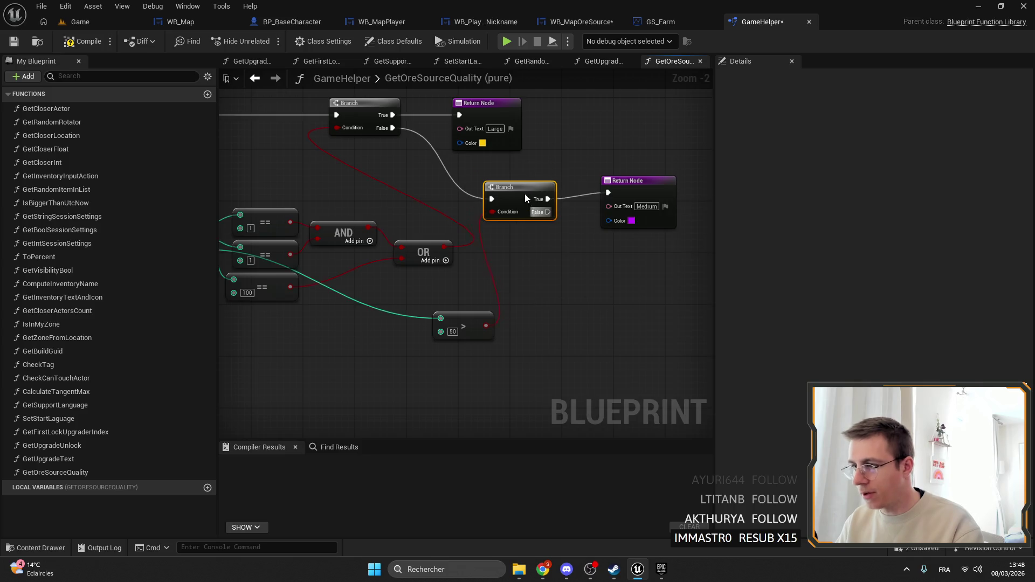
pyautogui.moveTo(548, 205)
pyautogui.mouseDown()
pyautogui.moveTo(633, 247)
pyautogui.moveTo(532, 305)
pyautogui.moveTo(547, 305)
pyautogui.moveTo(459, 248)
pyautogui.mouseUp()
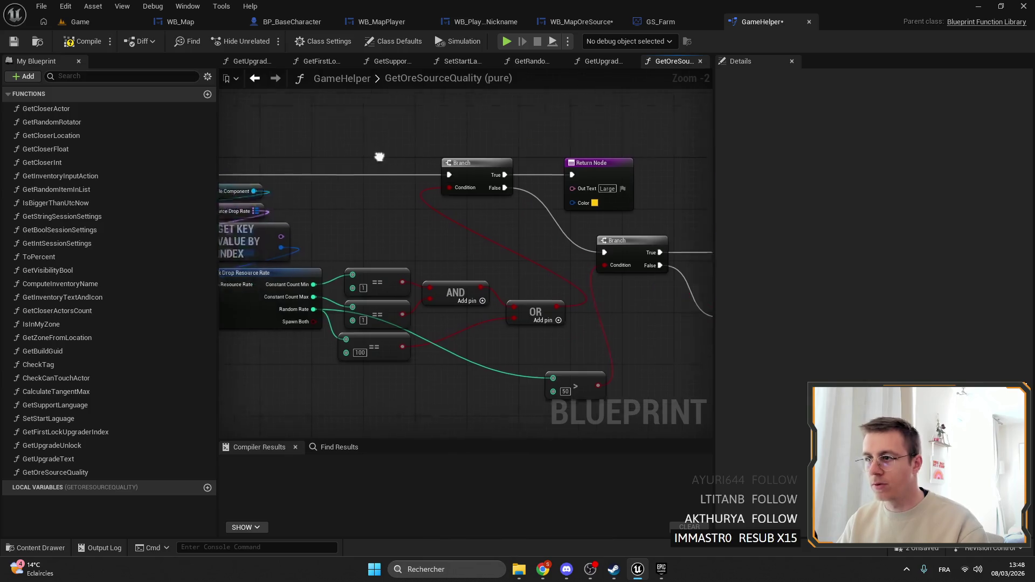
# Compile and save the GameHelper GetOreSourceQuality function, then return to WB_MapOreSource.
pyautogui.click(56, 472)
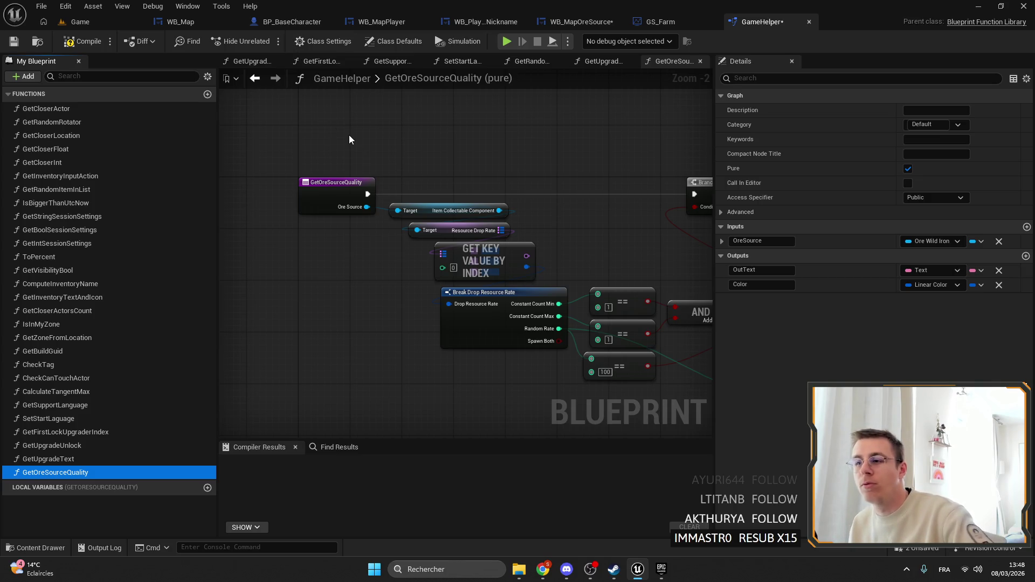
pyautogui.moveTo(585, 222)
pyautogui.mouseDown()
pyautogui.moveTo(340, 215)
pyautogui.moveTo(199, 190)
pyautogui.mouseUp()
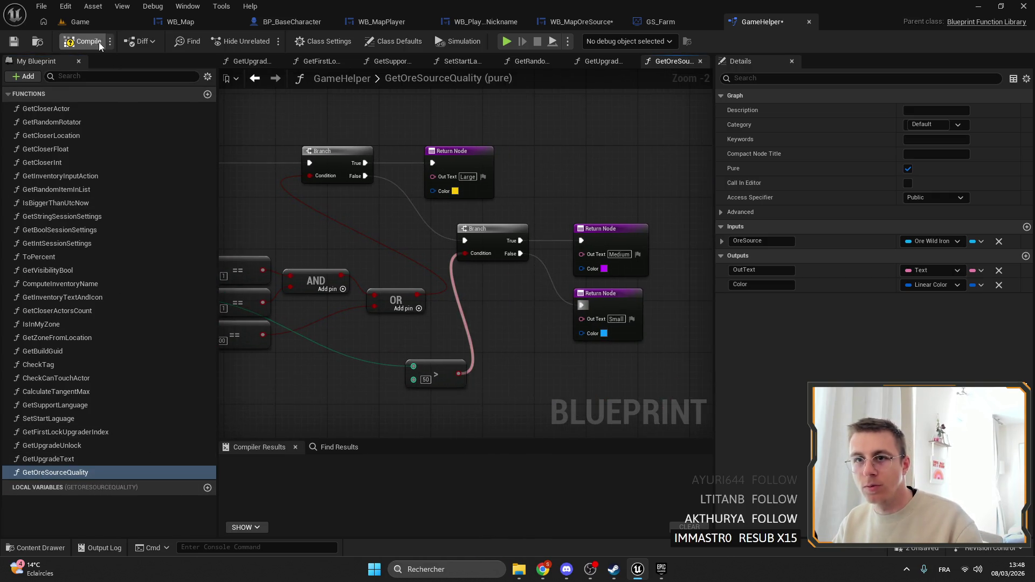
pyautogui.click(13, 42)
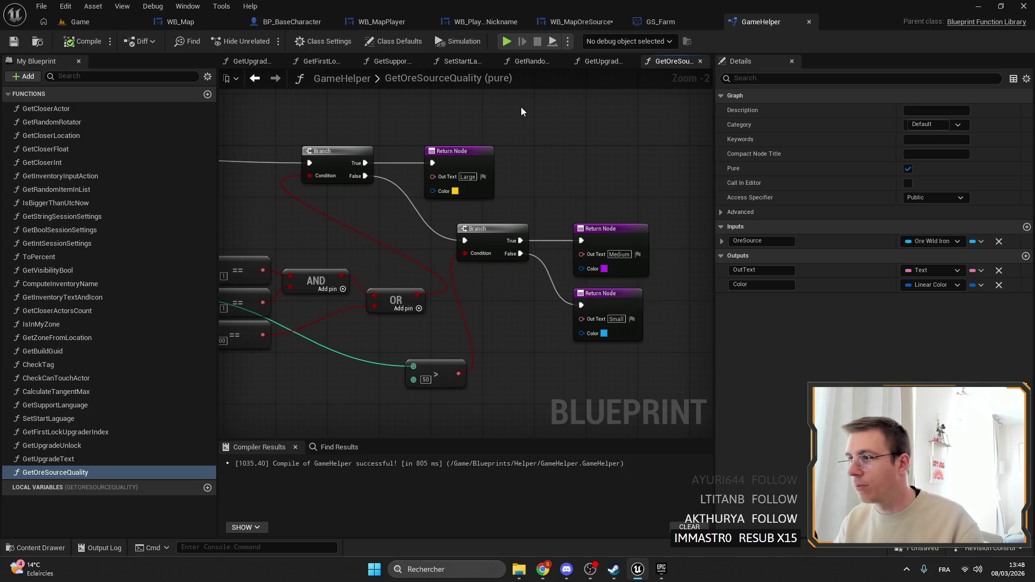
pyautogui.hotkey('ctrl', 'Tab')
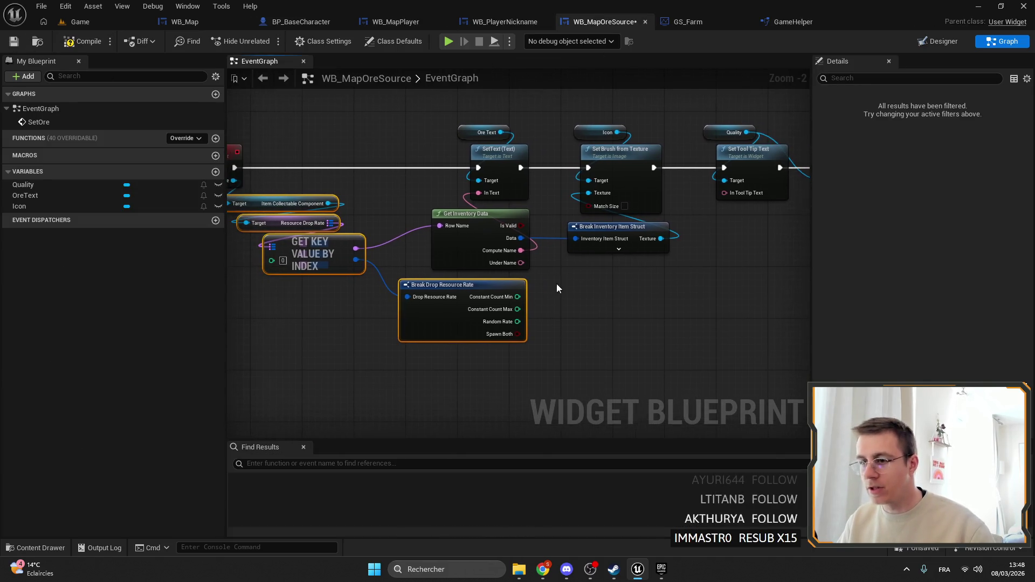
# Add a Get Ore Source Quality node fed by the Ore, replacing Break Drop Resource Rate.
pyautogui.rightClick(555, 286)
pyautogui.write('GetOreSourceQuality')
pyautogui.click(626, 340)
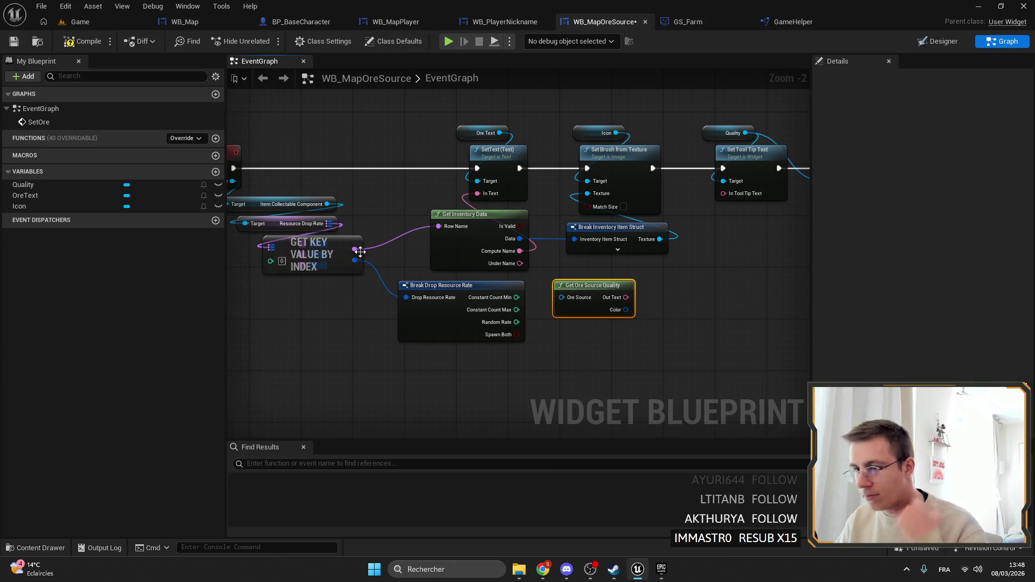
pyautogui.moveTo(294, 178)
pyautogui.mouseDown()
pyautogui.moveTo(539, 246)
pyautogui.moveTo(623, 296)
pyautogui.moveTo(513, 231)
pyautogui.mouseUp()
pyautogui.click(558, 321)
pyautogui.press('Delete')
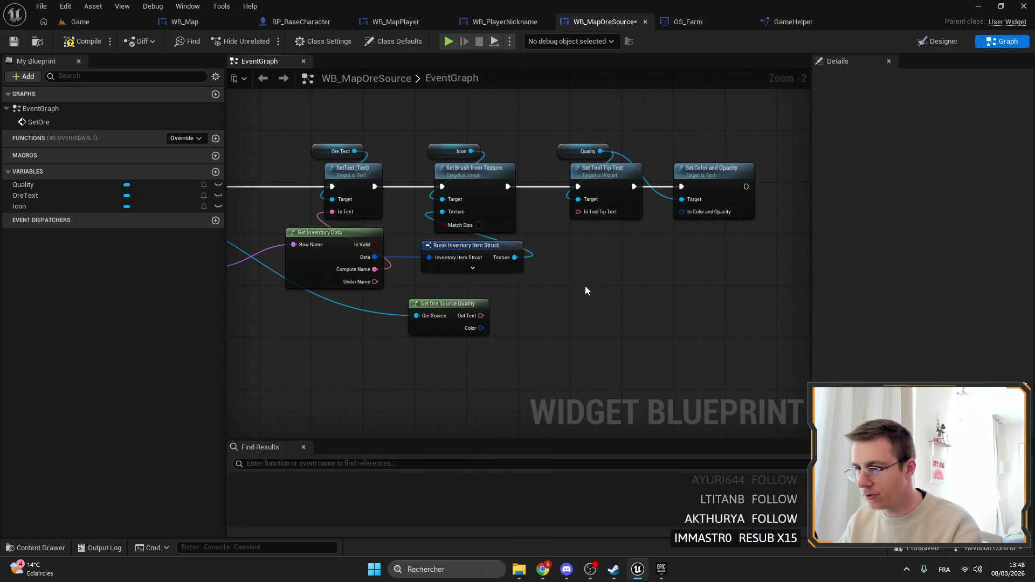
# Wire the quality Out Text to the tooltip and its colour to the split Color input, then compile.
pyautogui.moveTo(439, 310)
pyautogui.mouseDown()
pyautogui.moveTo(561, 270)
pyautogui.moveTo(591, 199)
pyautogui.mouseUp()
pyautogui.scroll(1, 561, 293)
pyautogui.moveTo(527, 311); pyautogui.dragTo(703, 200)
pyautogui.moveTo(532, 311)
pyautogui.mouseDown()
pyautogui.moveTo(609, 276)
pyautogui.moveTo(705, 192)
pyautogui.mouseUp()
pyautogui.rightClick(703, 198)
pyautogui.click(746, 249)
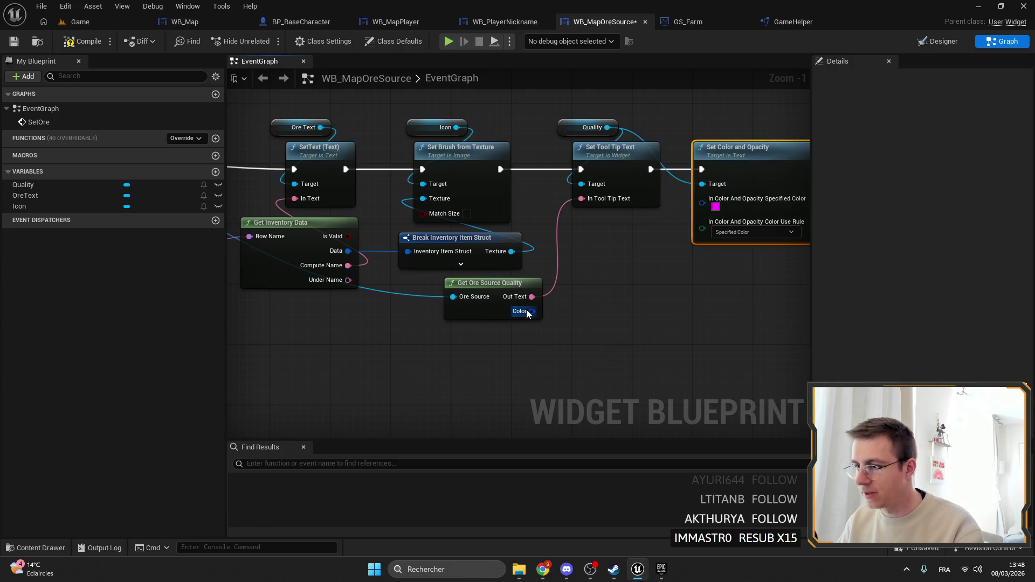
pyautogui.moveTo(527, 311)
pyautogui.mouseDown()
pyautogui.moveTo(709, 207)
pyautogui.moveTo(704, 201)
pyautogui.mouseUp()
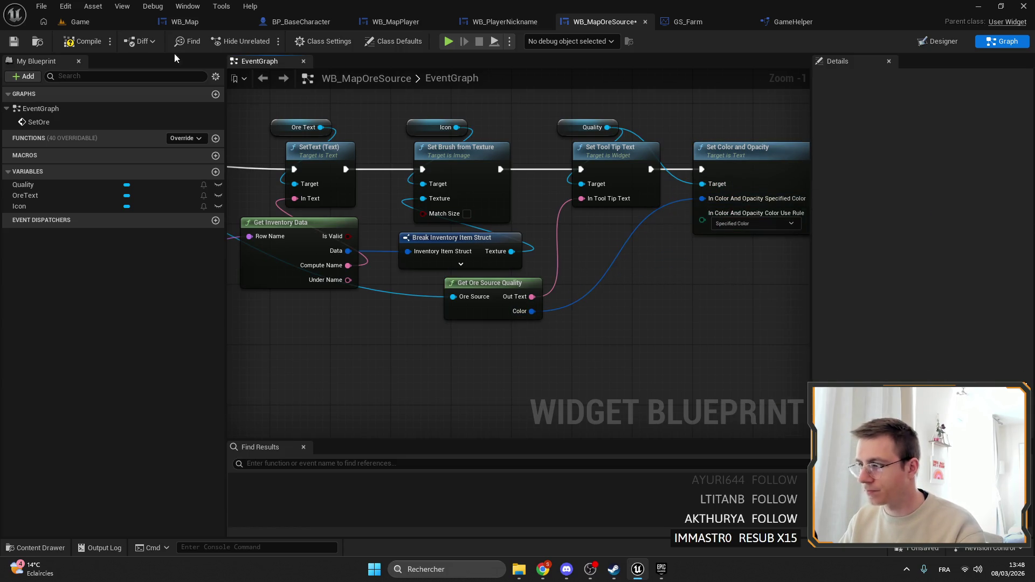
pyautogui.click(13, 41)
pyautogui.click(80, 22)
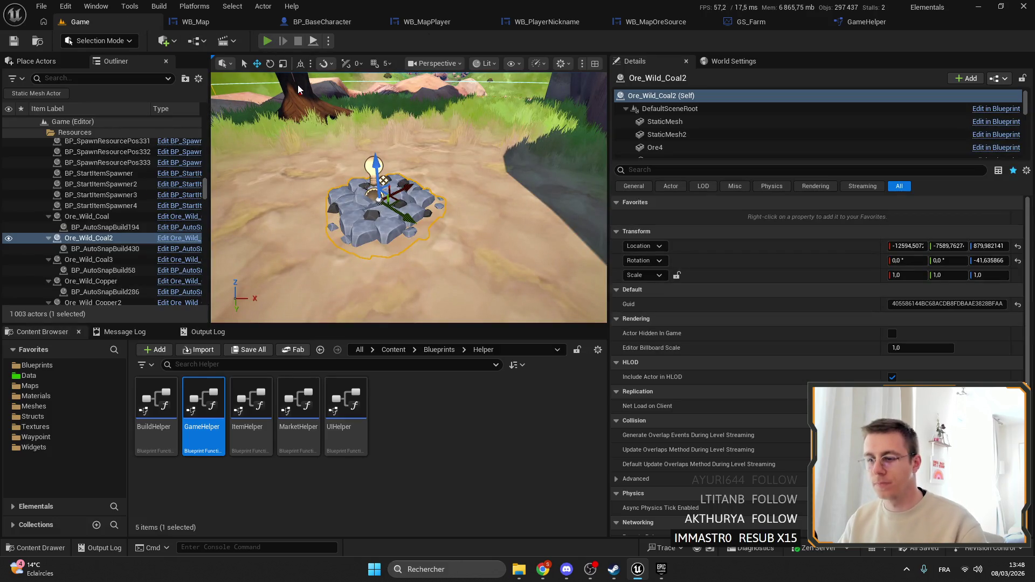
# Playtest the world map in fullscreen and check the Emerald marker's tooltip reads 'Small'.
pyautogui.hotkey('alt', 'p')
pyautogui.press('m')
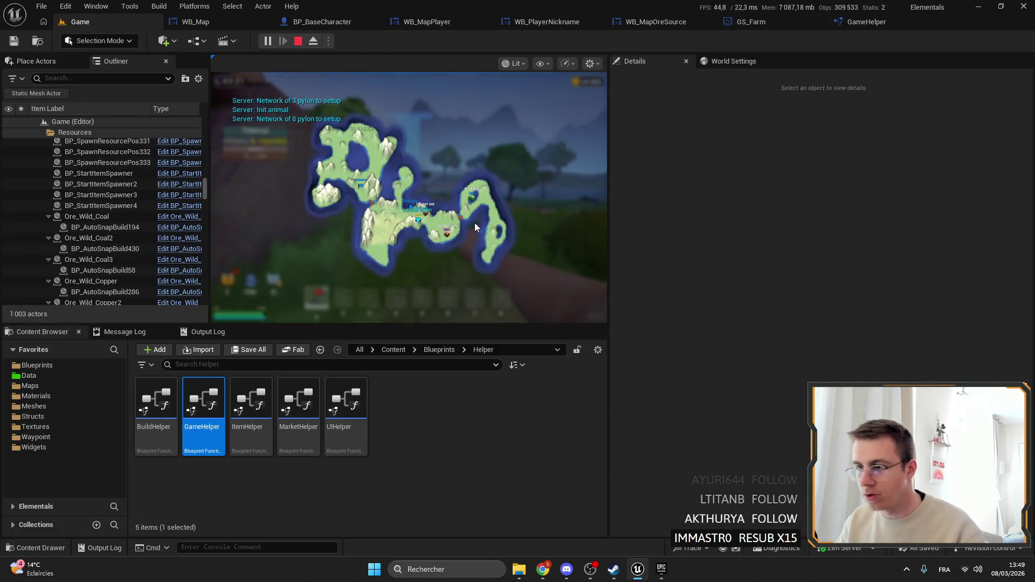
pyautogui.press('m')
pyautogui.press('F11')
pyautogui.press('m')
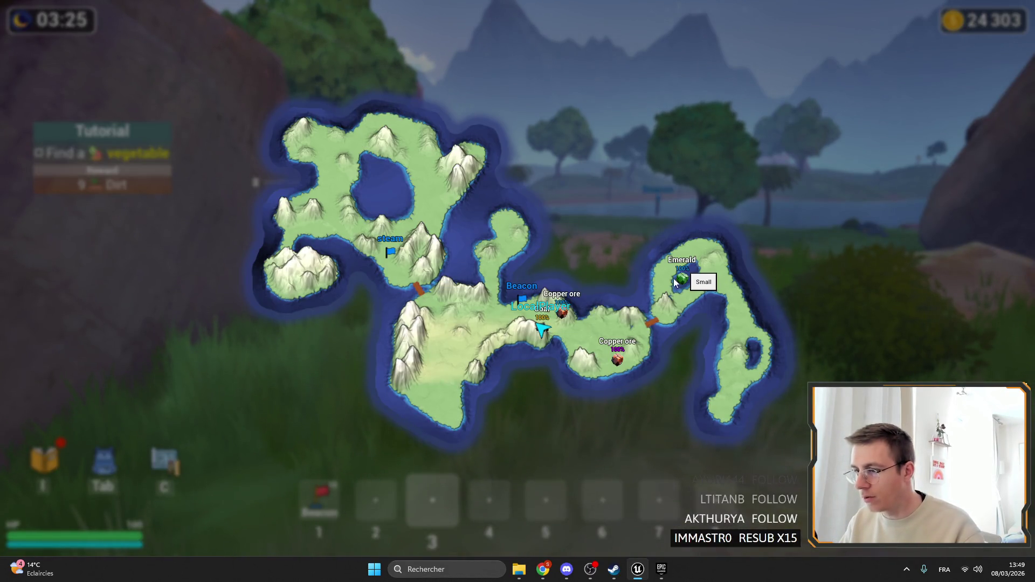
pyautogui.press('m')
pyautogui.press('F11')
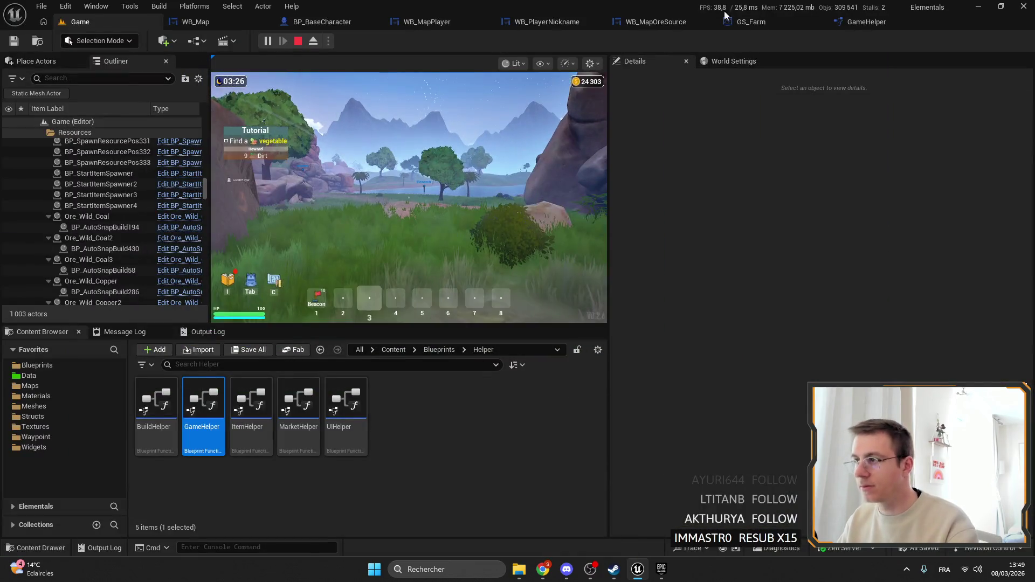
pyautogui.press('Escape')
# In WB_MapOreSource, nudge Get Ore Source Quality left and select the Quality and tooltip nodes.
pyautogui.click(655, 22)
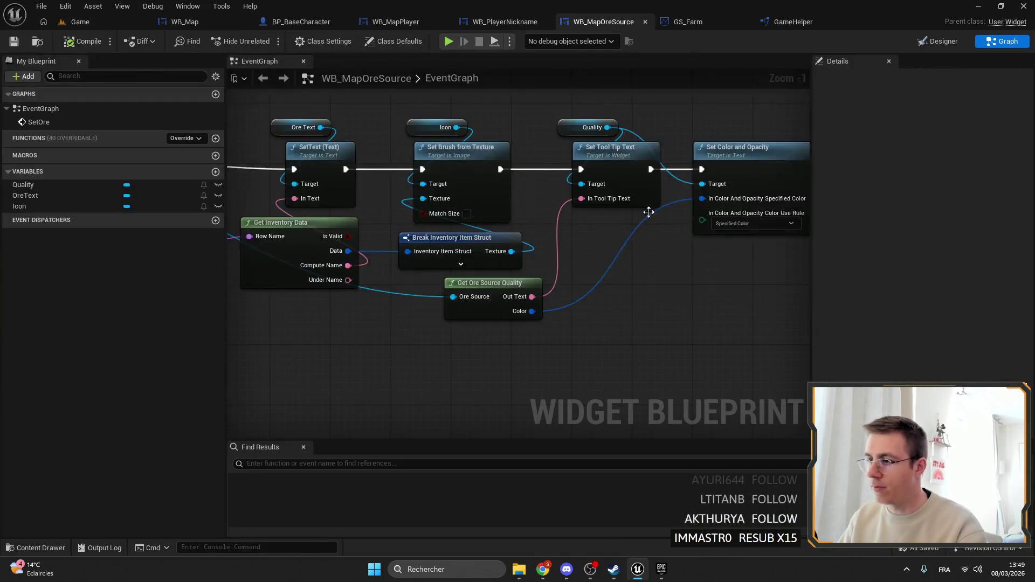
pyautogui.moveTo(478, 309); pyautogui.dragTo(463, 309)
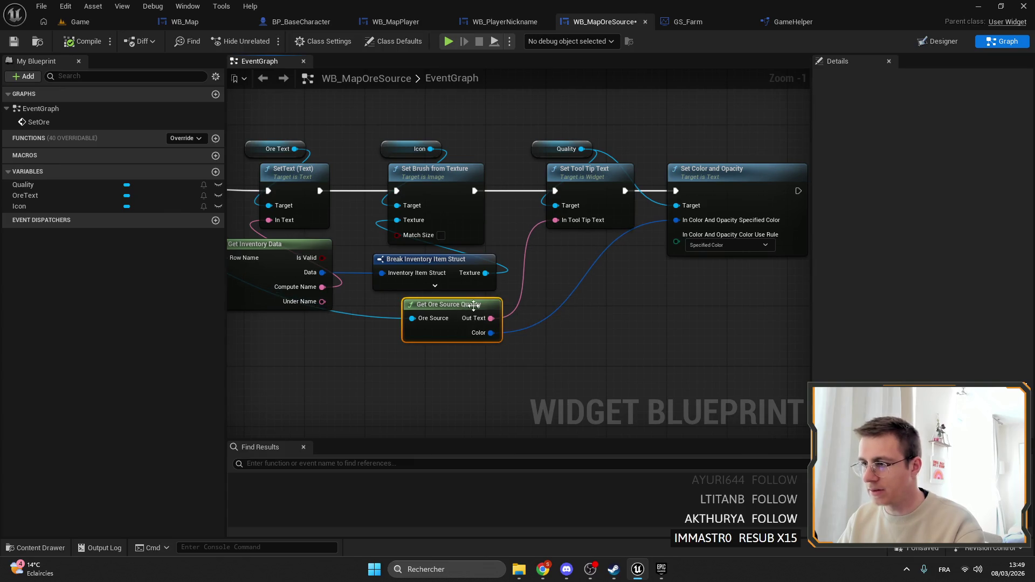
pyautogui.moveTo(534, 99); pyautogui.dragTo(603, 172)
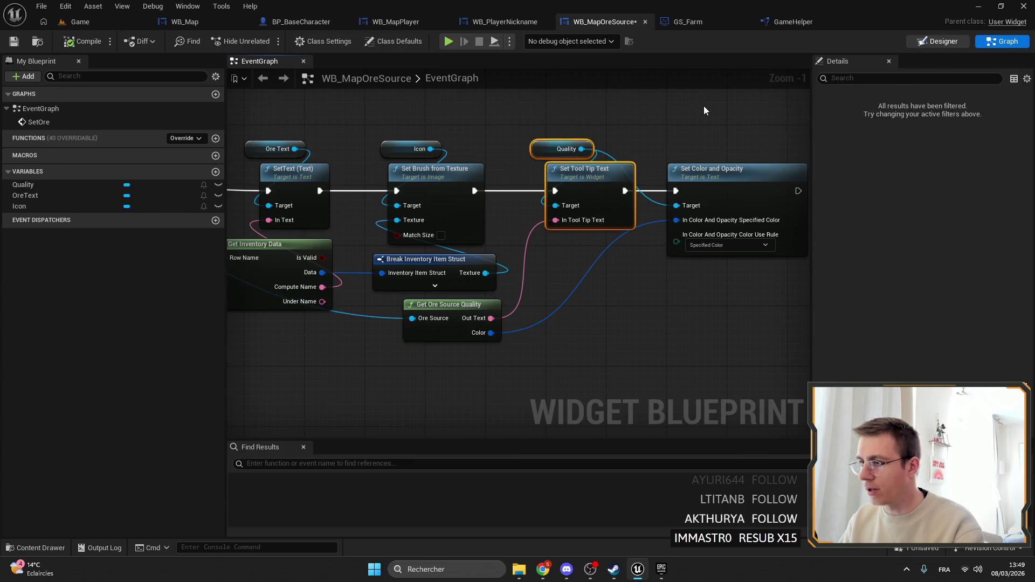
# View the Quality text widget in the Designer, then return to the graph and level editor.
pyautogui.doubleClick(566, 149)
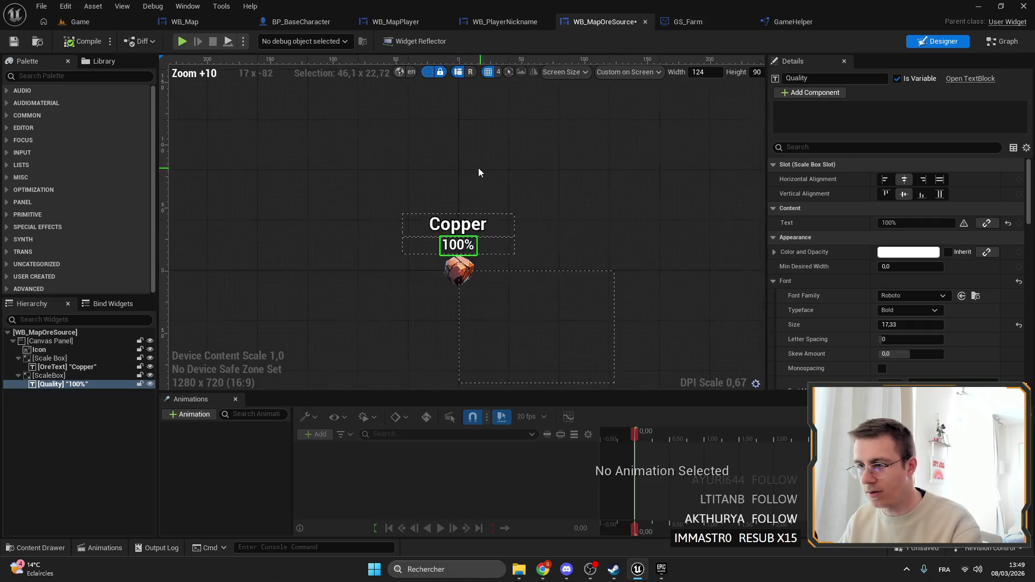
pyautogui.click(987, 43)
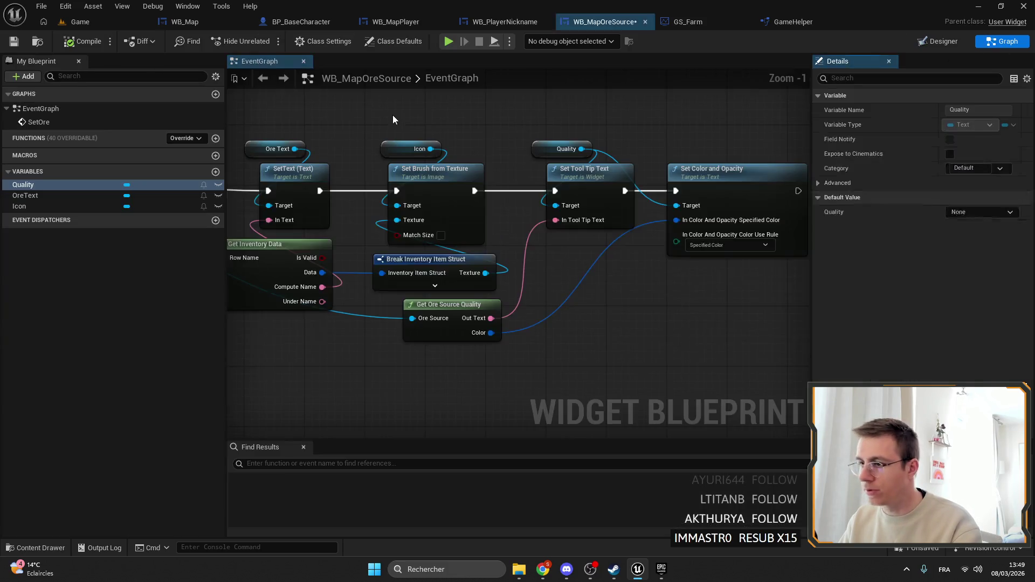
pyautogui.click(110, 21)
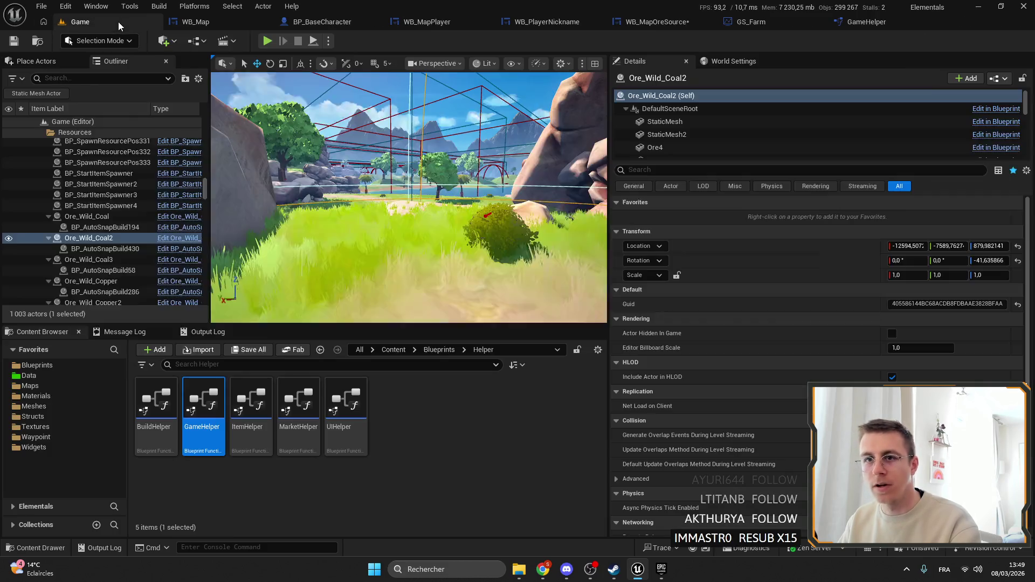
# Playtest fullscreen and confirm a Copper ore marker's map tooltip reads Large, then stop play.
pyautogui.click(268, 41)
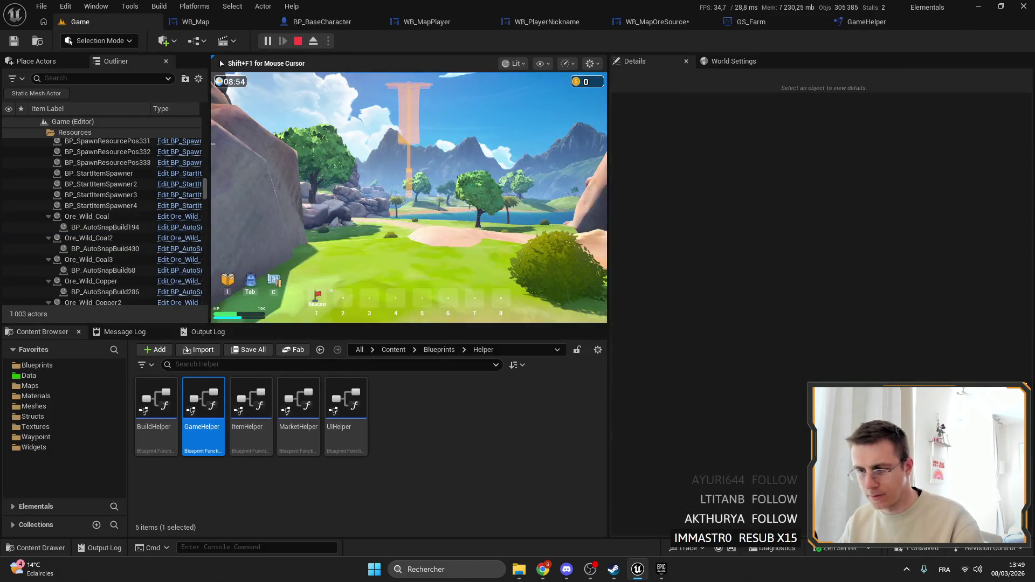
pyautogui.press('m')
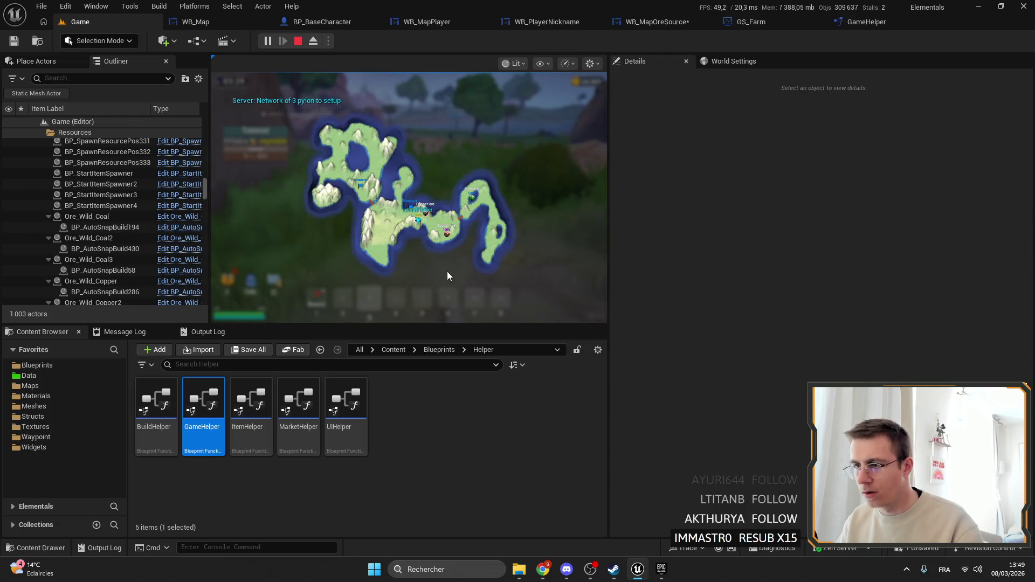
pyautogui.press('m')
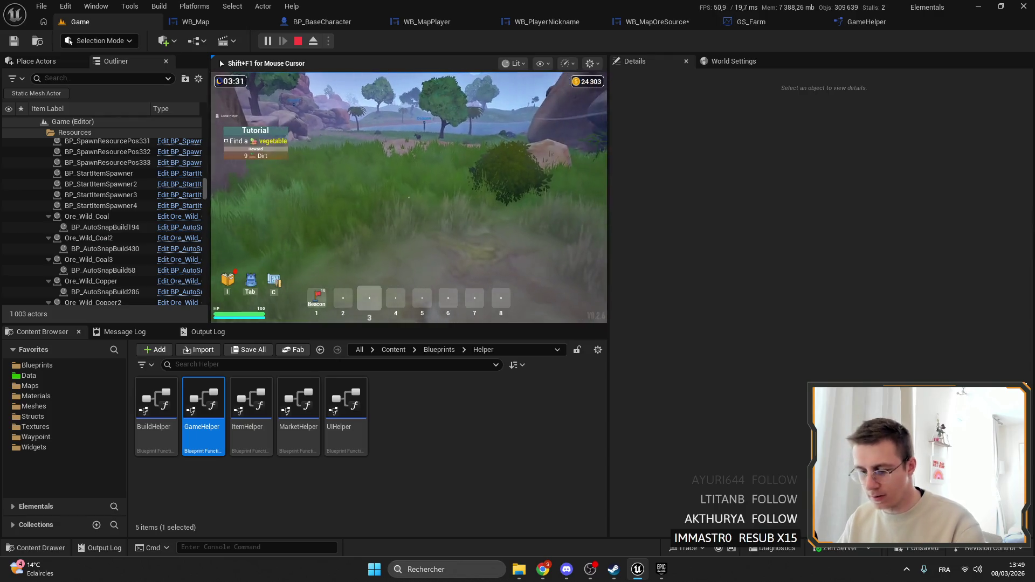
pyautogui.press('F11')
pyautogui.press('m')
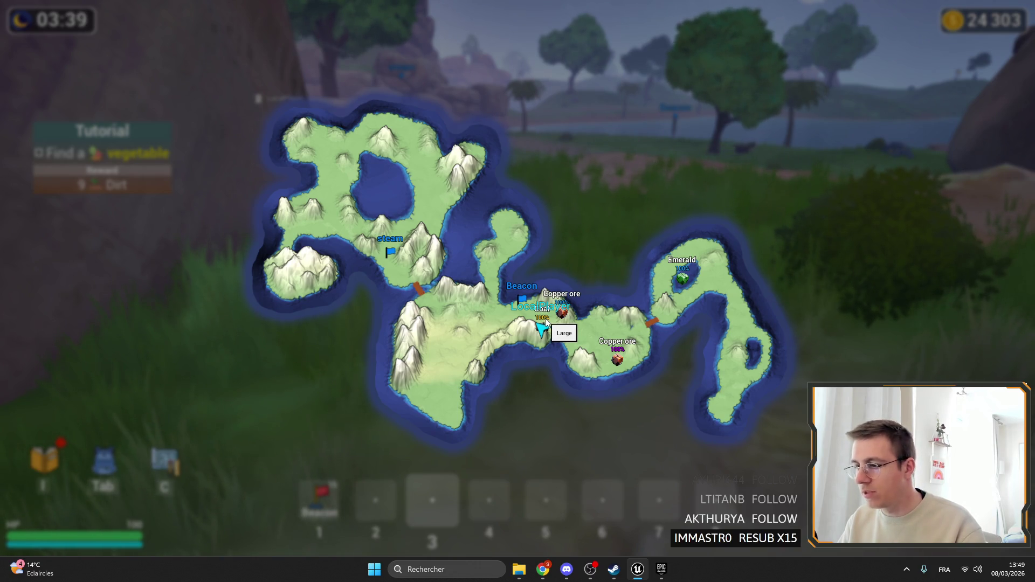
pyautogui.press('m')
pyautogui.press('F11')
pyautogui.press('Escape')
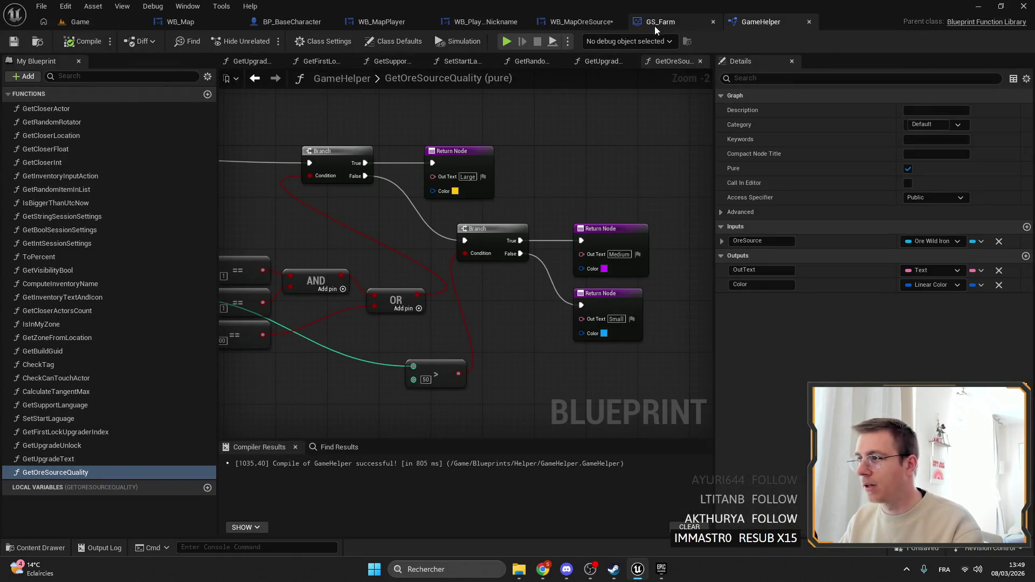
# Replace the Set Tool Tip Text node with a SetText (Text) node on the Quality label.
pyautogui.click(597, 24)
pyautogui.press('Delete')
pyautogui.moveTo(517, 173); pyautogui.dragTo(547, 148)
pyautogui.write('set text')
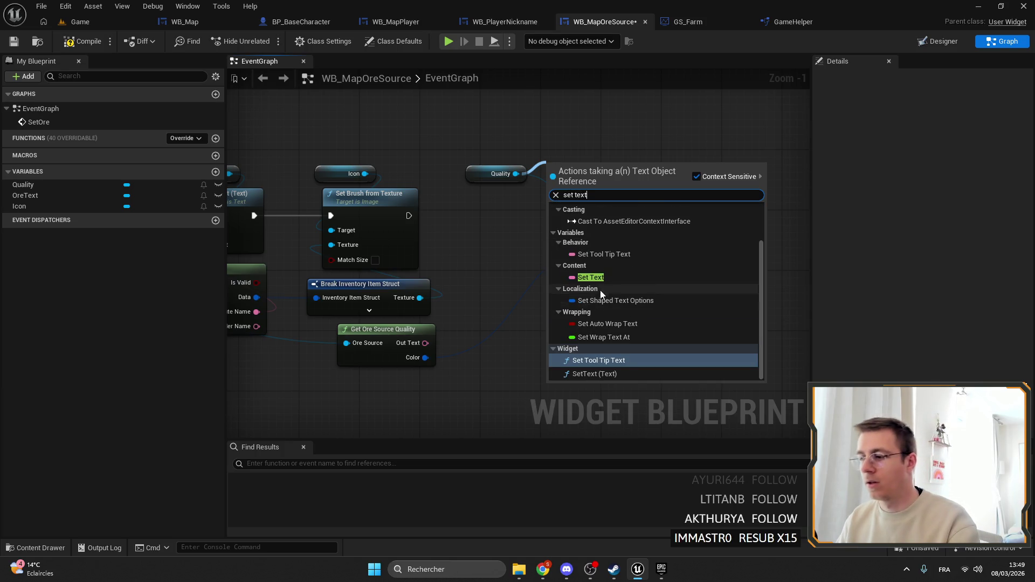
pyautogui.click(593, 372)
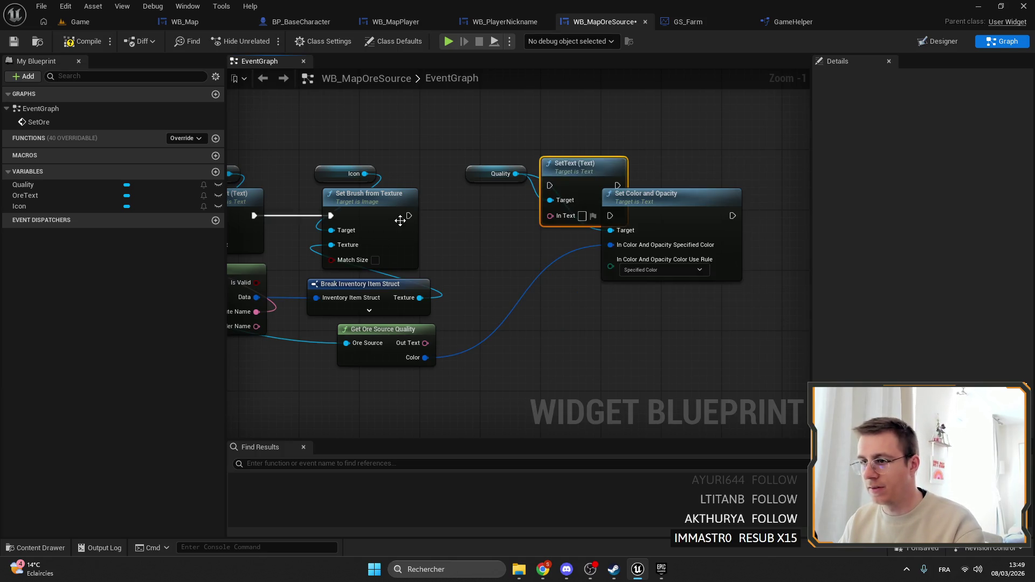
# Wire SetText into the execution chain before Set Color and Opacity, then compile WB_MapOreSource.
pyautogui.moveTo(409, 215)
pyautogui.mouseDown()
pyautogui.moveTo(550, 186)
pyautogui.moveTo(503, 194)
pyautogui.moveTo(576, 225)
pyautogui.moveTo(610, 215)
pyautogui.mouseUp()
pyautogui.moveTo(425, 343)
pyautogui.mouseDown()
pyautogui.moveTo(480, 280)
pyautogui.moveTo(482, 246)
pyautogui.mouseUp()
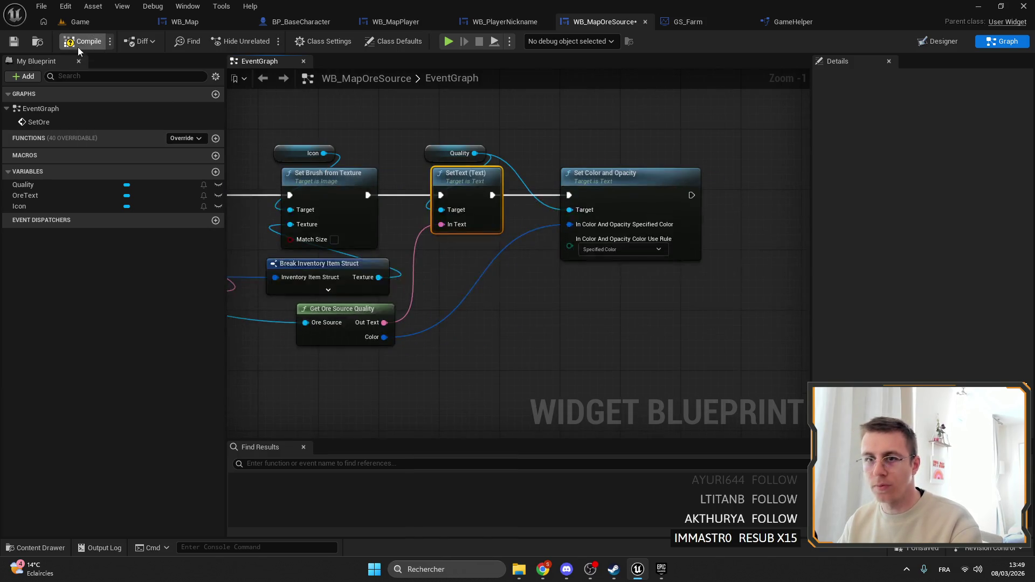
pyautogui.click(13, 41)
pyautogui.moveTo(238, 135); pyautogui.dragTo(364, 121)
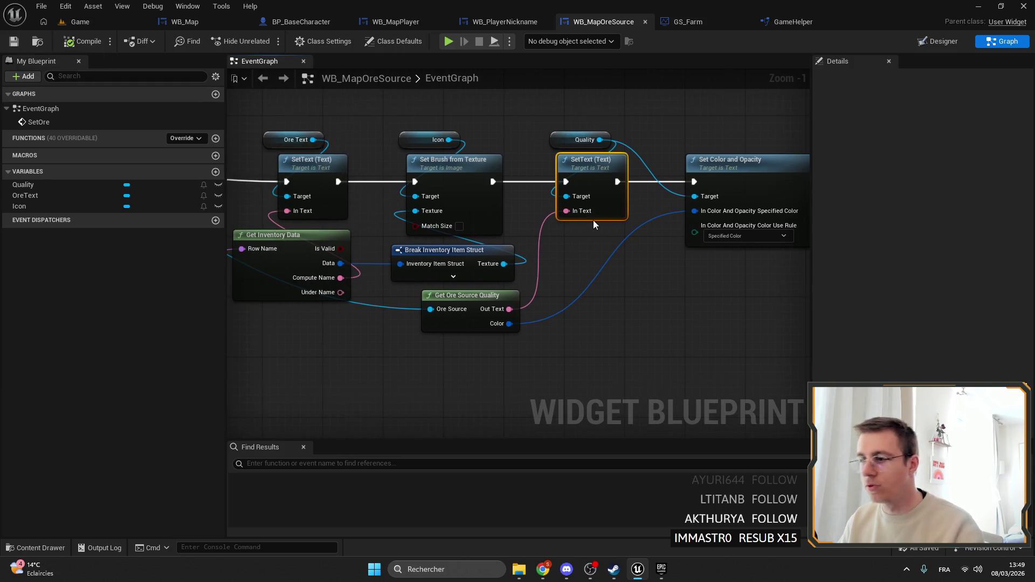
pyautogui.click(144, 26)
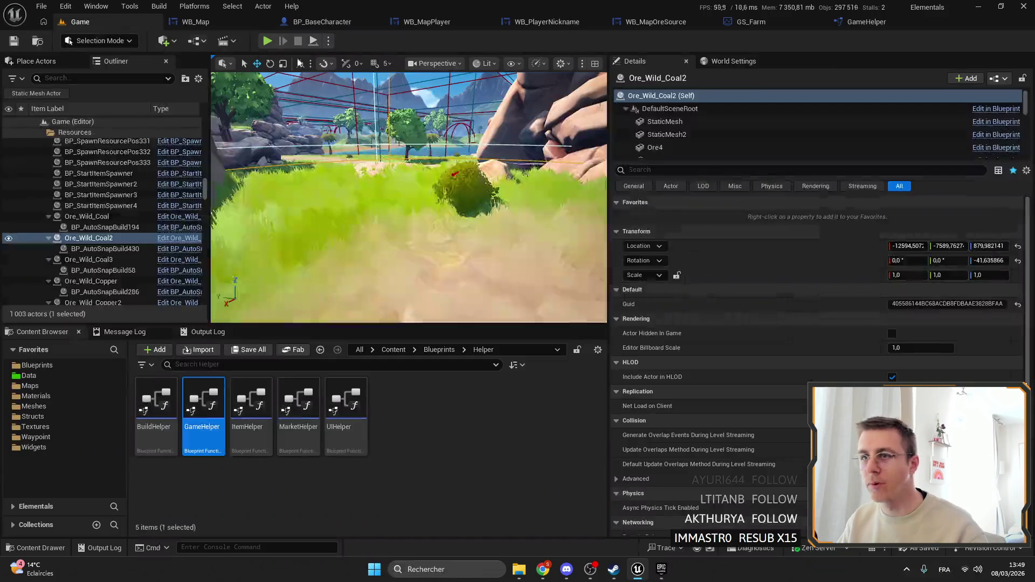
# Run two quick play sessions, checking the backpack and then the island world map.
pyautogui.click(267, 41)
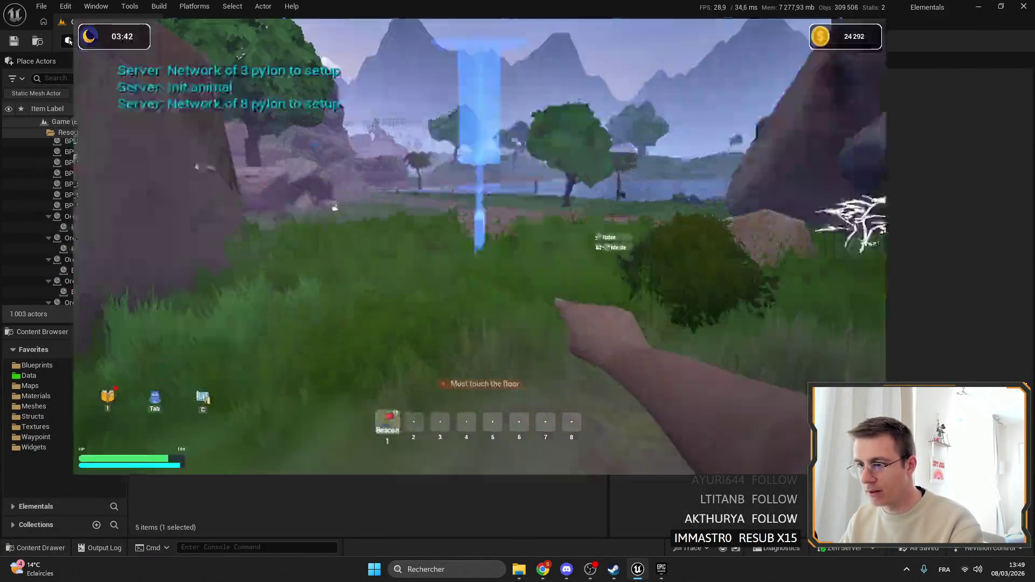
pyautogui.press('Tab')
pyautogui.press('Tab')
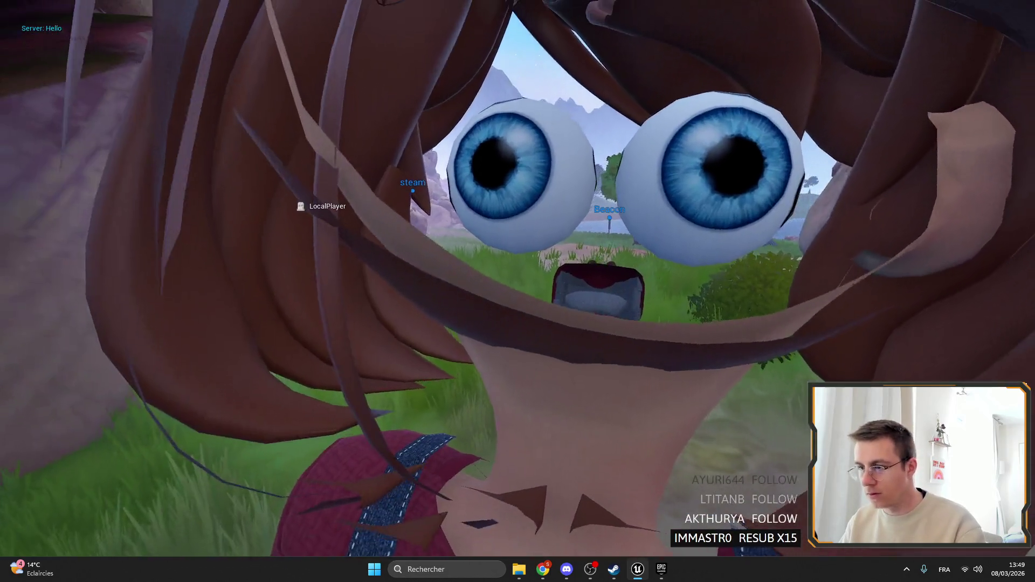
pyautogui.press('Escape')
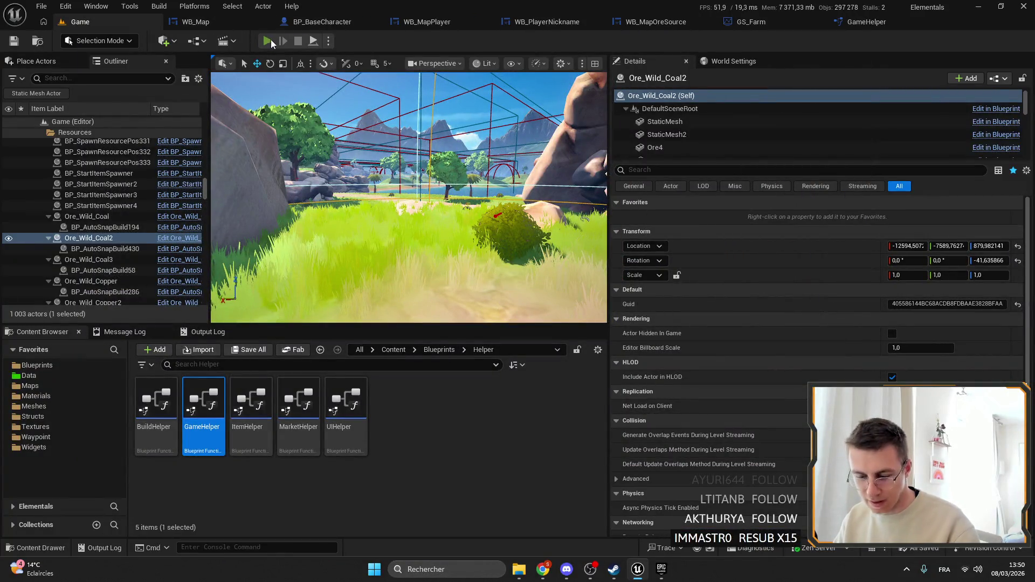
pyautogui.click(270, 40)
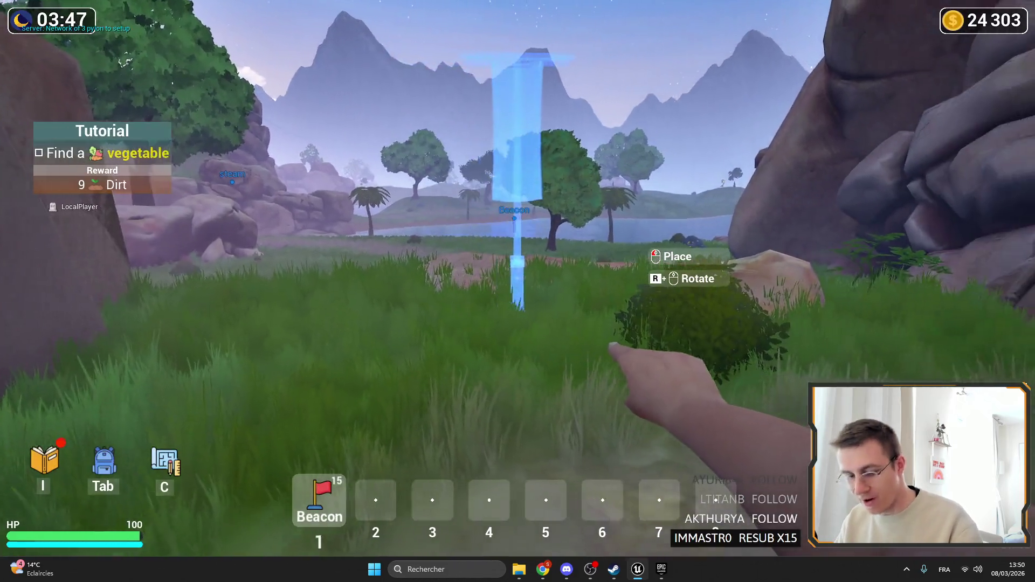
pyautogui.press('m')
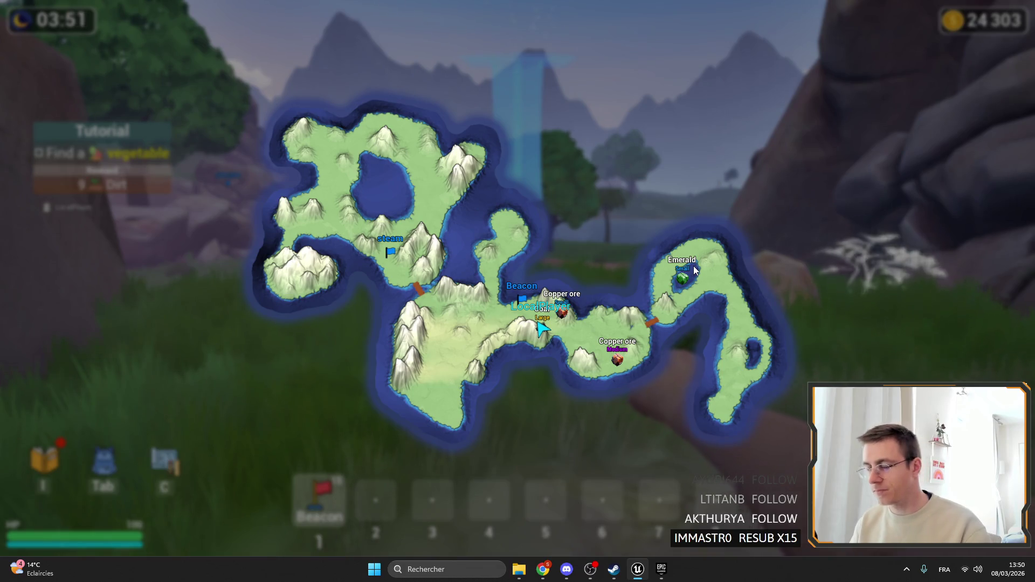
pyautogui.press('m')
# Walk across the island, recheck the map's ore markers, stop play and close WB_Map.
pyautogui.press('3')
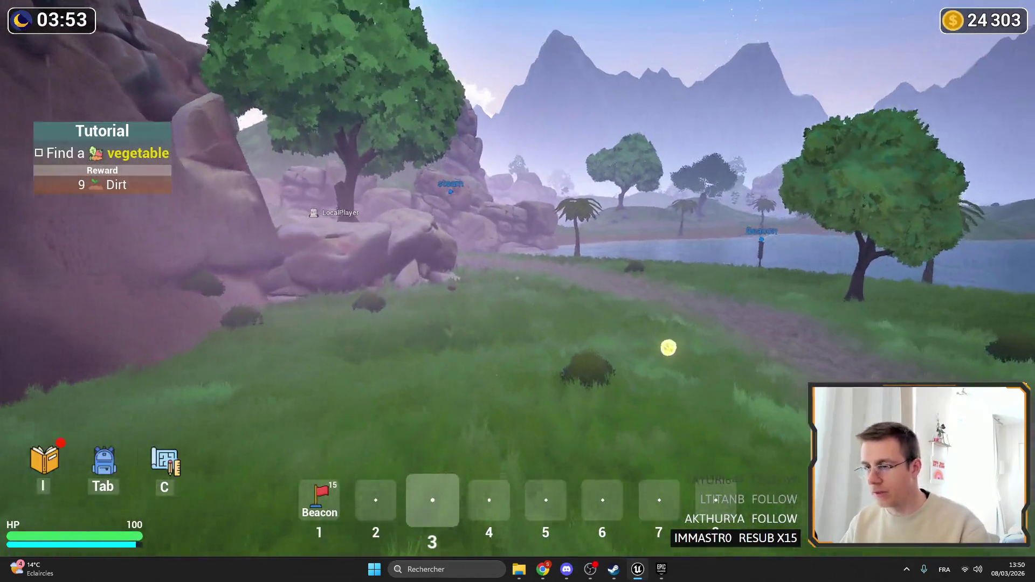
pyautogui.press('w')
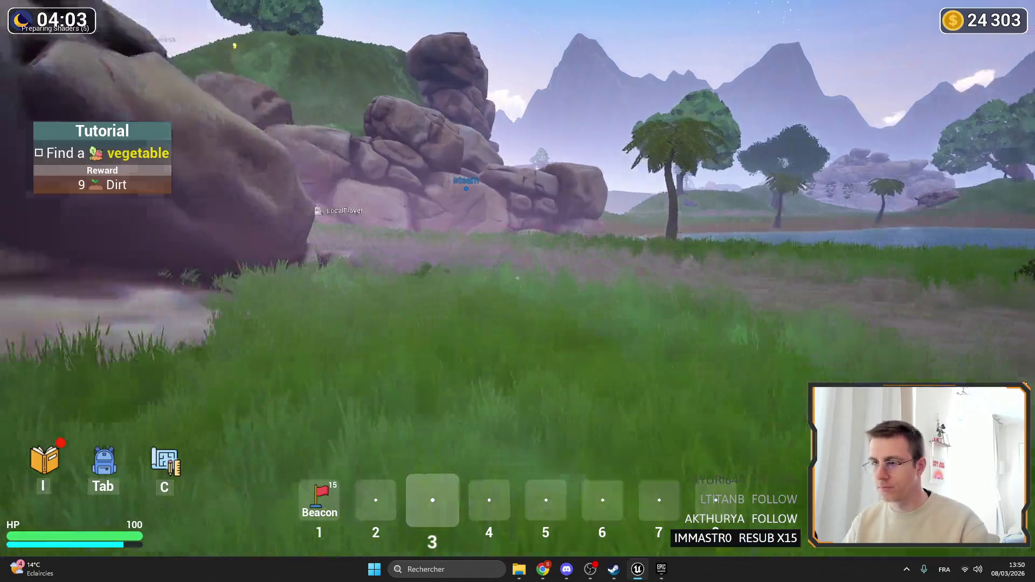
pyautogui.press('w')
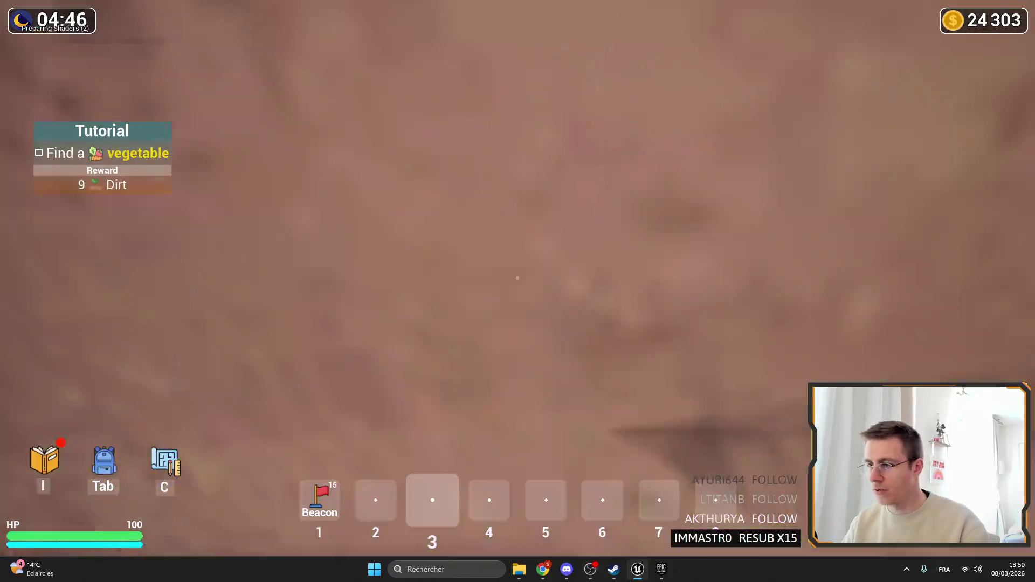
pyautogui.press('w')
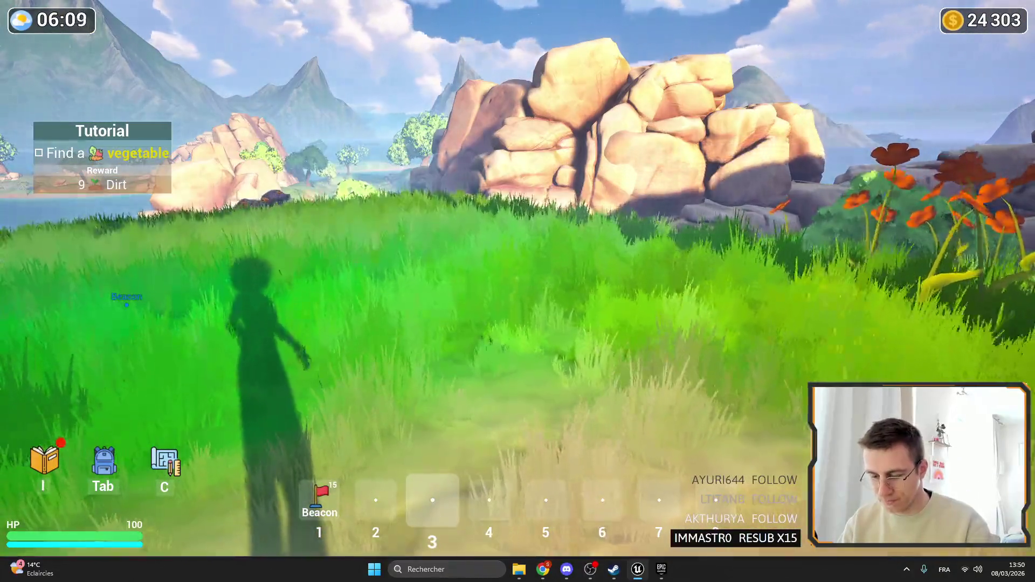
pyautogui.press('m')
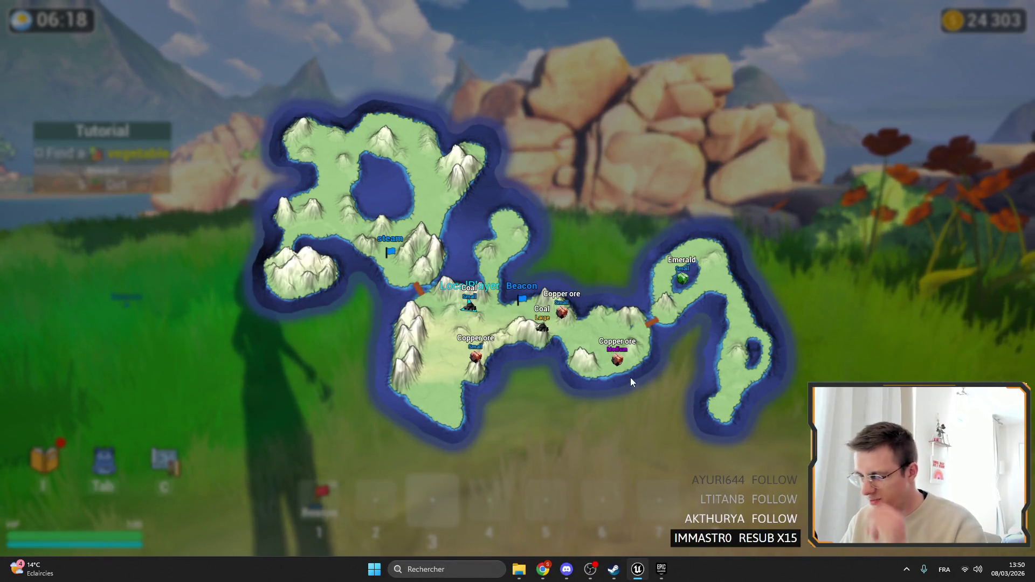
pyautogui.press('m')
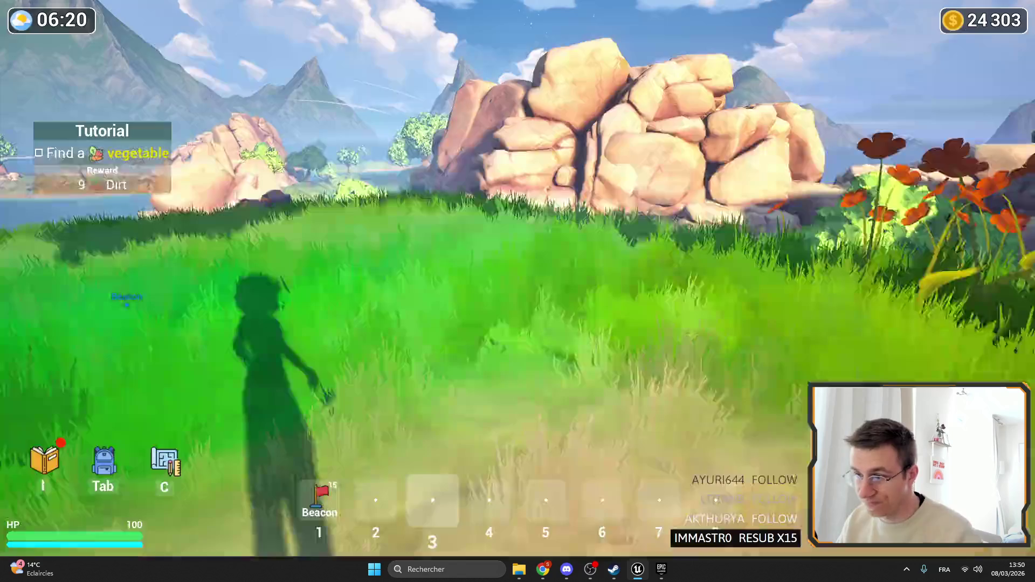
pyautogui.press('w')
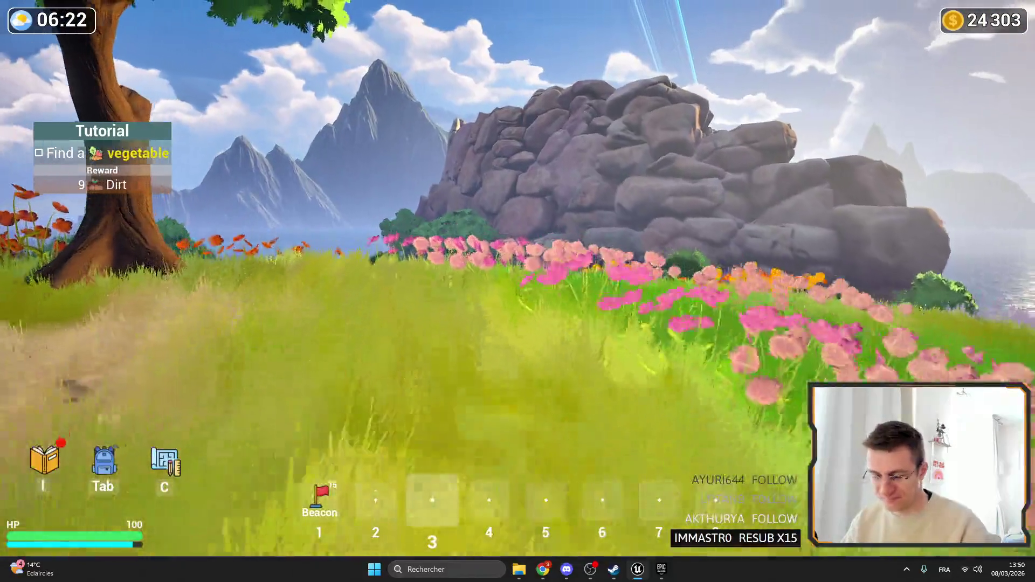
pyautogui.press('Escape')
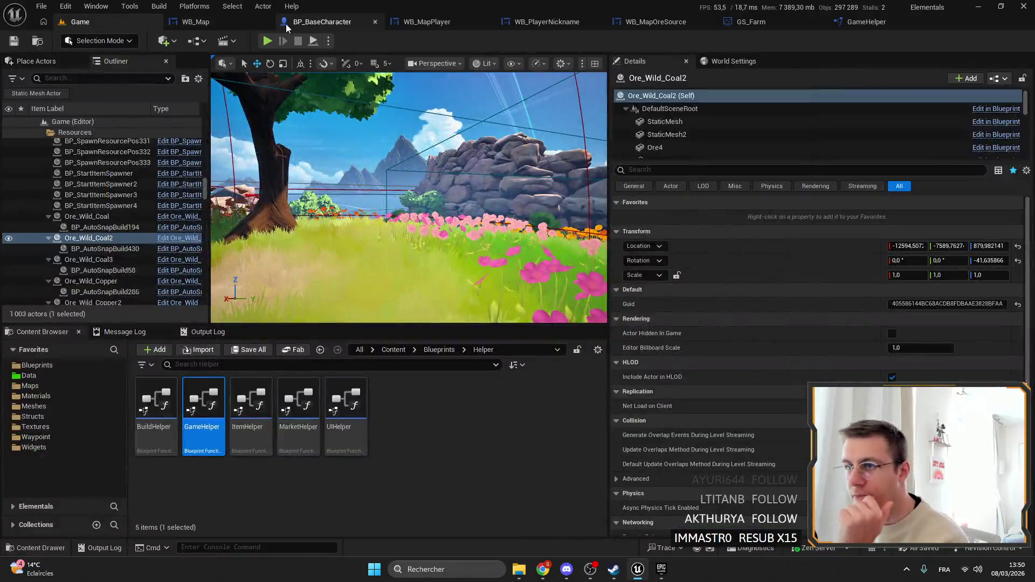
pyautogui.click(264, 21)
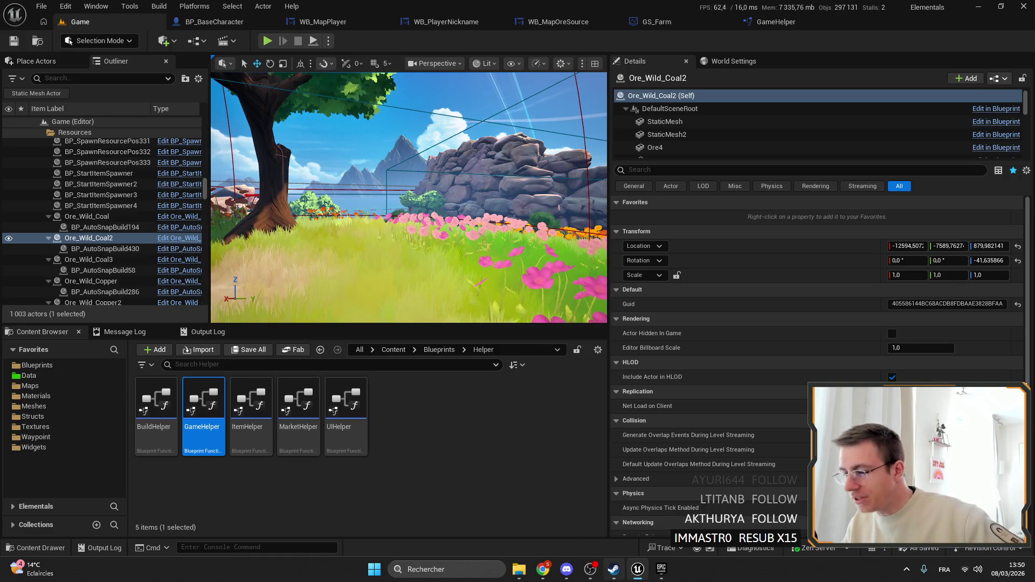
pyautogui.click(613, 569)
# Launch the Elemency Island demo and cycle the settings language to German and back to English.
pyautogui.click(262, 232)
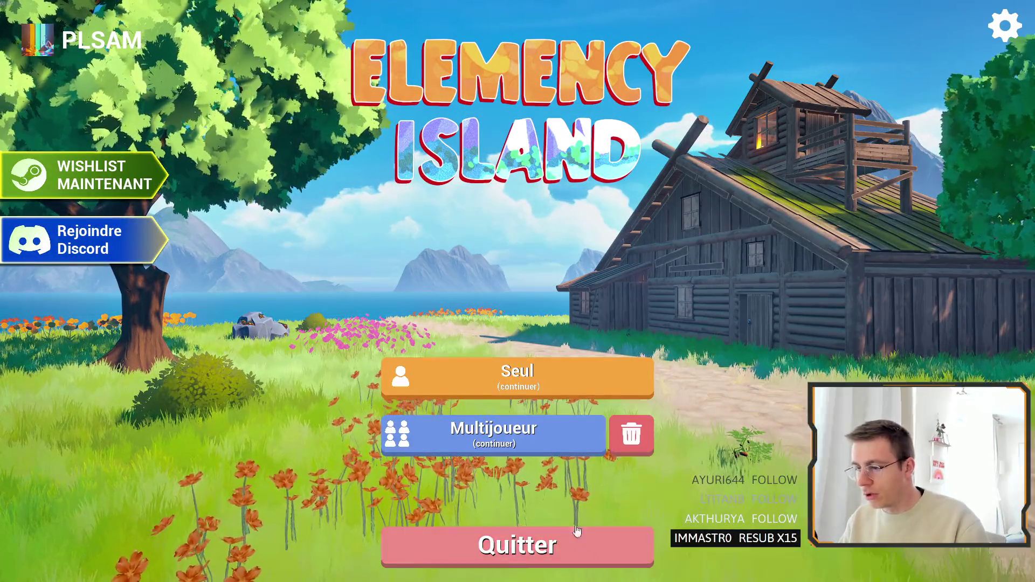
pyautogui.click(1013, 28)
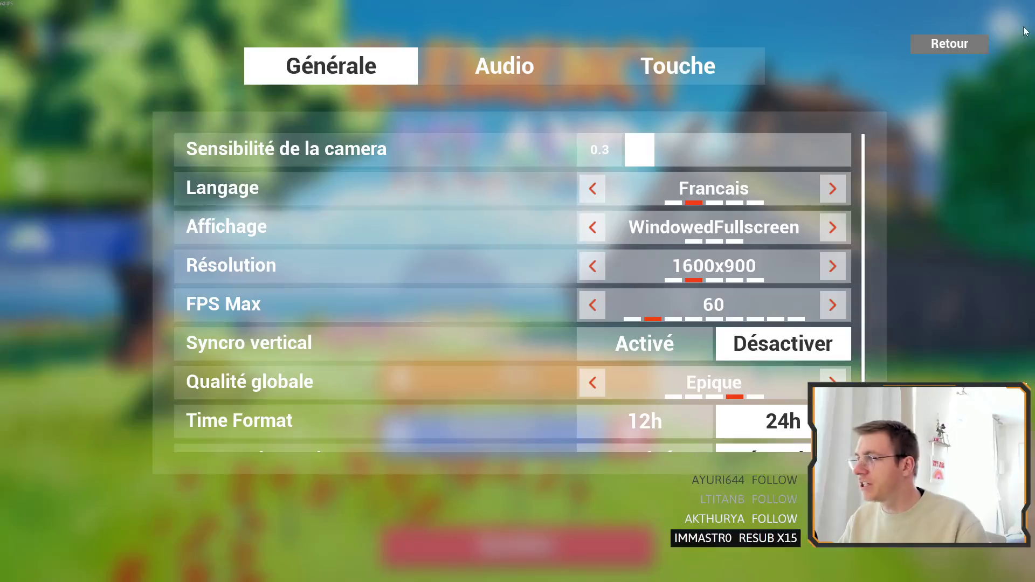
pyautogui.click(823, 189)
pyautogui.click(823, 189)
pyautogui.click(823, 189)
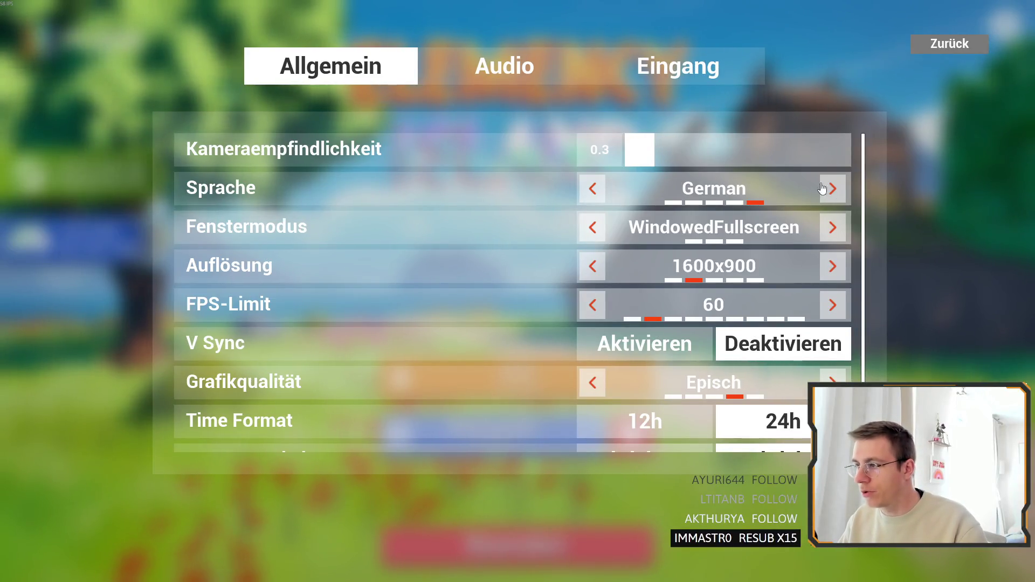
pyautogui.click(594, 189)
pyautogui.click(594, 189)
pyautogui.click(594, 189)
pyautogui.click(594, 188)
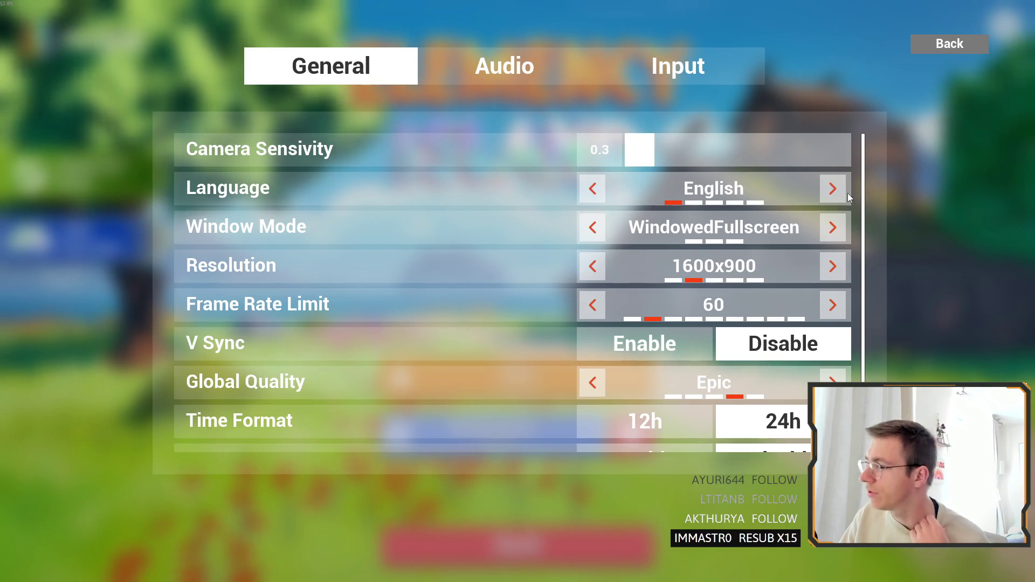
# Check the menu in Français, Español, Português and German, ending with the language on English.
pyautogui.click(835, 190)
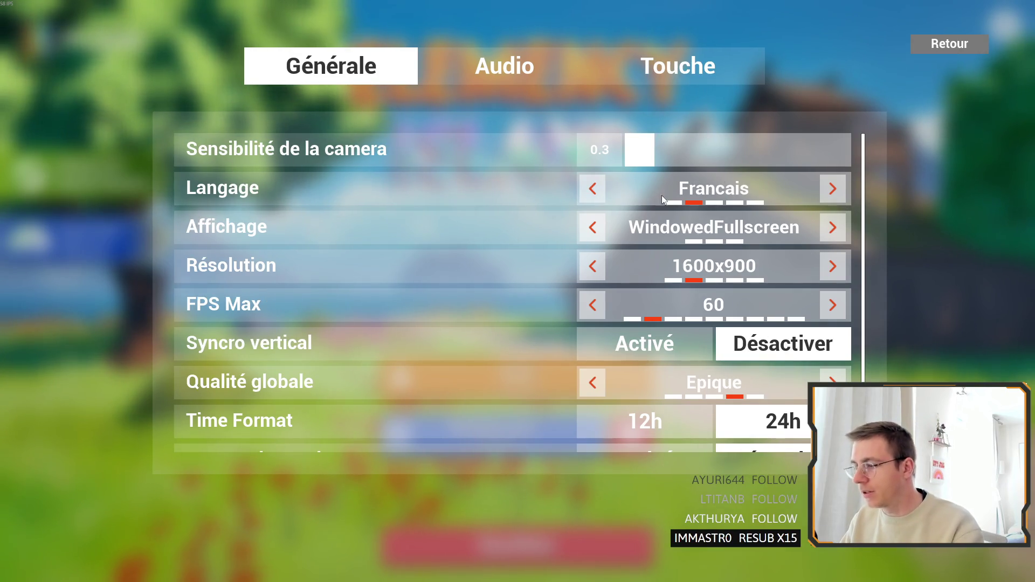
pyautogui.click(825, 198)
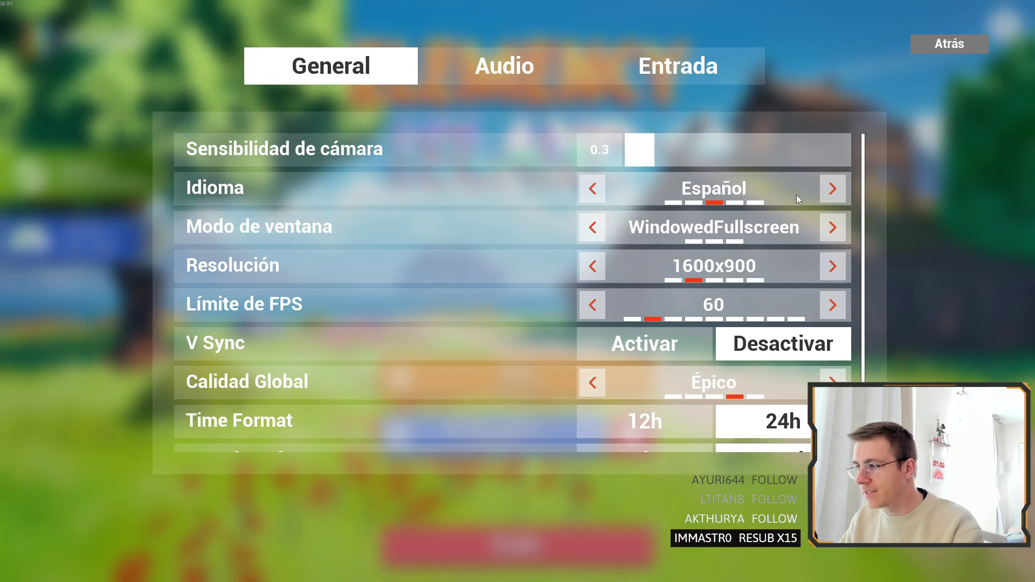
pyautogui.click(832, 189)
pyautogui.click(832, 188)
pyautogui.click(593, 189)
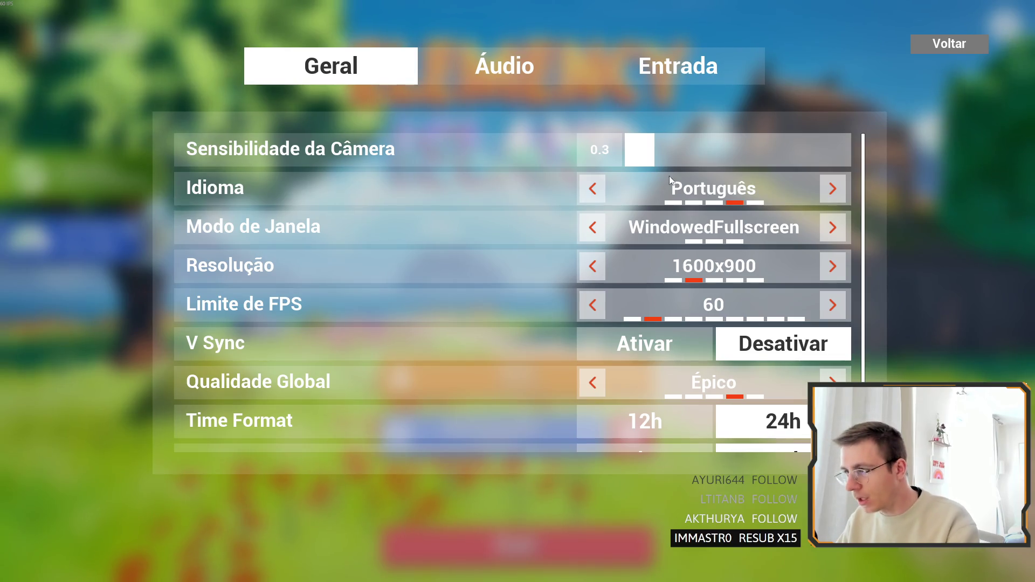
pyautogui.click(595, 190)
pyautogui.click(832, 188)
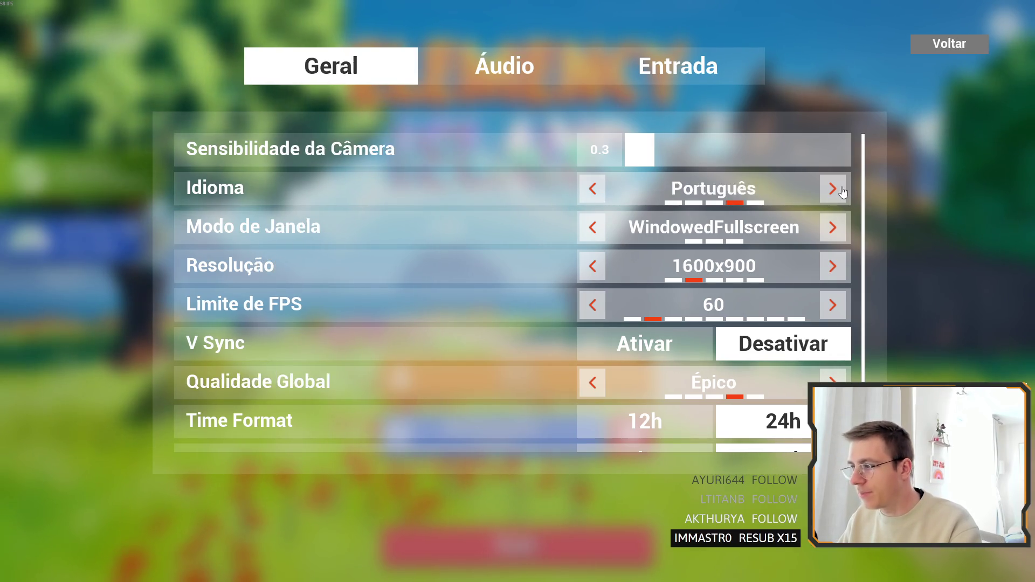
pyautogui.click(832, 188)
pyautogui.click(593, 188)
pyautogui.click(593, 189)
pyautogui.click(593, 188)
pyautogui.click(593, 189)
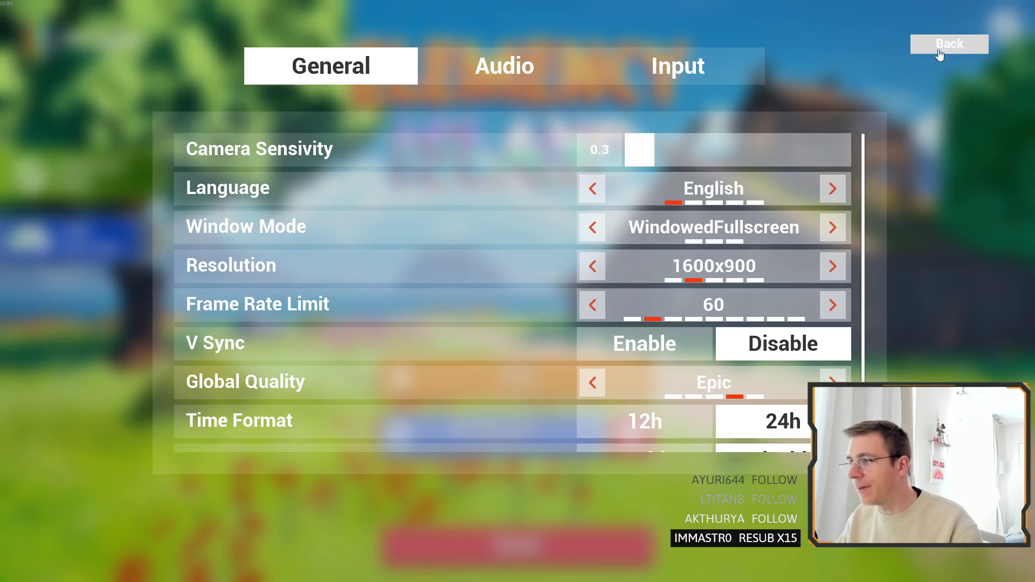
# Leave the settings for the main menu and return to the Unreal Editor.
pyautogui.click(949, 44)
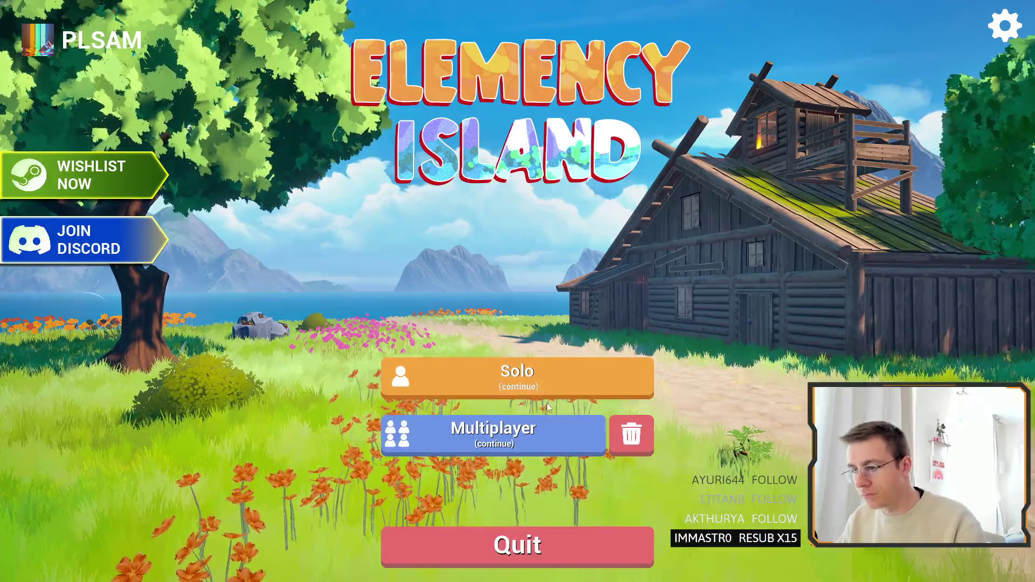
pyautogui.click(545, 545)
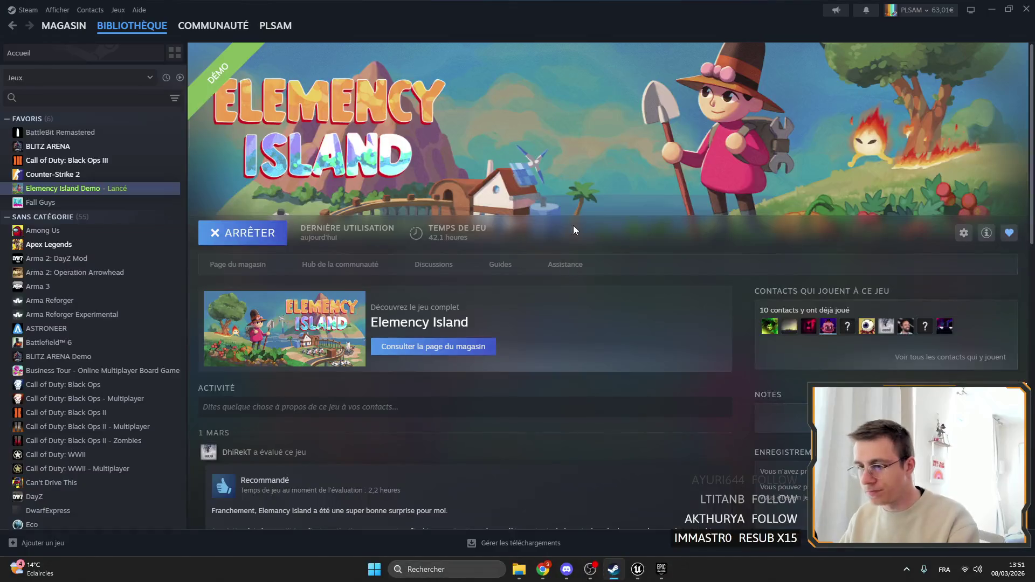
pyautogui.click(638, 569)
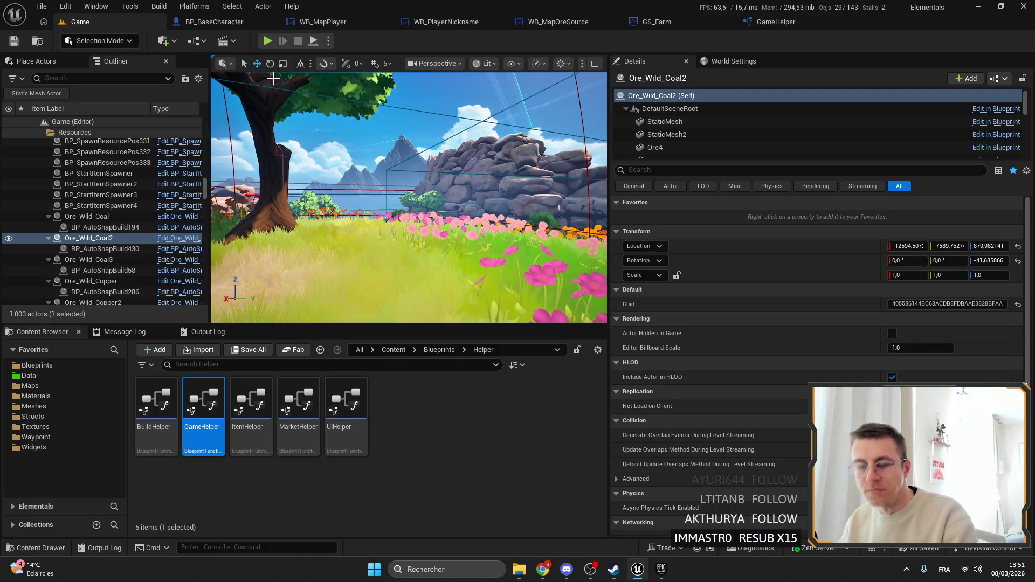
# Open the Localization Dashboard from the editor's panel menu.
pyautogui.click(113, 7)
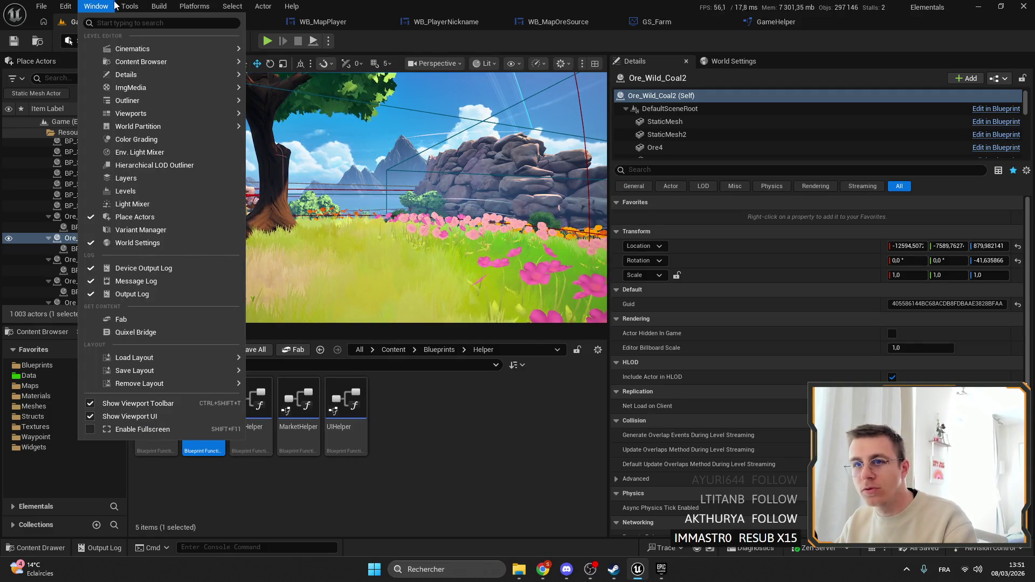
pyautogui.moveTo(128, 6)
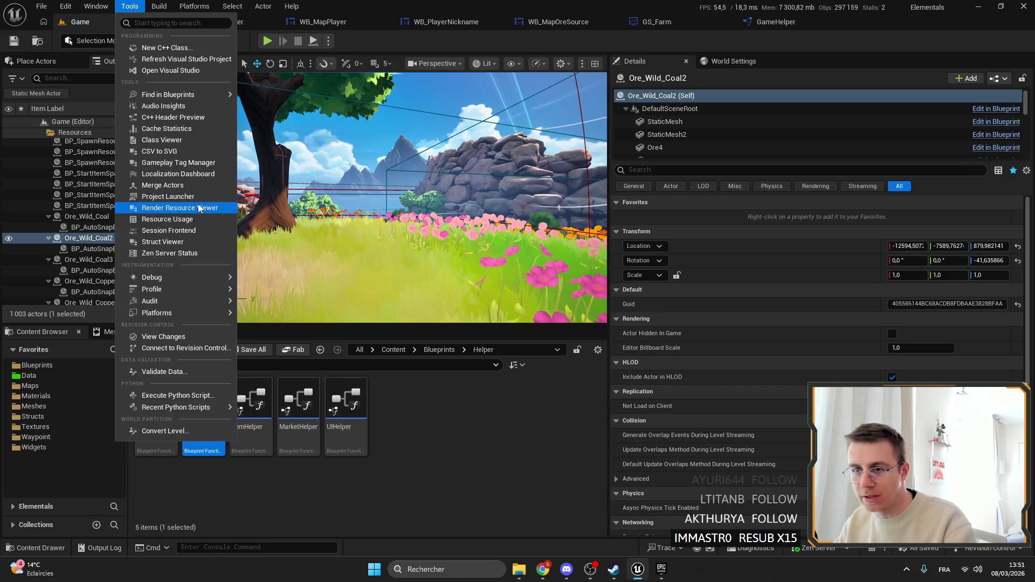
pyautogui.click(167, 174)
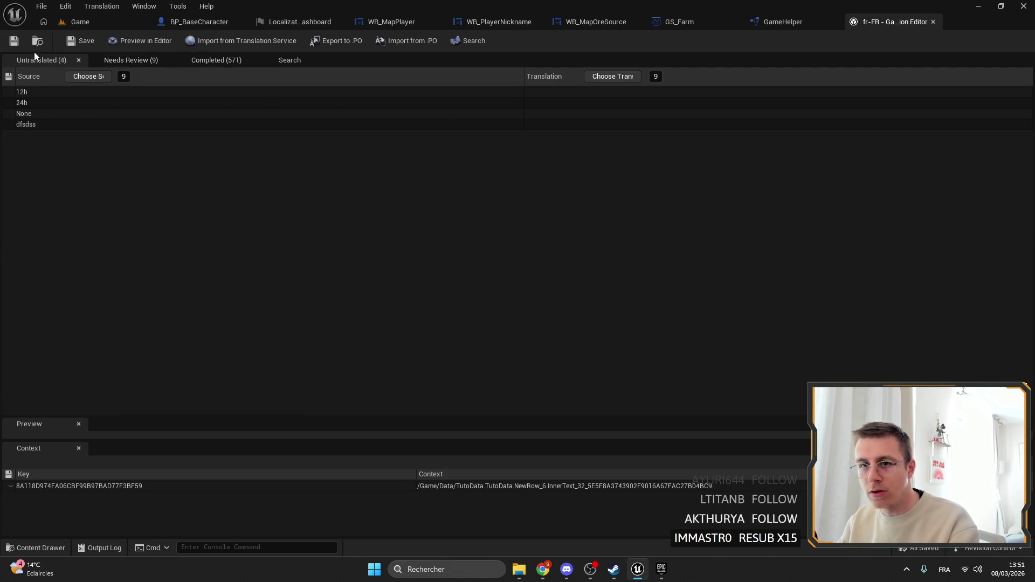
# Inspect the context of the untranslated 12h, 24h and None strings.
pyautogui.click(20, 92)
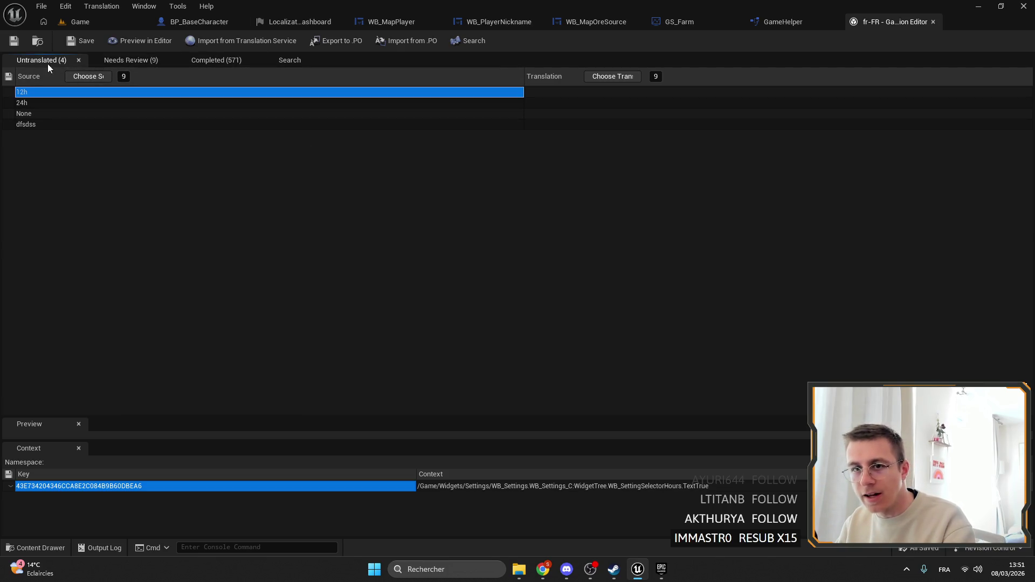
pyautogui.click(30, 99)
pyautogui.click(31, 91)
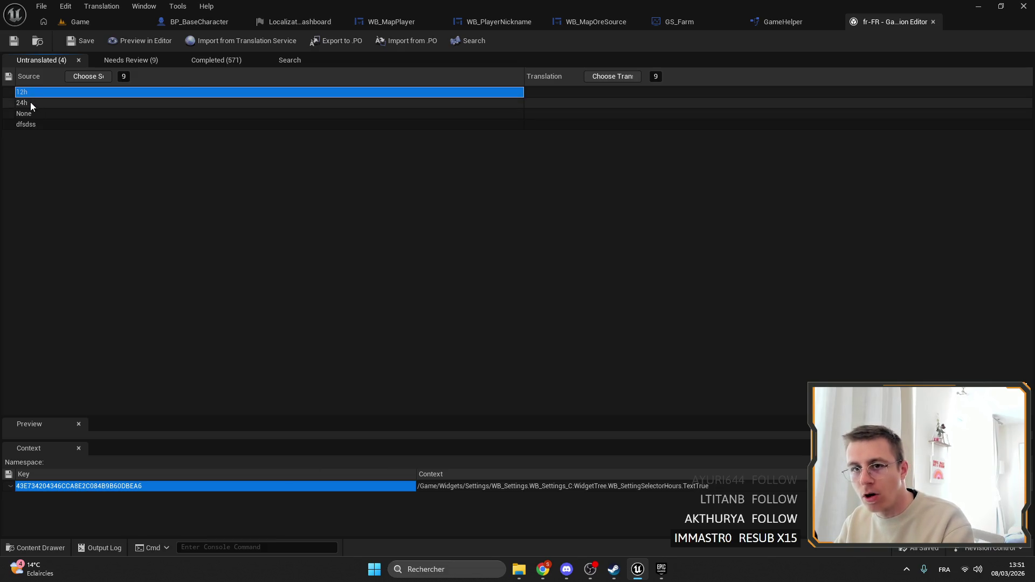
pyautogui.click(30, 102)
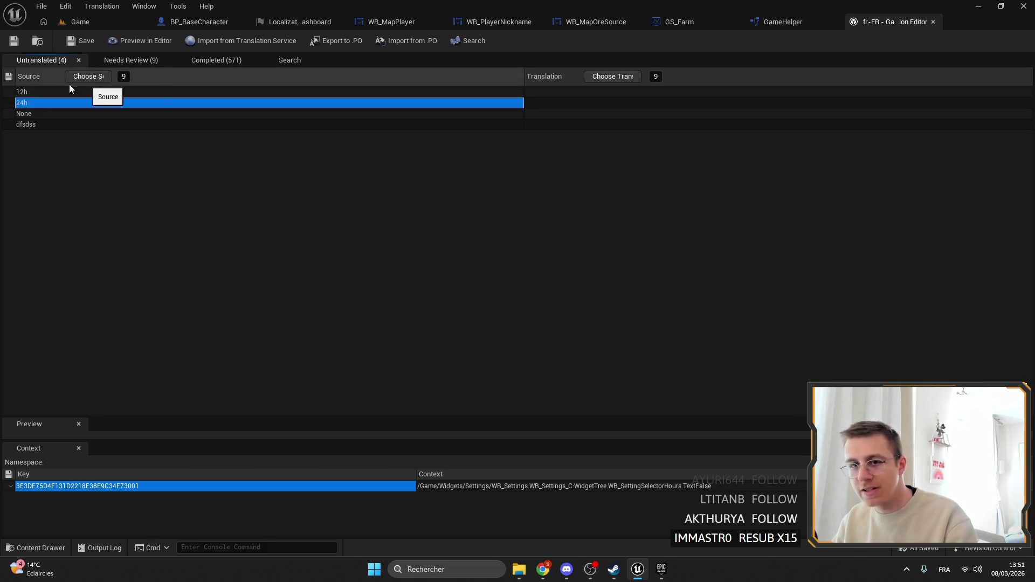
pyautogui.click(40, 114)
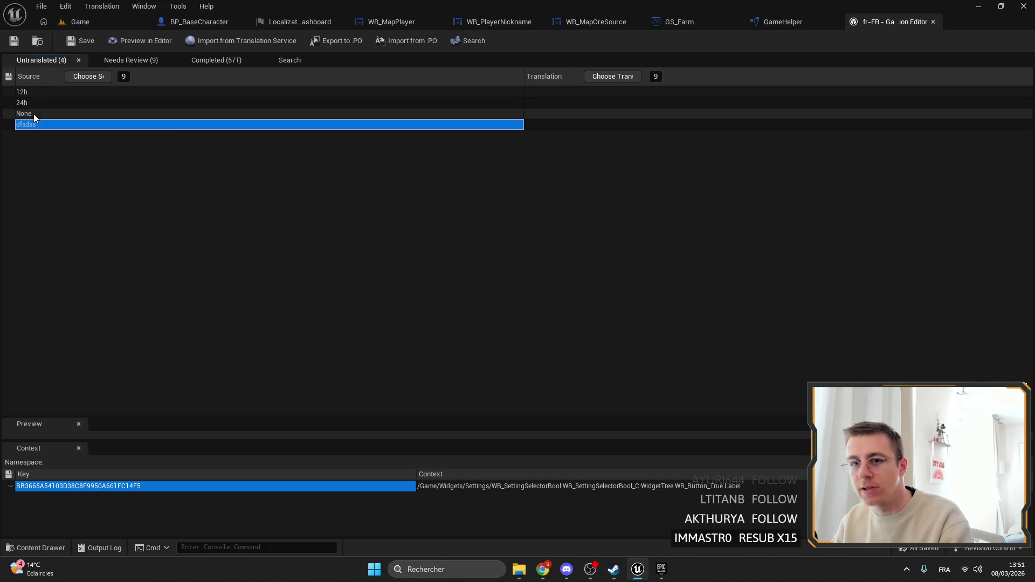
# Review completed French translations: Melt tutorial, craft in workbench, 0 session found, Accumulator, Add tag.
pyautogui.click(217, 60)
pyautogui.click(145, 114)
pyautogui.click(461, 167)
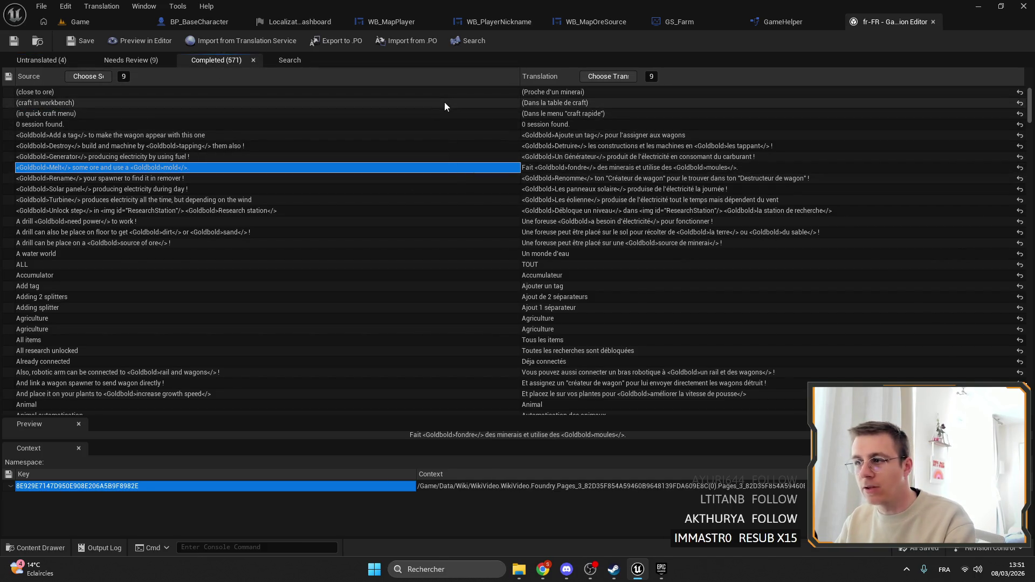
pyautogui.click(443, 104)
pyautogui.click(50, 124)
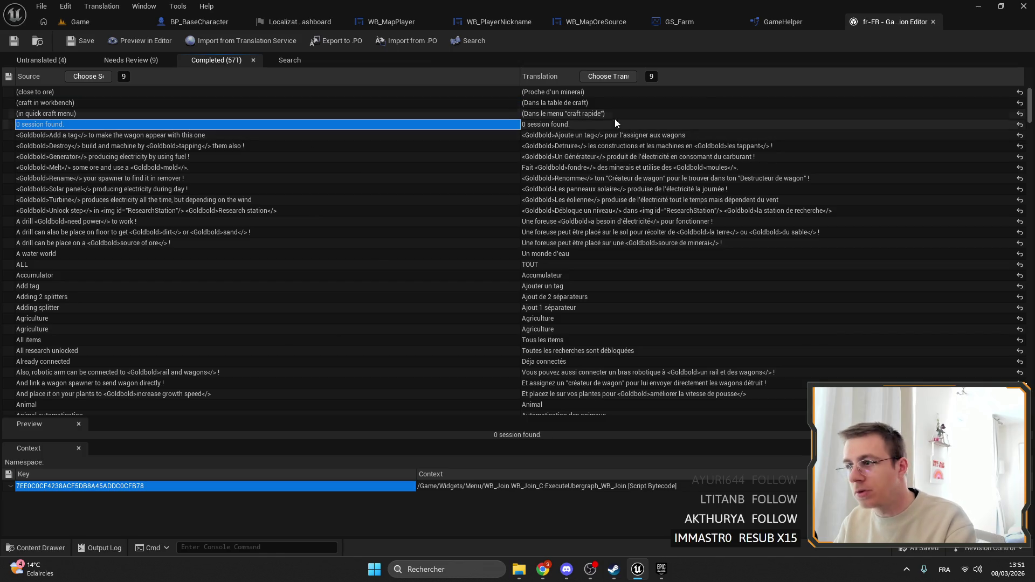
pyautogui.click(539, 127)
pyautogui.scroll(-3, 451, 174)
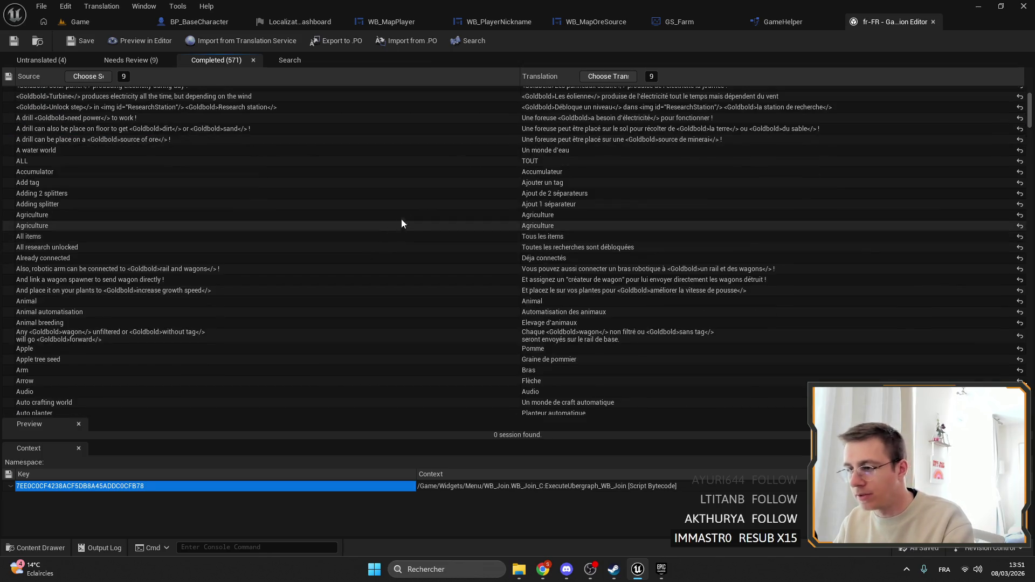
pyautogui.click(490, 168)
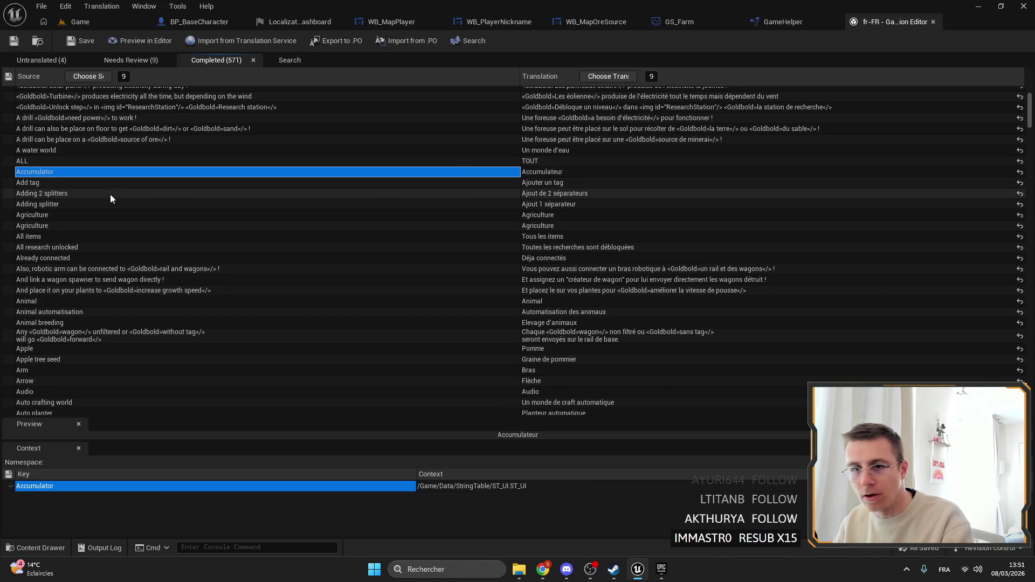
pyautogui.click(96, 184)
pyautogui.click(599, 185)
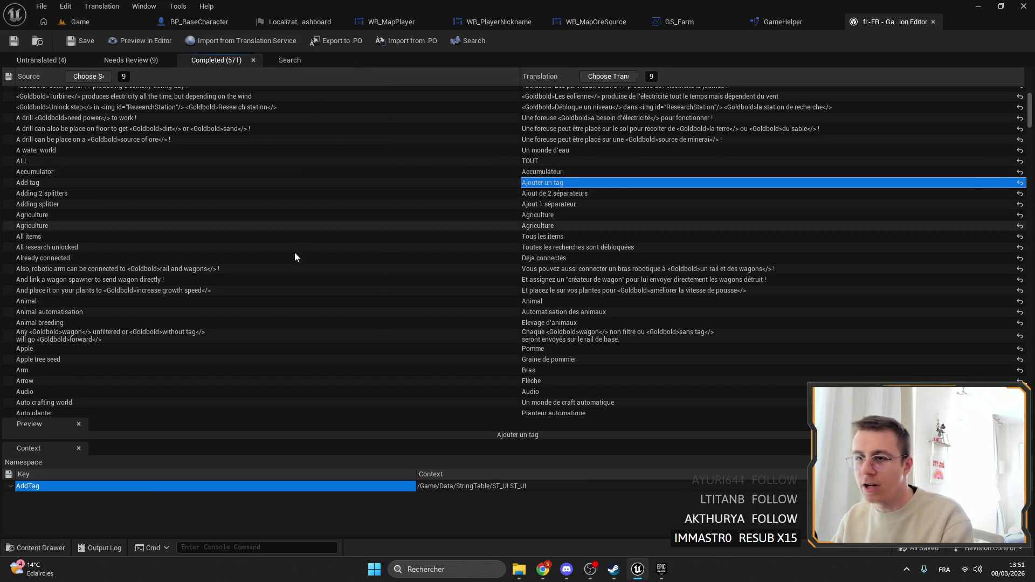
pyautogui.scroll(-3, 296, 264)
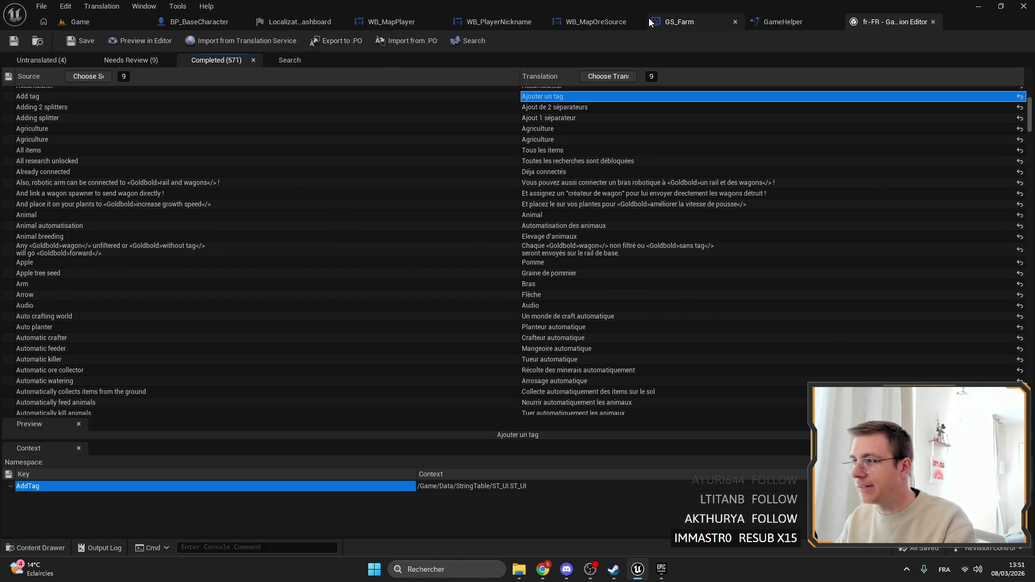
# In GameHelper's GetOreSourceQuality, select the Large return node and verify its Out Text is set to Localize.
pyautogui.click(765, 21)
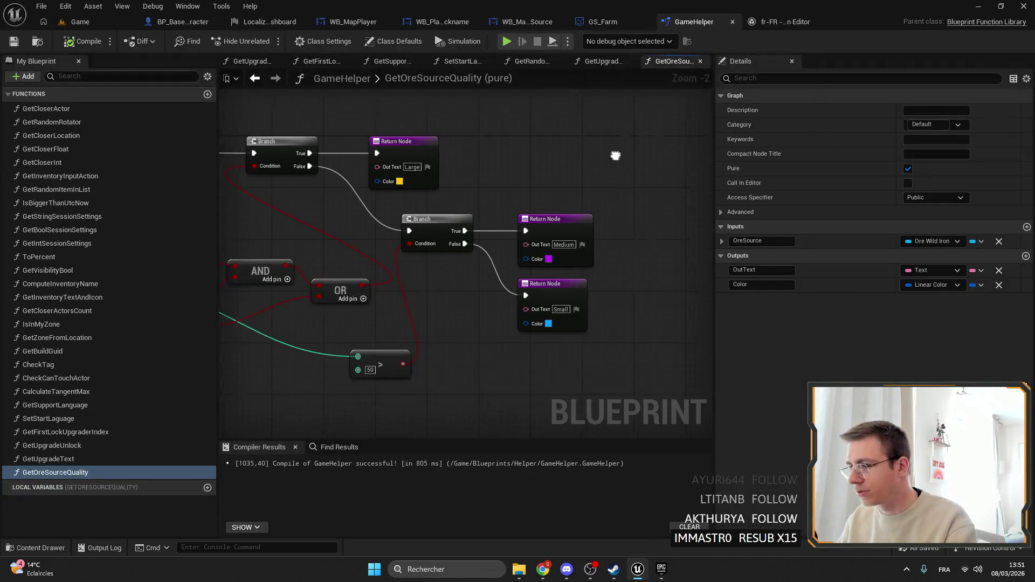
pyautogui.scroll(2, 615, 156)
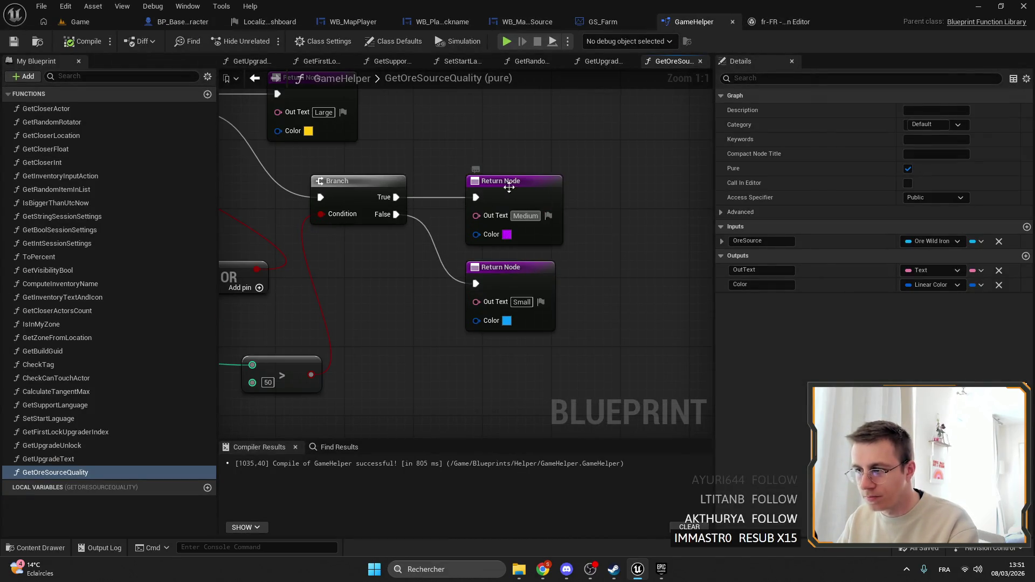
pyautogui.hotkey('alt', 'Left')
pyautogui.click(454, 164)
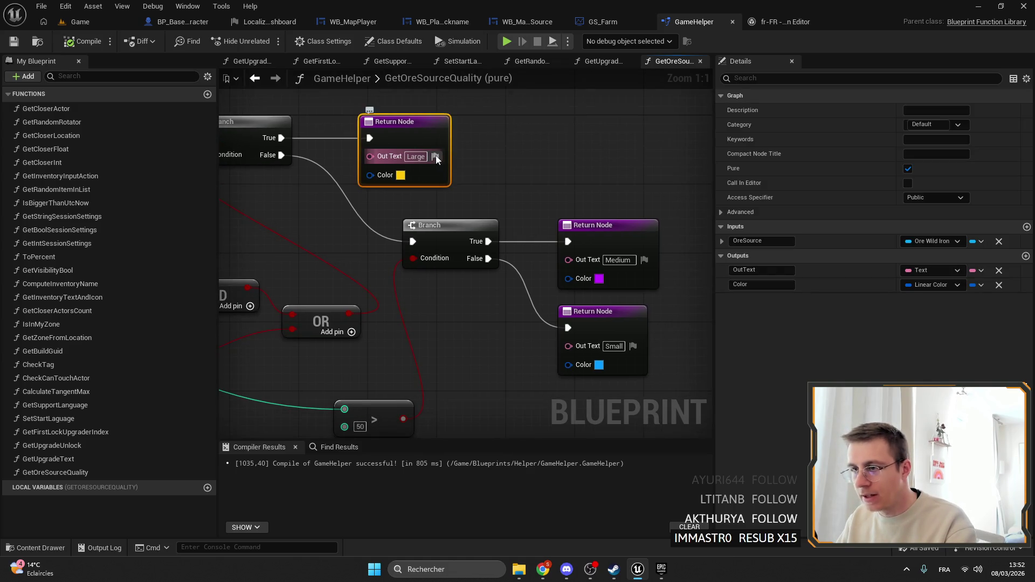
pyautogui.click(435, 156)
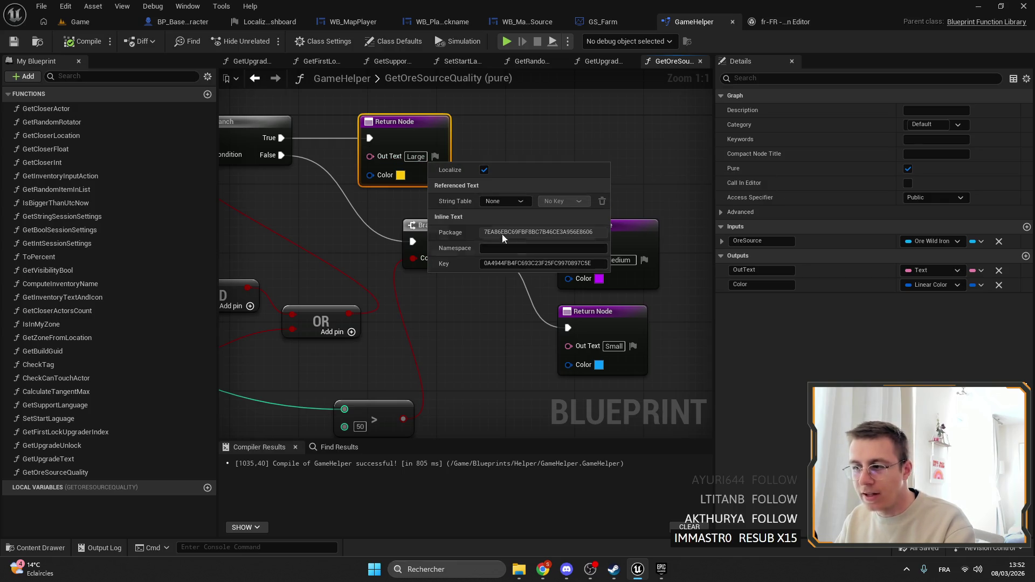
pyautogui.click(465, 121)
pyautogui.moveTo(420, 132); pyautogui.dragTo(463, 133)
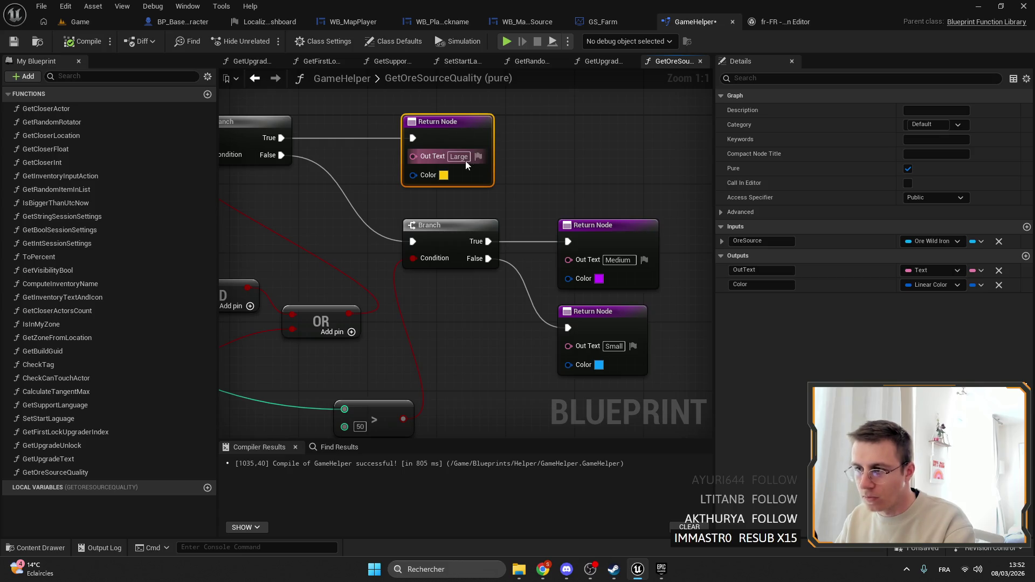
pyautogui.click(478, 157)
pyautogui.click(291, 21)
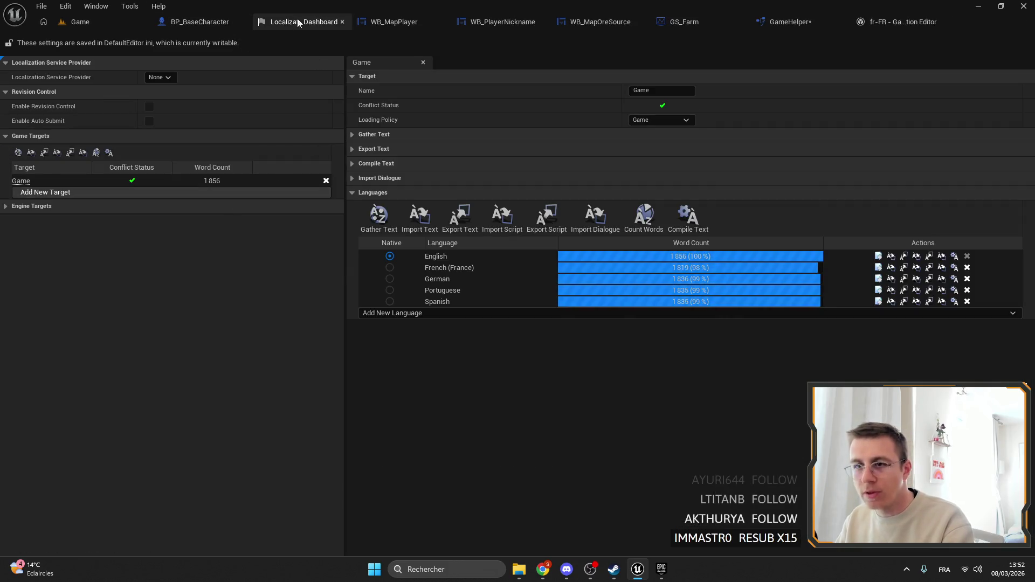
# Glance at the French untranslated strings, then close the Translation Editor.
pyautogui.click(887, 21)
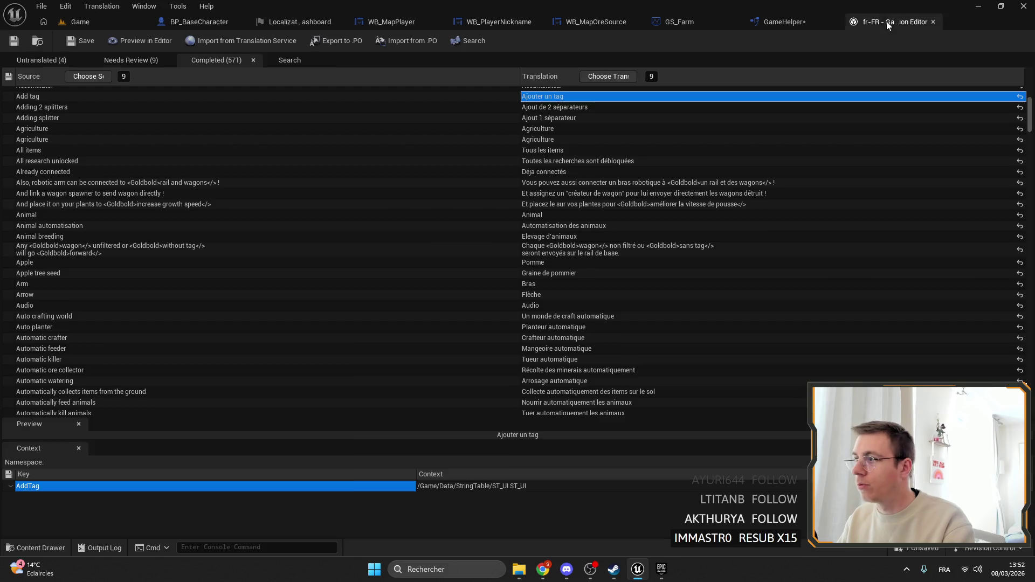
pyautogui.click(44, 62)
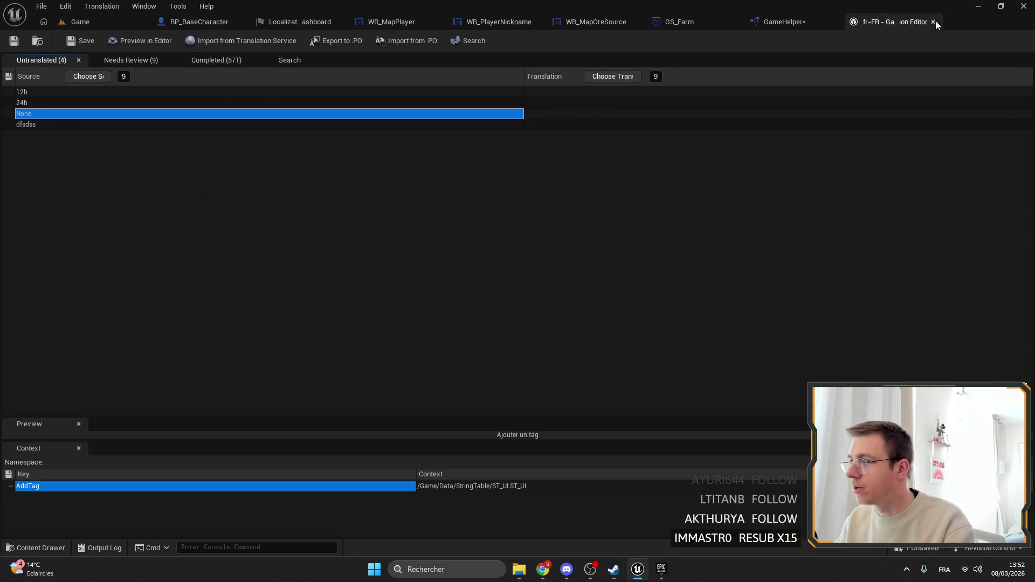
pyautogui.click(933, 22)
# Gather text for the Game target, saving GameHelper first, and close the finished gather log.
pyautogui.click(302, 21)
pyautogui.click(380, 216)
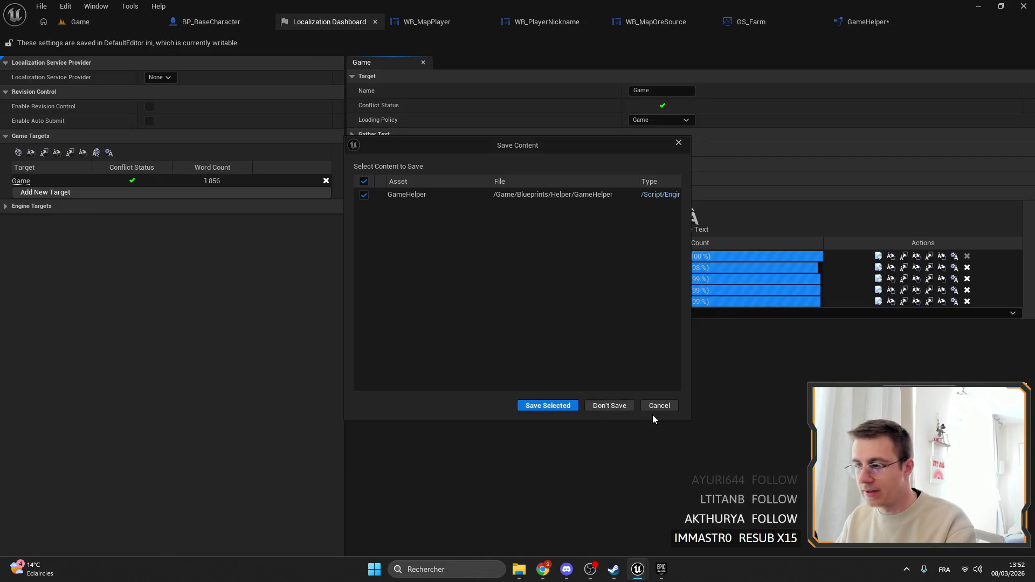
pyautogui.click(555, 406)
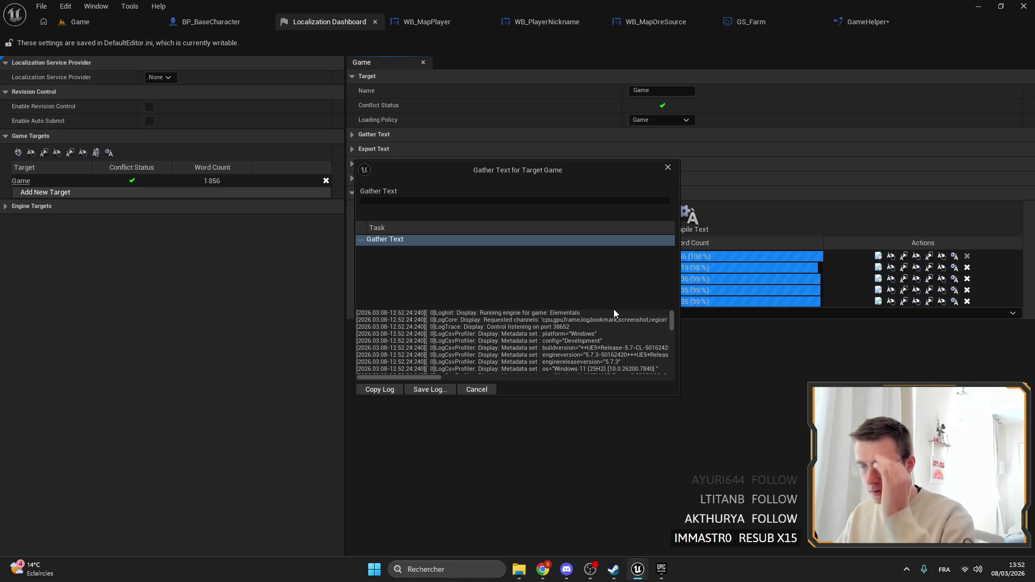
pyautogui.moveTo(671, 321); pyautogui.dragTo(678, 375)
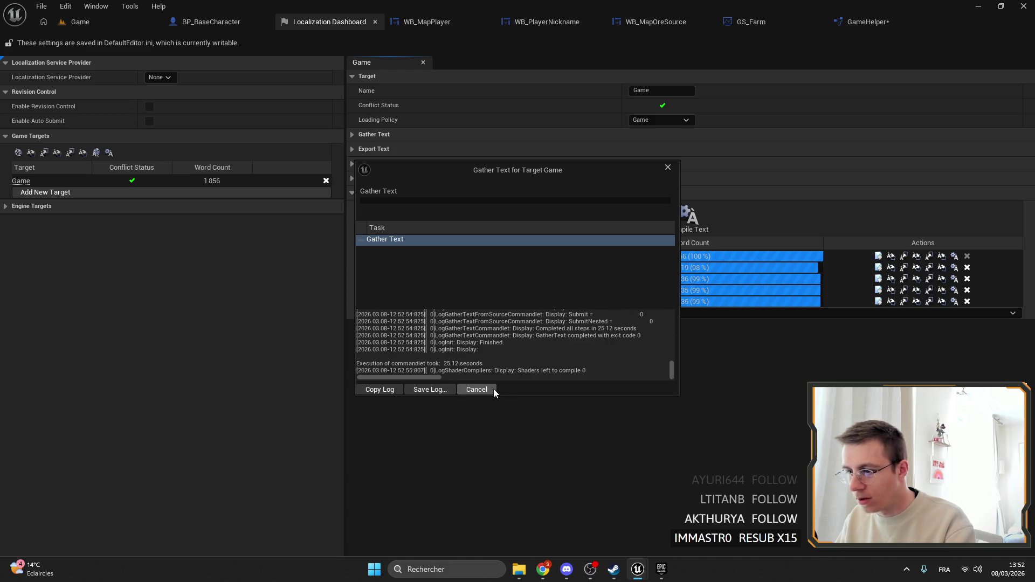
pyautogui.click(471, 389)
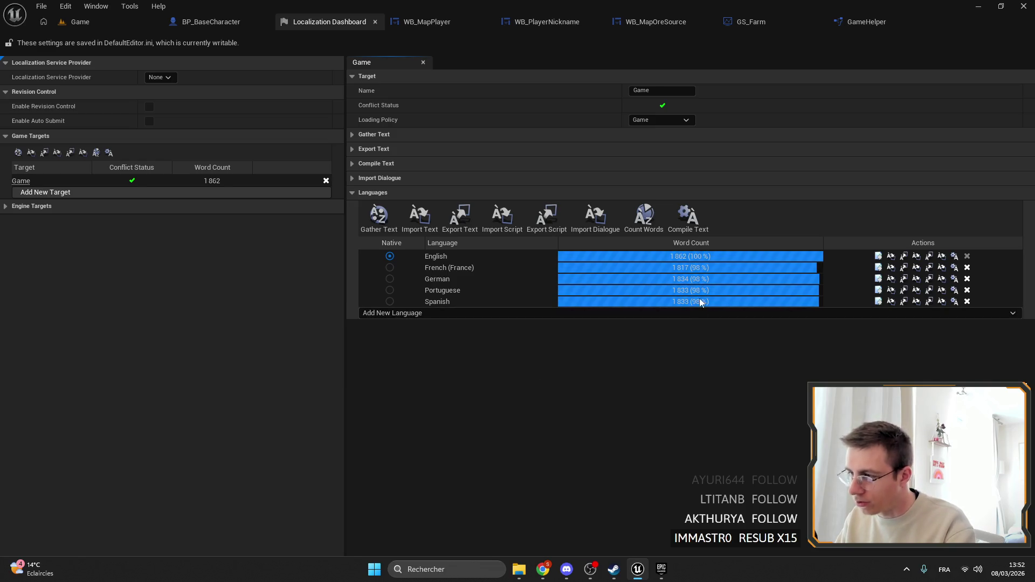
# Open French translations and inspect the untranslated None, Medium, Drill required, Large and Small strings.
pyautogui.click(878, 267)
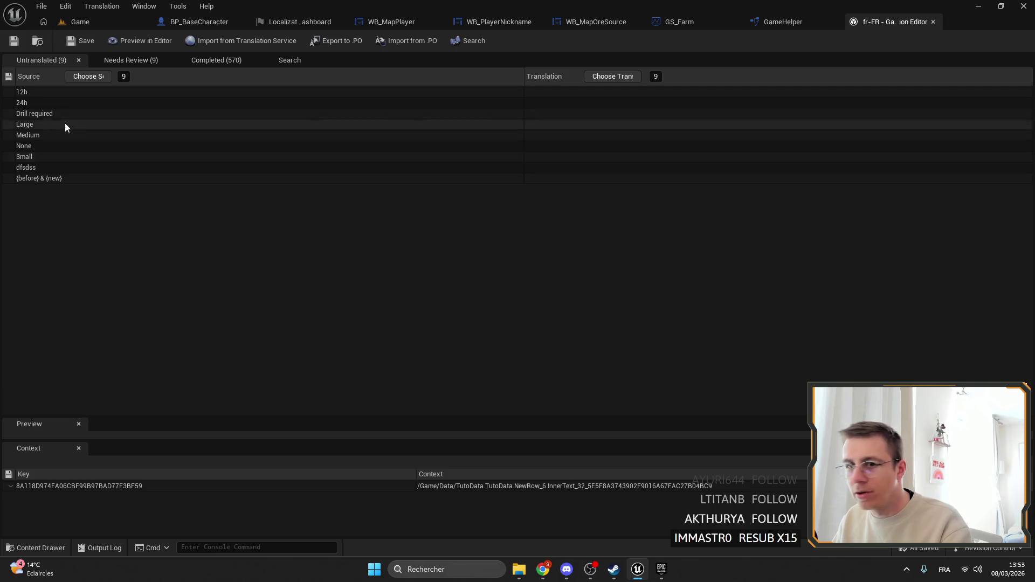
pyautogui.click(40, 144)
pyautogui.click(40, 135)
pyautogui.click(53, 114)
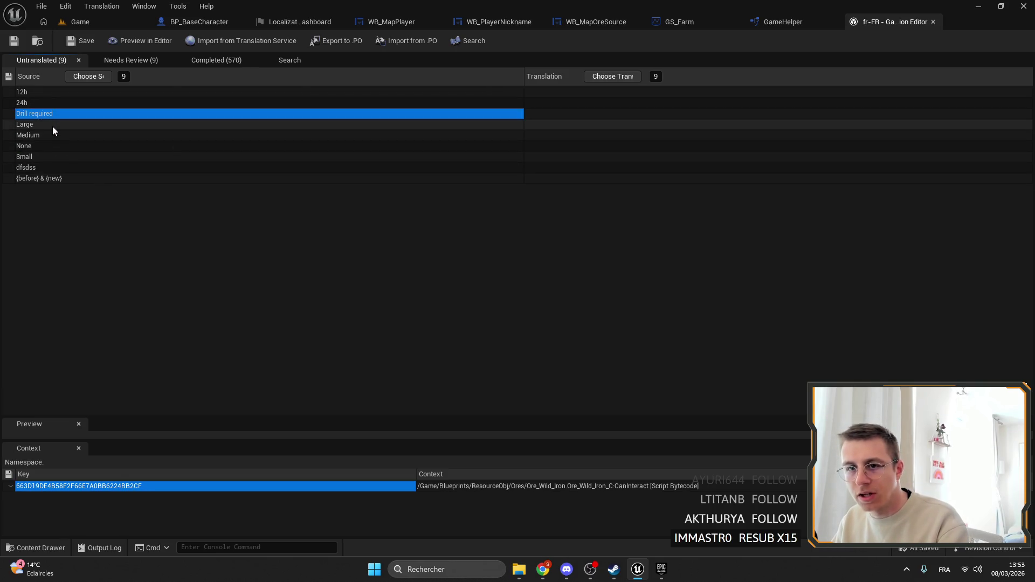
pyautogui.click(51, 128)
pyautogui.press('Up')
pyautogui.press('Down')
pyautogui.press('Down')
pyautogui.press('Down')
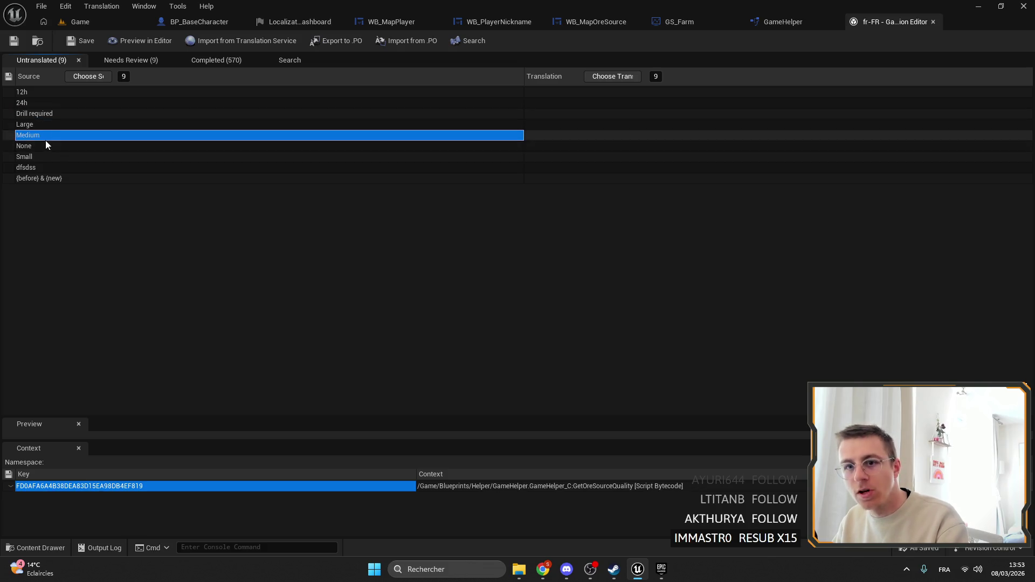
# Examine the Large string's source and translation, then trace where {before} & {new} comes from.
pyautogui.click(140, 126)
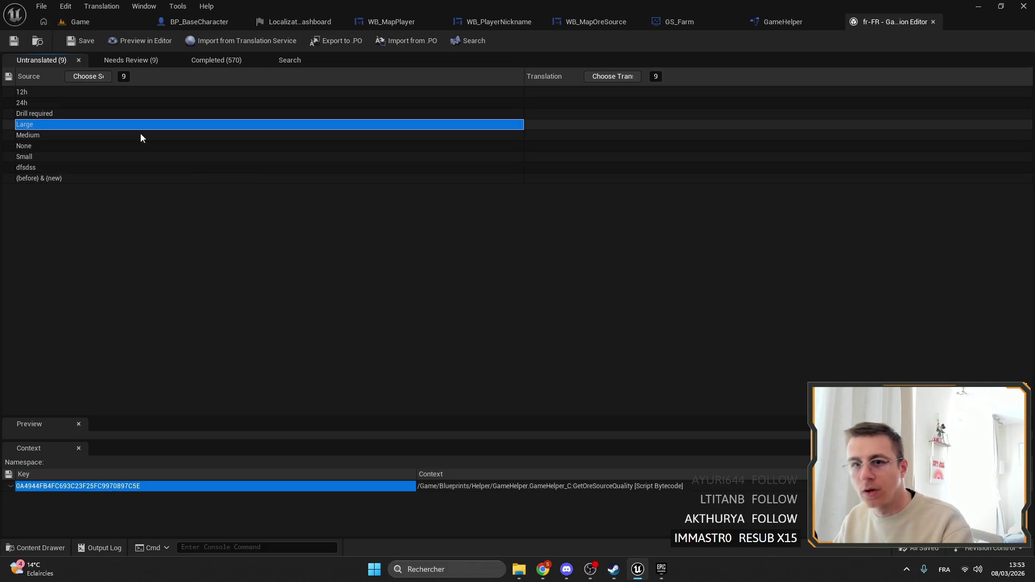
pyautogui.click(595, 126)
pyautogui.click(604, 126)
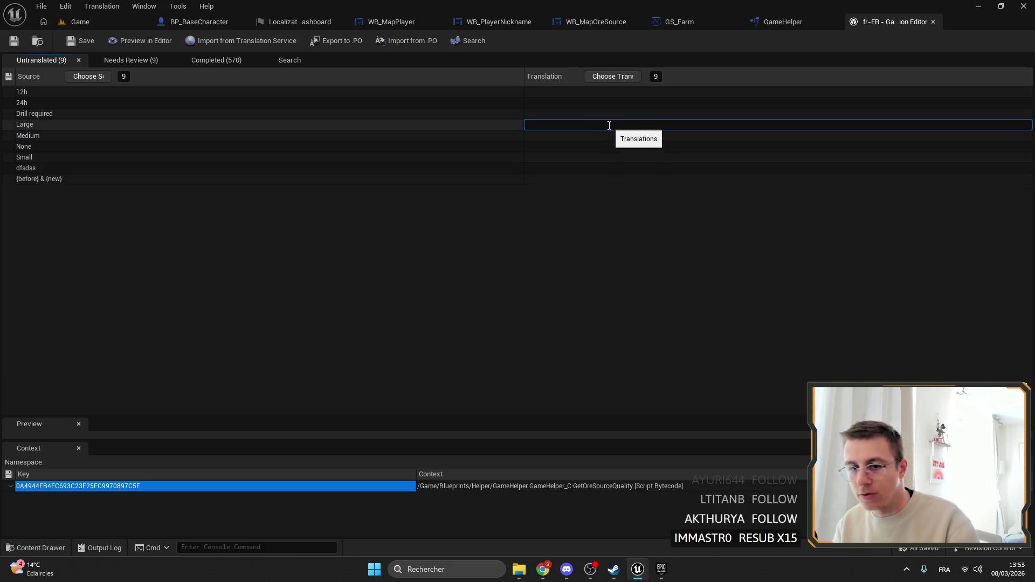
pyautogui.click(253, 168)
pyautogui.click(80, 125)
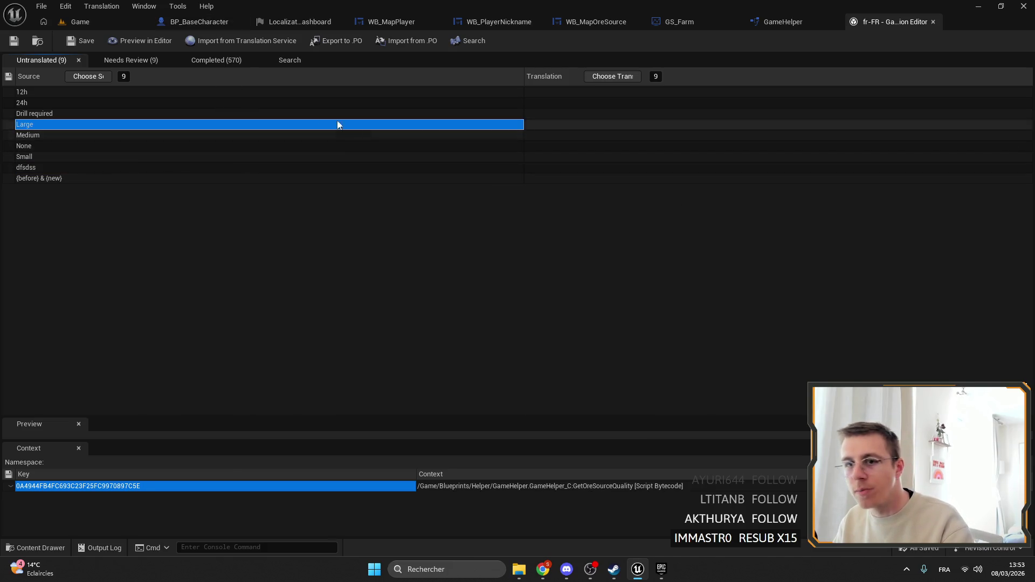
pyautogui.click(54, 179)
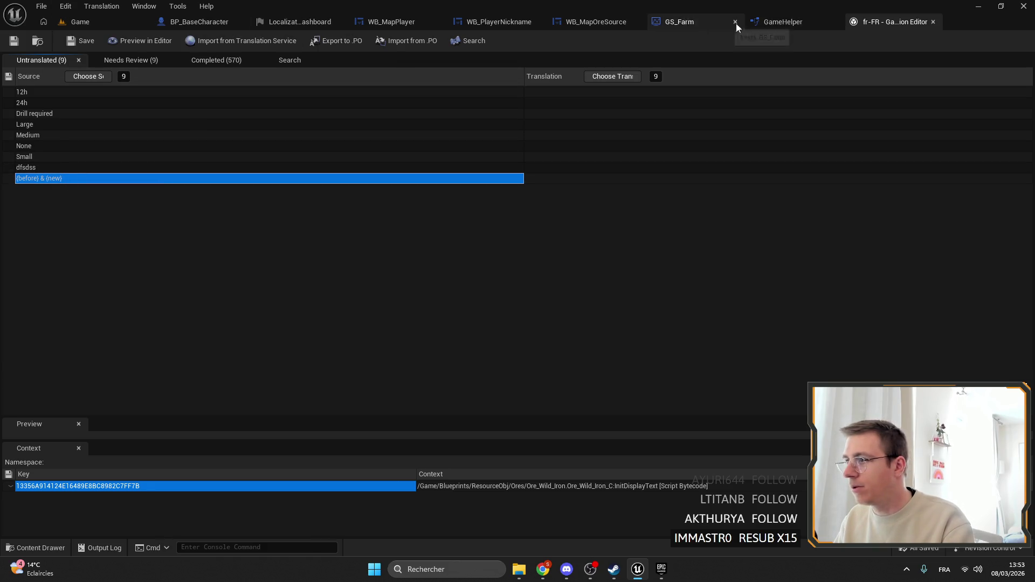
pyautogui.click(79, 22)
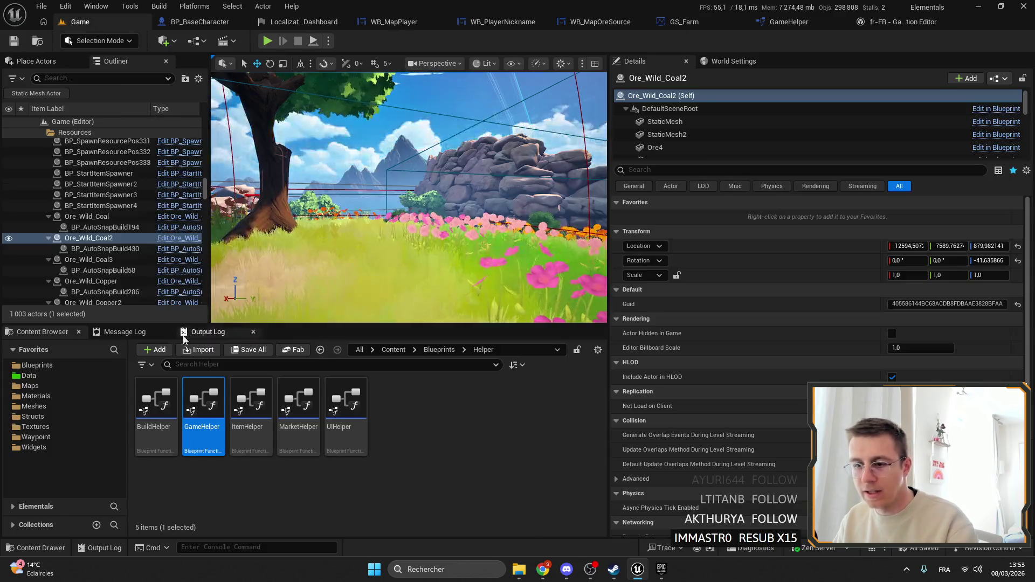
# Search blueprints for 'iron' and open Ore_Wild_Iron's InitDisplayText function graph.
pyautogui.click(206, 366)
pyautogui.write('iron')
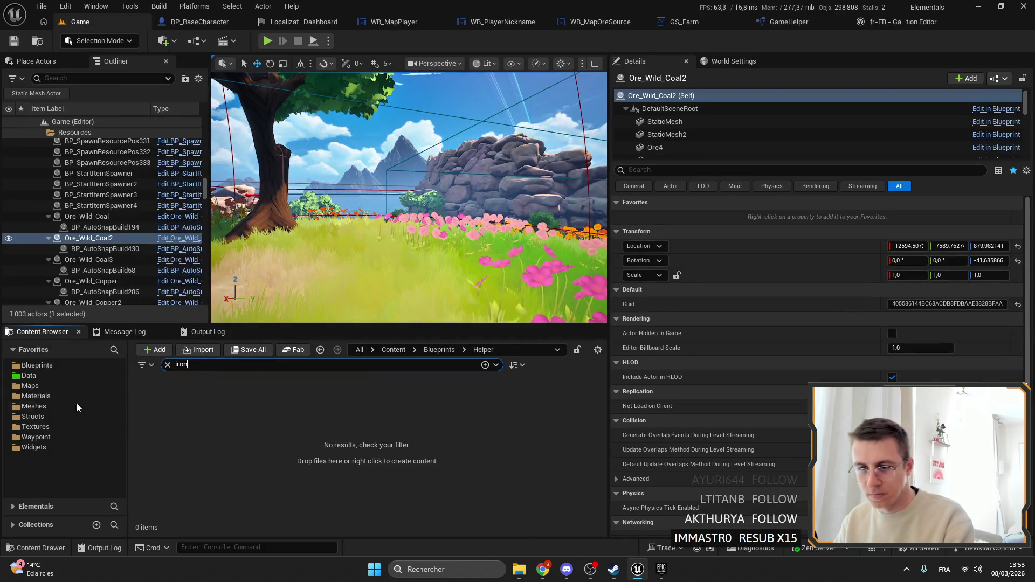
pyautogui.click(37, 365)
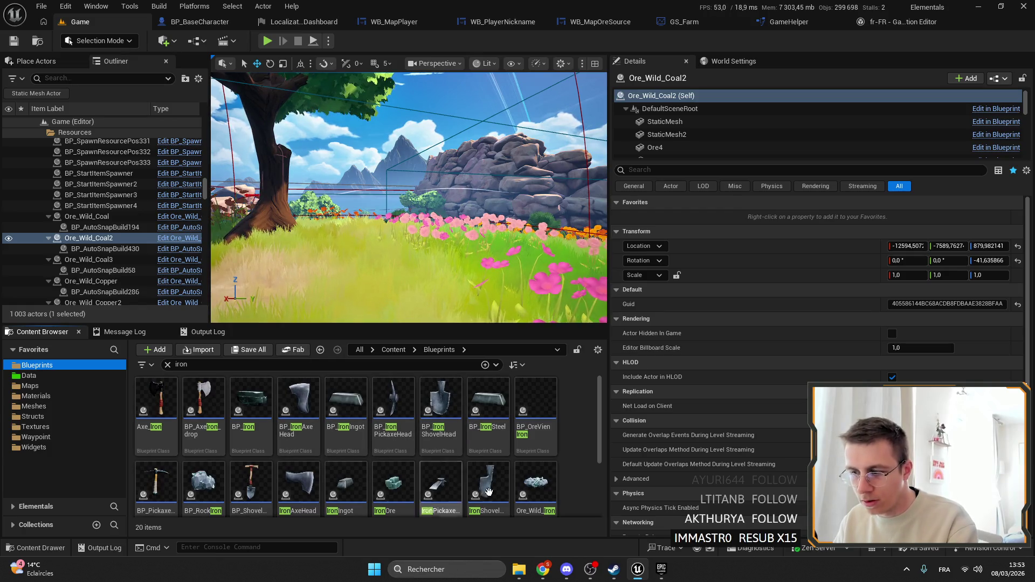
pyautogui.click(536, 485)
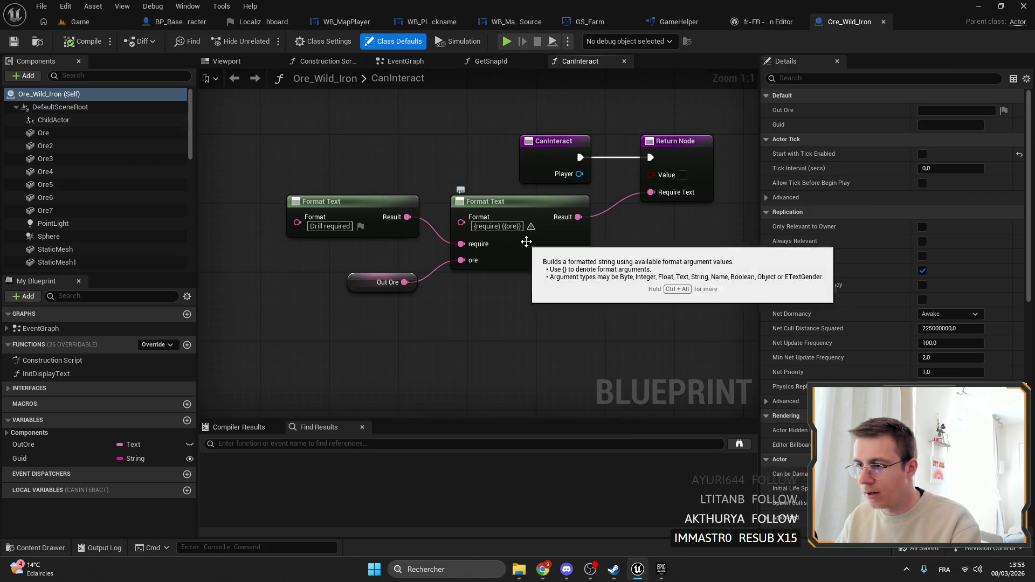
pyautogui.doubleClick(81, 374)
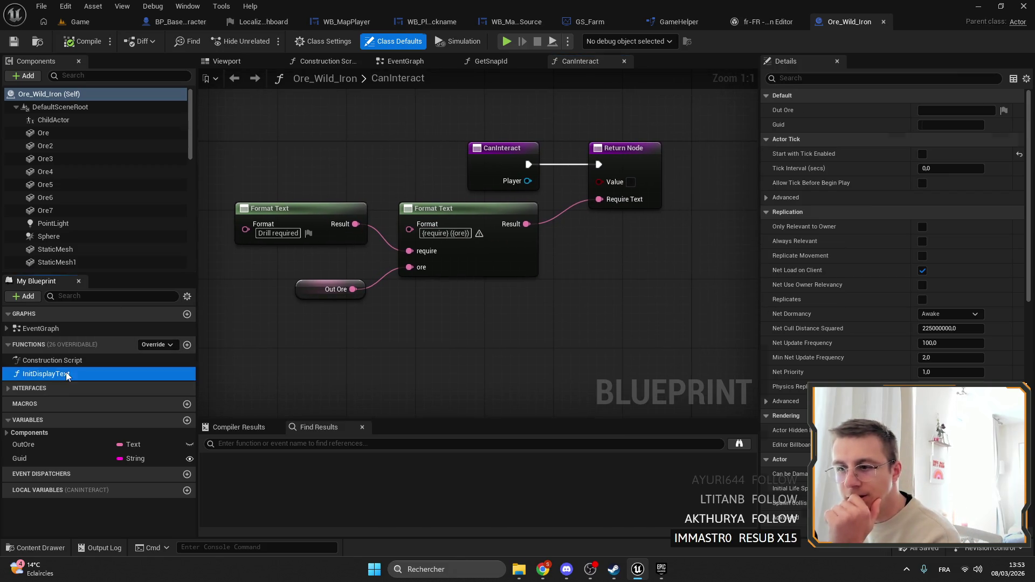
# Commit the {before} & {new} format pattern, then compile and save Ore_Wild_Iron.
pyautogui.scroll(2, 452, 213)
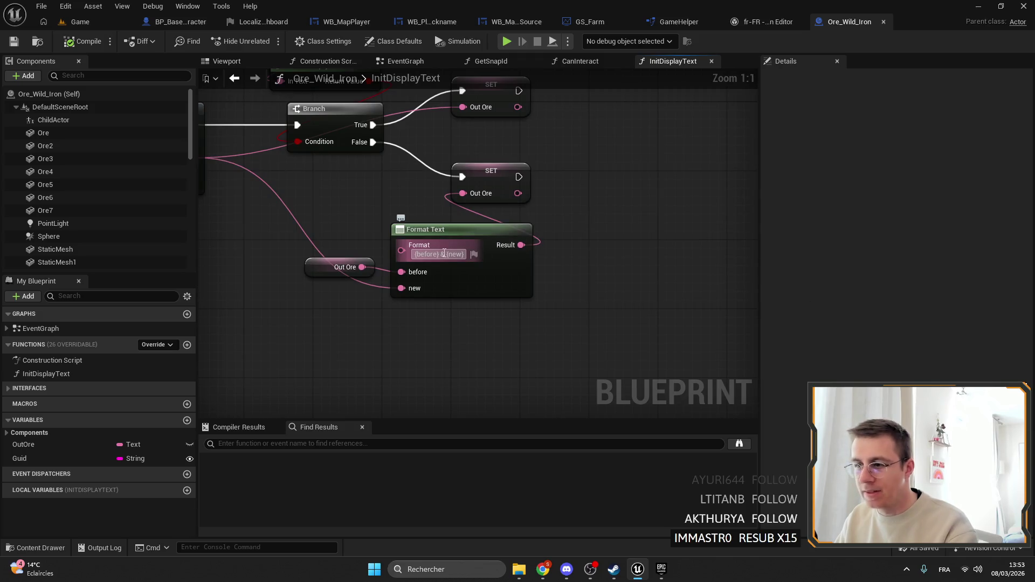
pyautogui.write('&')
pyautogui.press('Return')
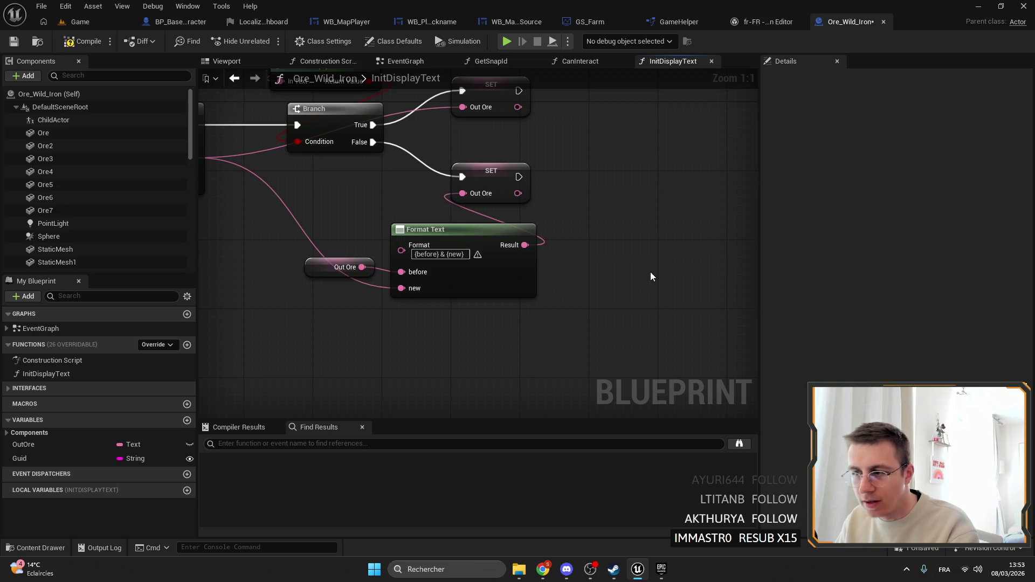
pyautogui.click(68, 42)
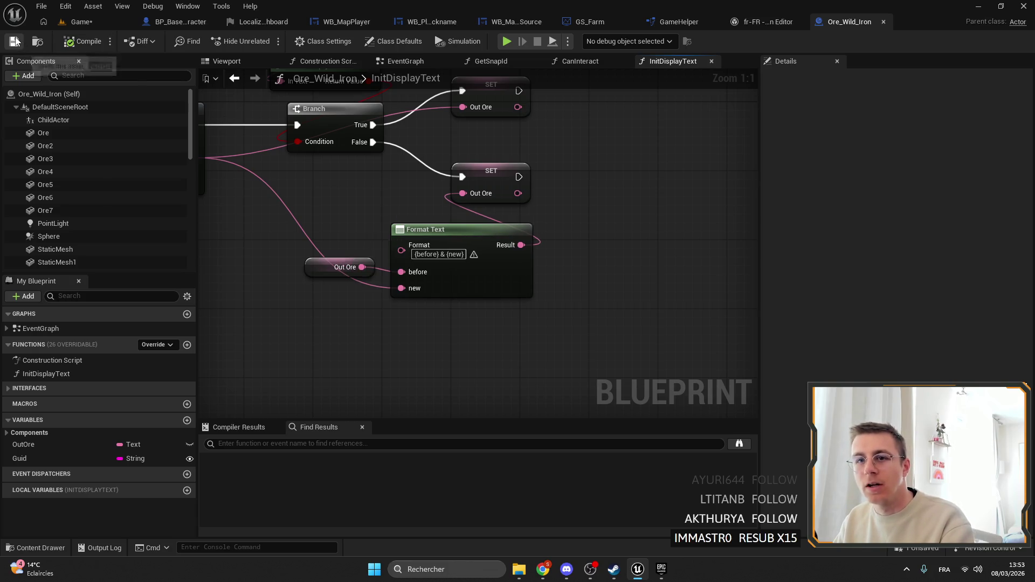
pyautogui.click(17, 42)
# Check the format text's localization options and confirm it appears in French untranslated strings.
pyautogui.click(699, 283)
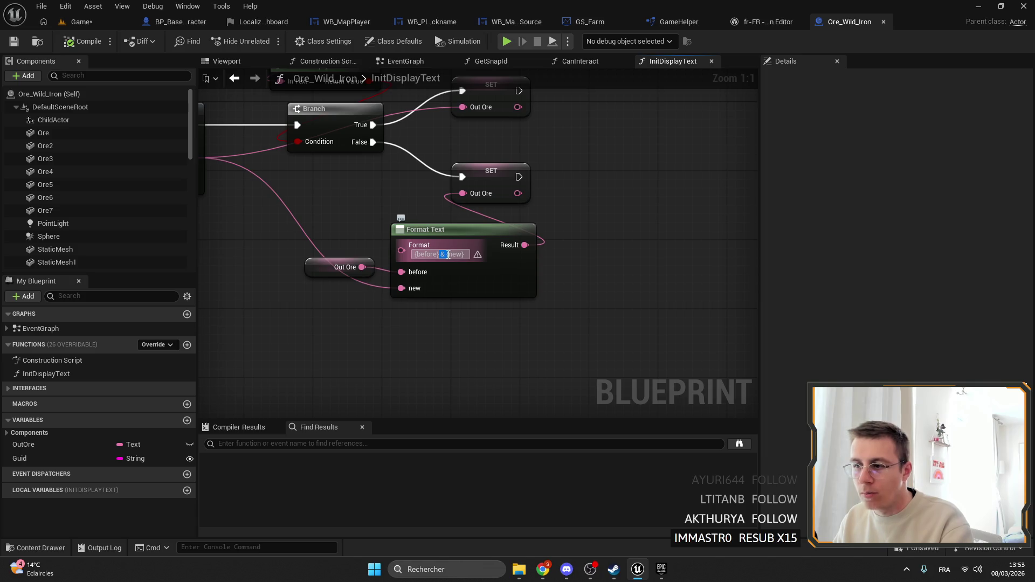
pyautogui.press('Escape')
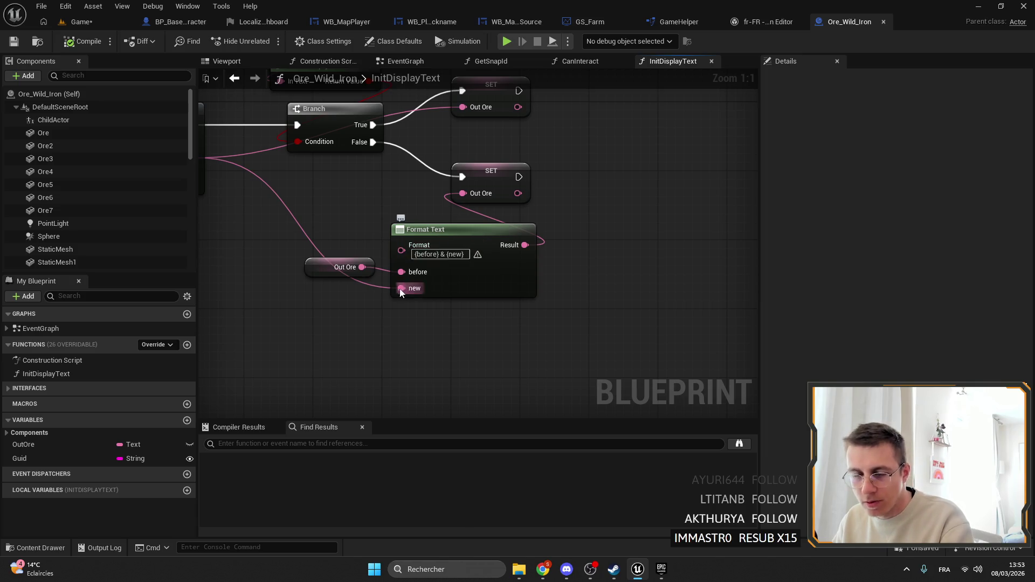
pyautogui.click(478, 254)
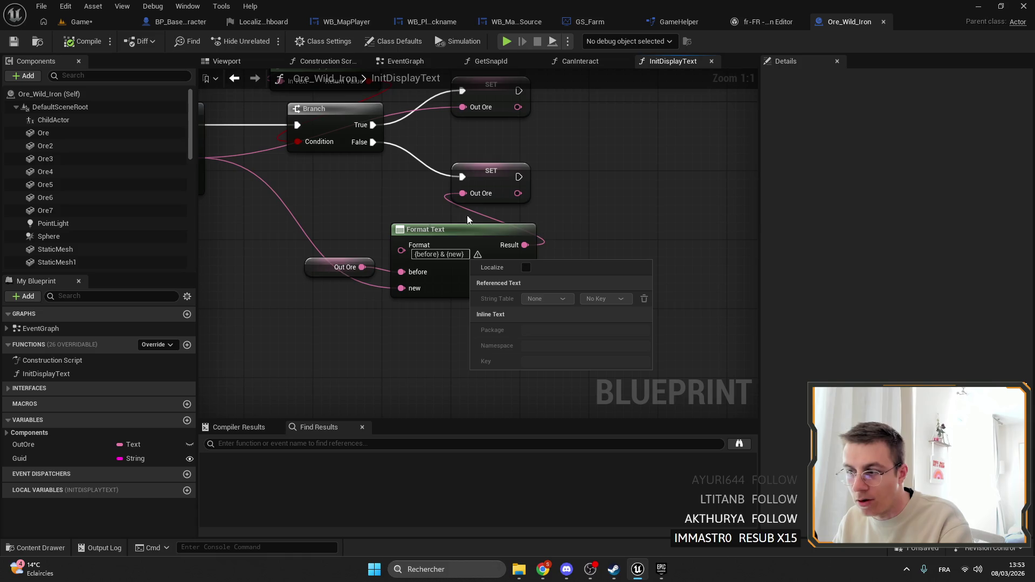
pyautogui.click(680, 221)
pyautogui.click(746, 24)
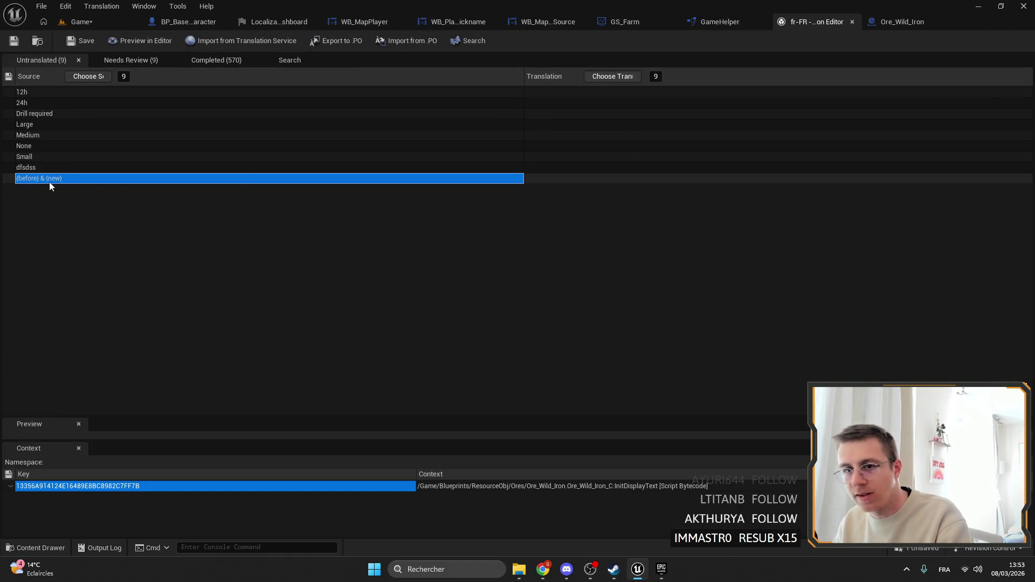
pyautogui.click(884, 21)
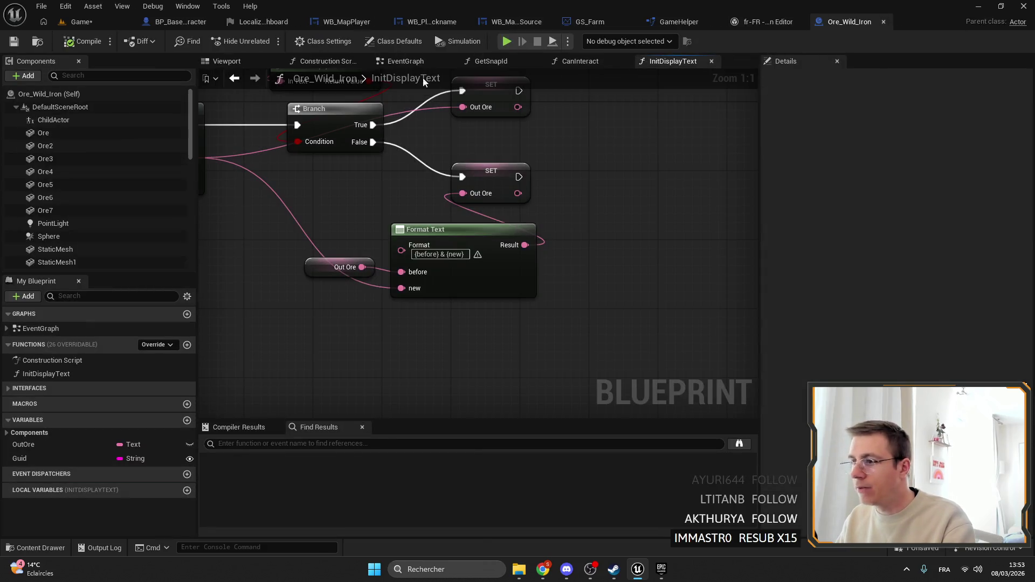
pyautogui.click(81, 21)
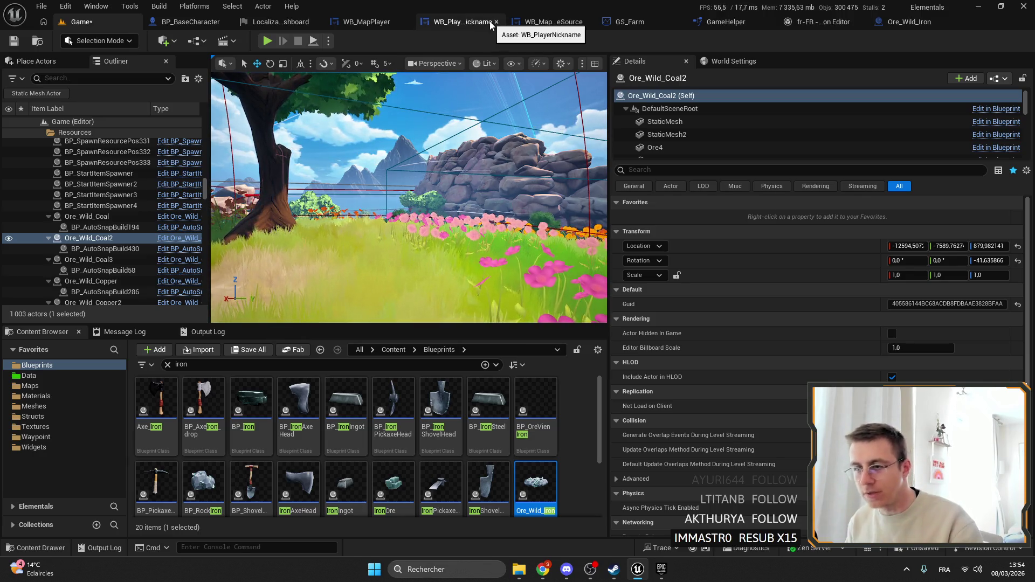
# Clear the iron filter and navigate to the Content > Data > StringTable folder.
pyautogui.click(28, 375)
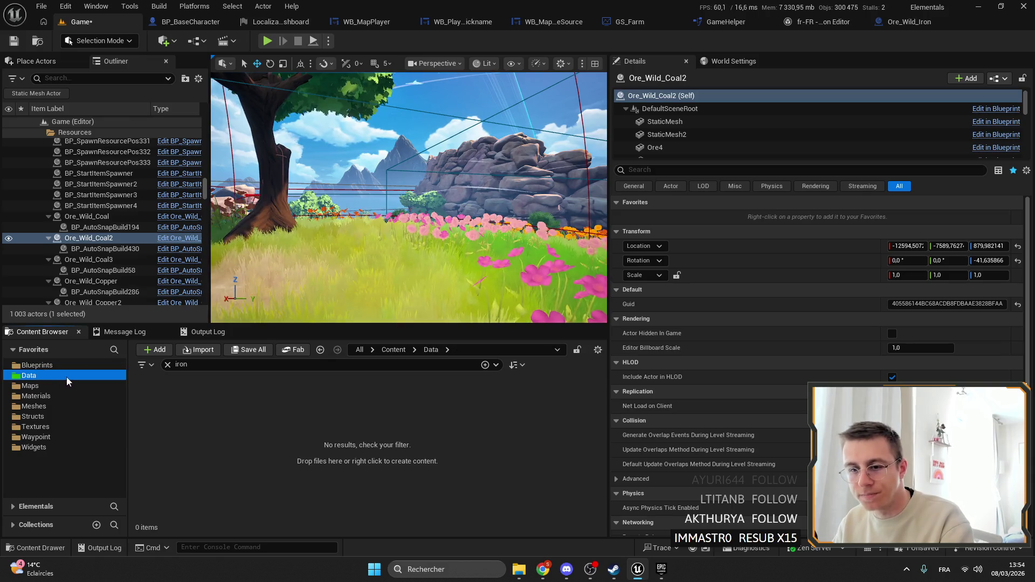
pyautogui.click(166, 365)
pyautogui.doubleClick(394, 402)
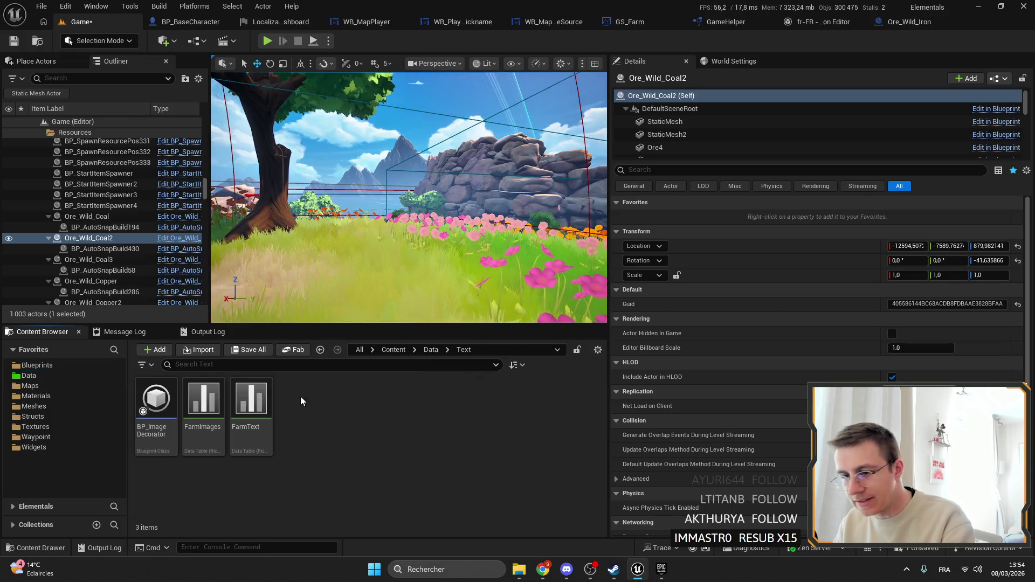
pyautogui.click(436, 348)
pyautogui.click(414, 360)
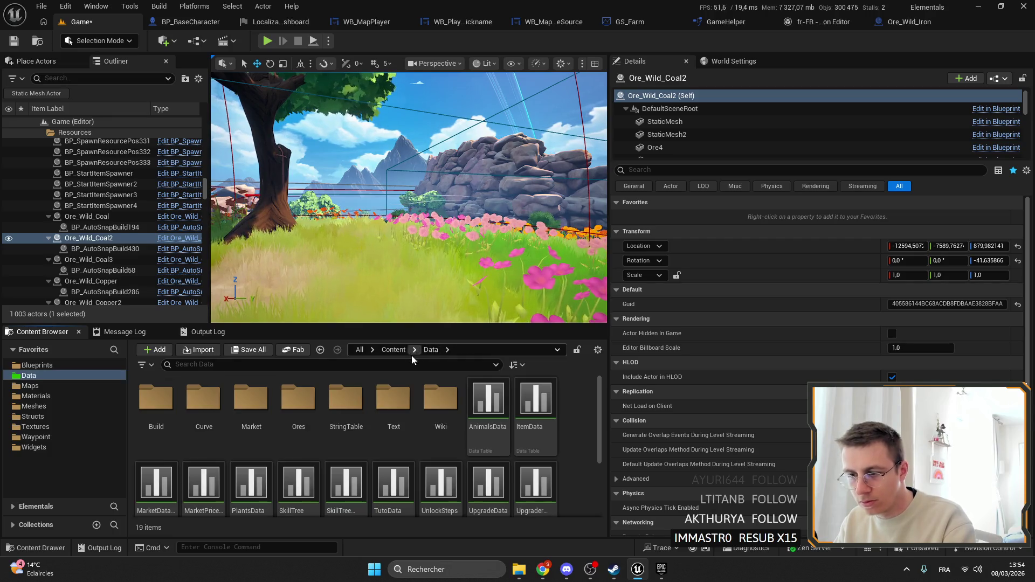
pyautogui.doubleClick(346, 399)
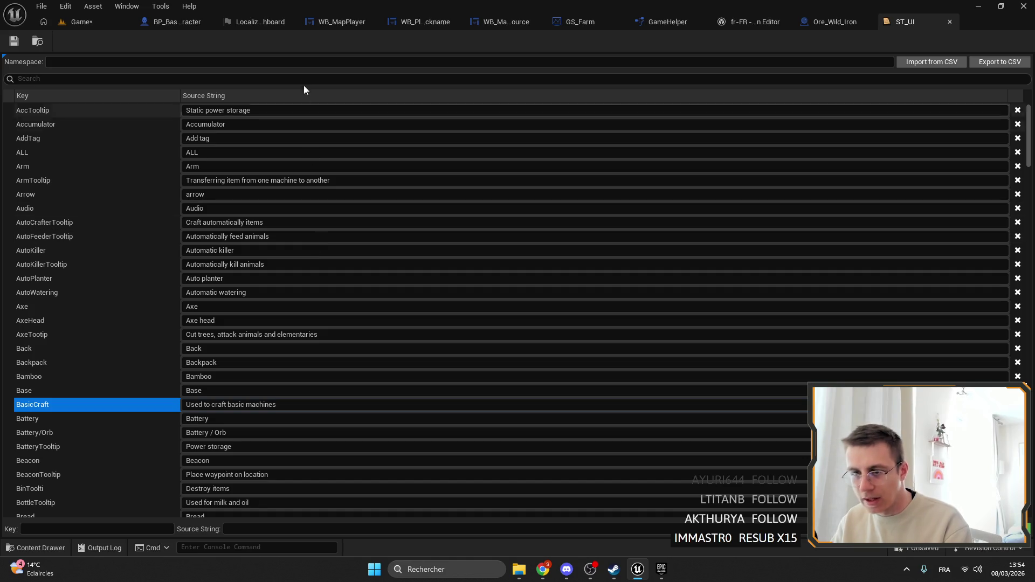
# Review ST_UI string table entries such as Arm and Chest, editing the Chest source string.
pyautogui.click(42, 166)
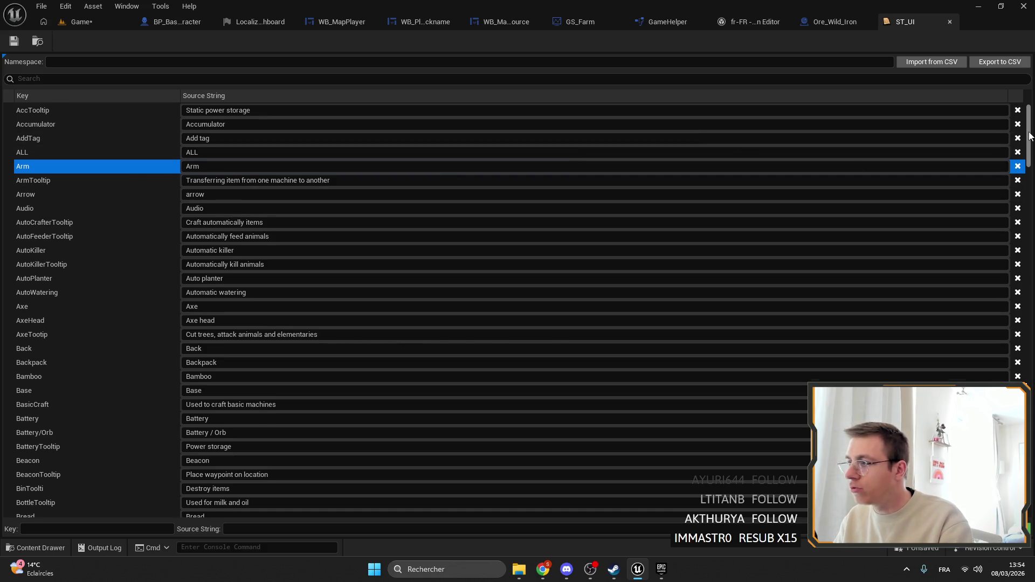
pyautogui.moveTo(1029, 136); pyautogui.dragTo(1027, 198)
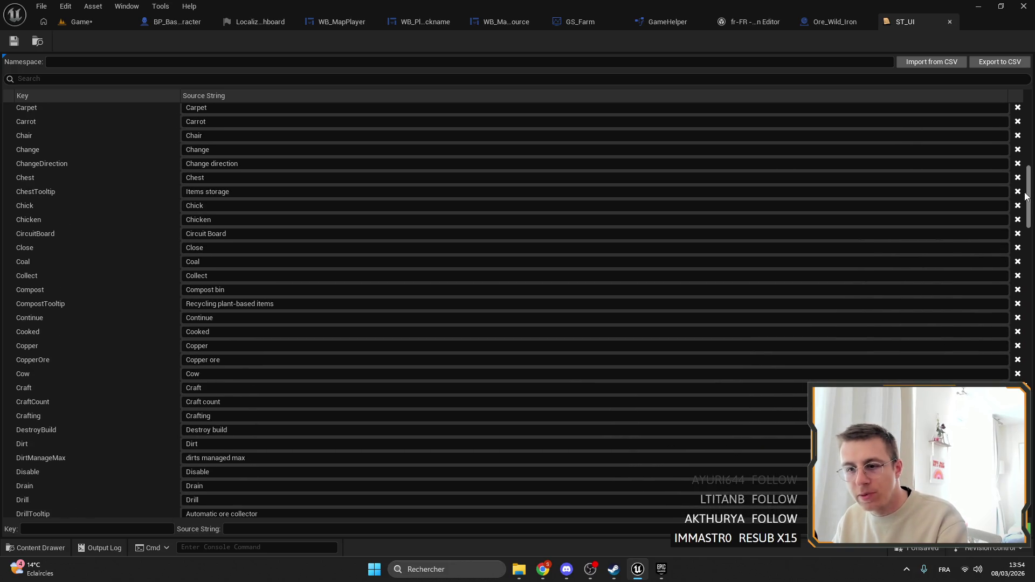
pyautogui.scroll(2, 211, 157)
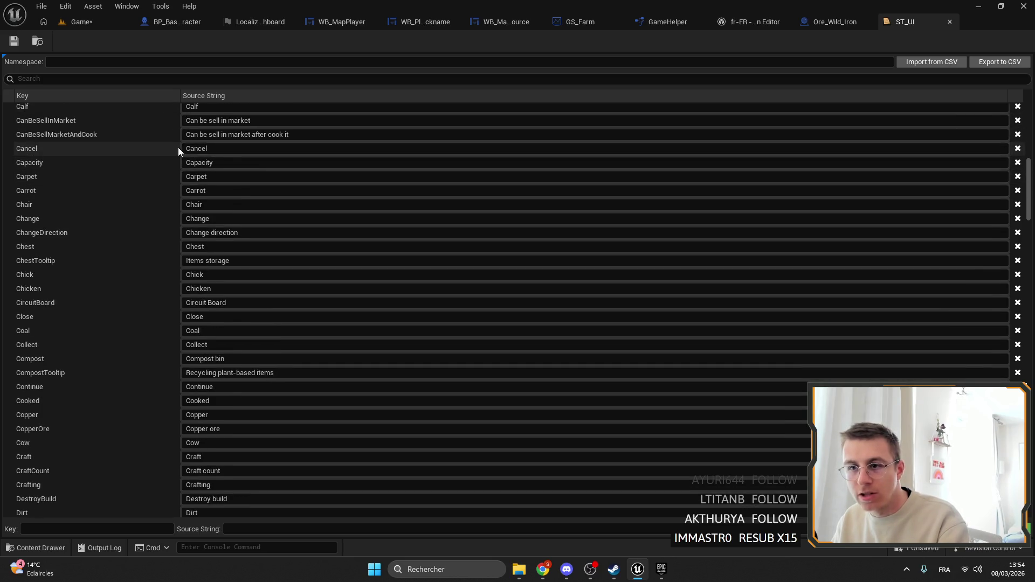
pyautogui.click(57, 247)
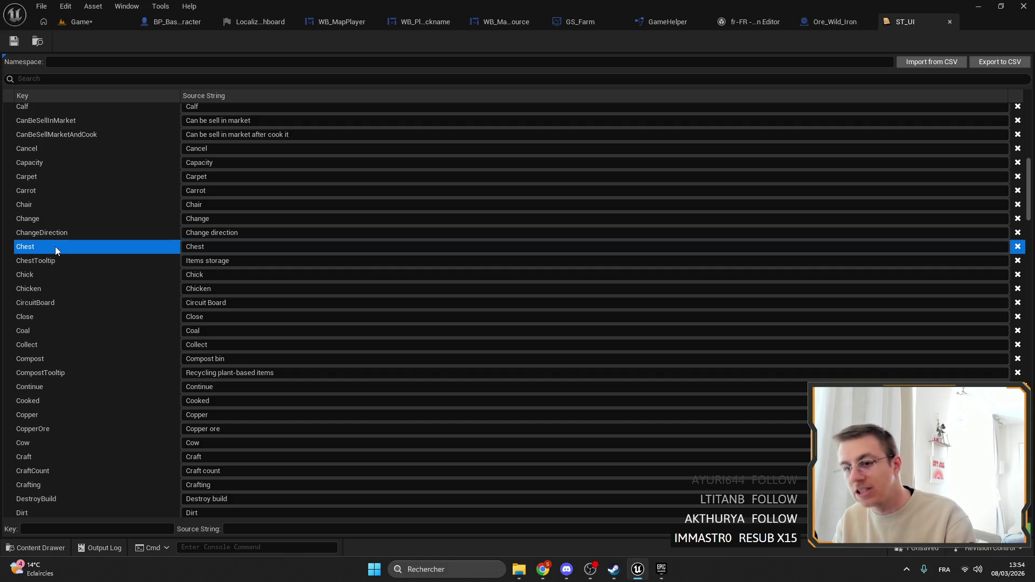
pyautogui.click(228, 247)
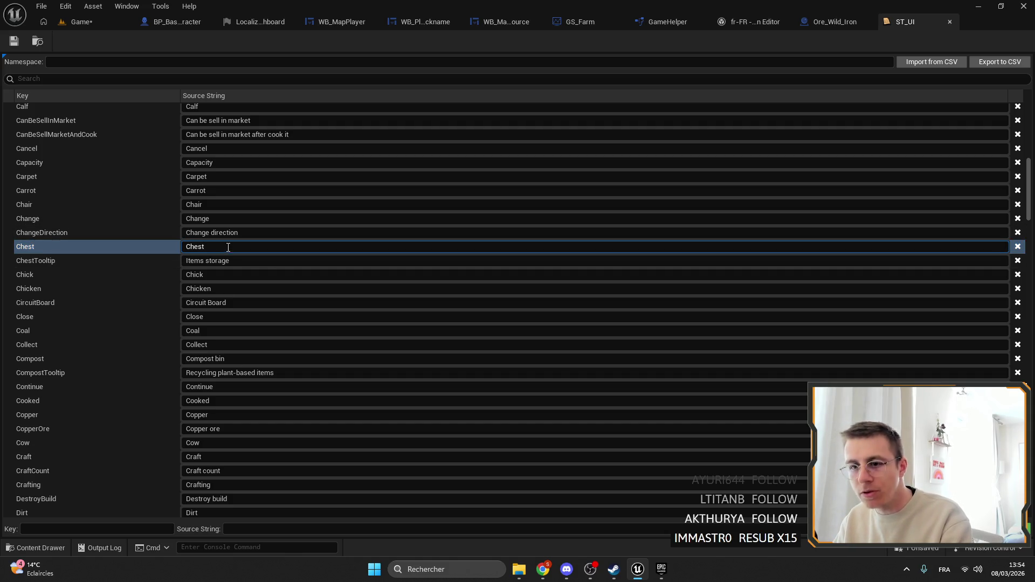
pyautogui.click(119, 248)
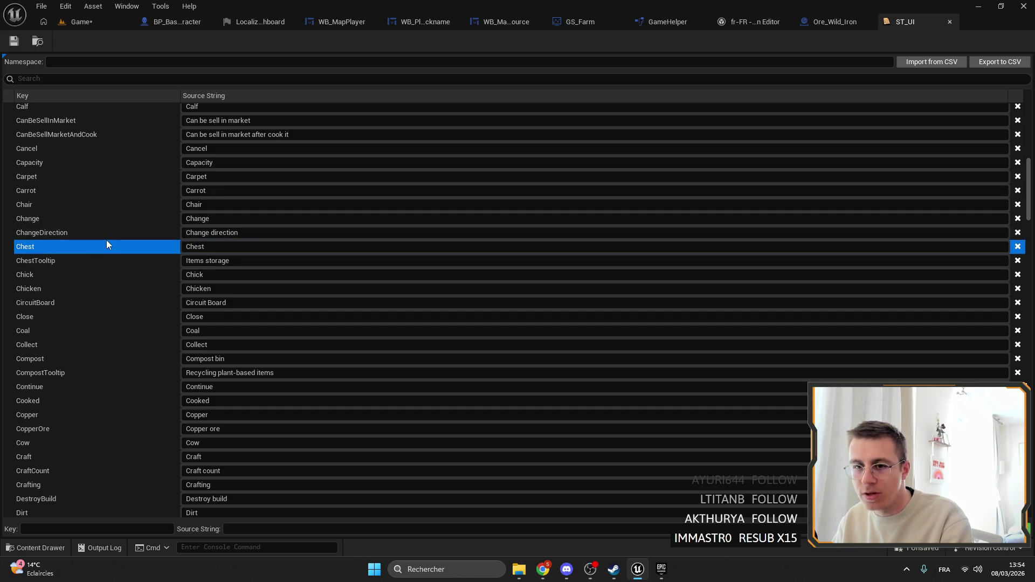
pyautogui.click(253, 22)
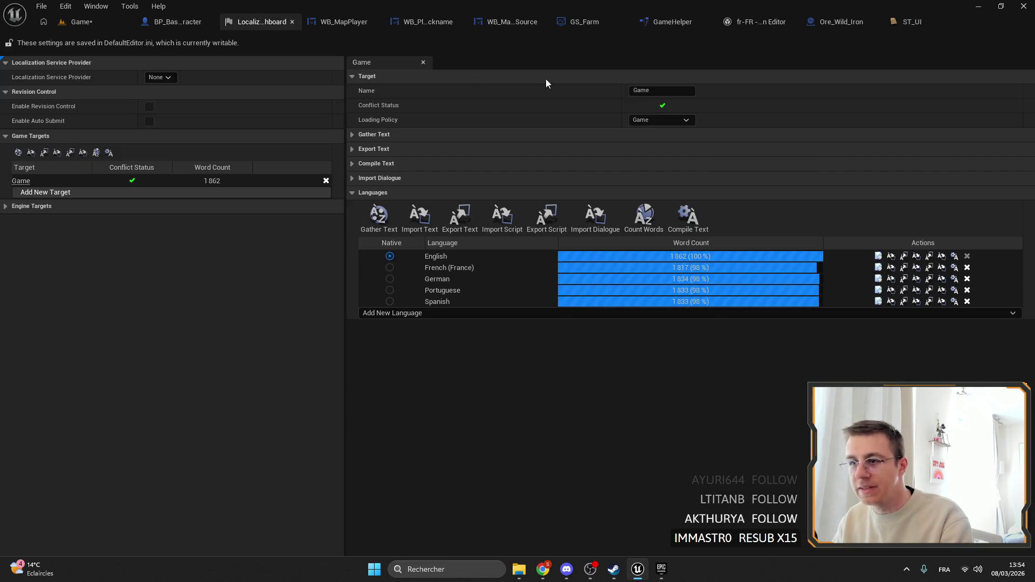
# Close the fr-FR Translation Editor, ST_UI string table and Ore_Wild_Iron blueprint tabs.
pyautogui.click(752, 21)
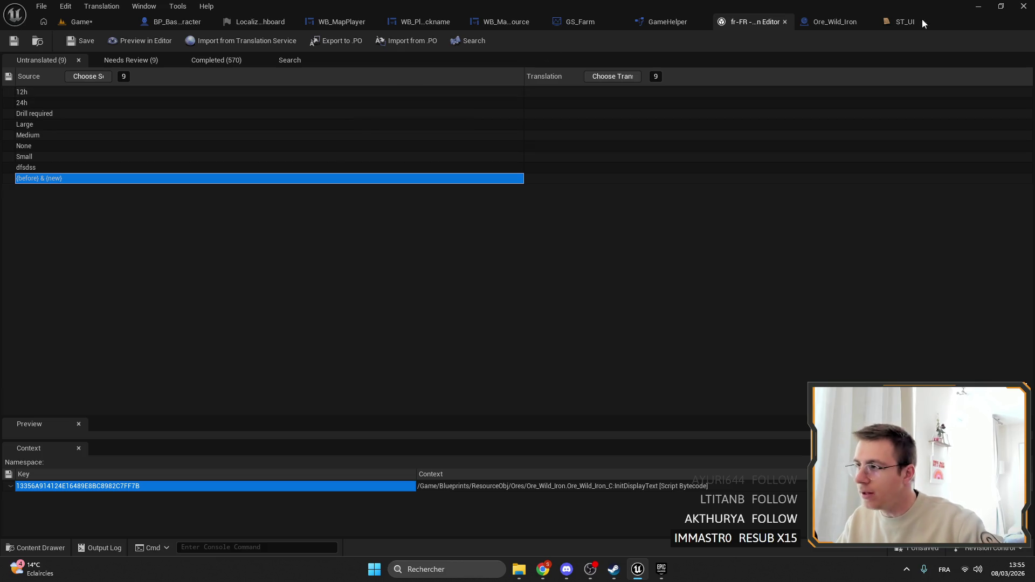
pyautogui.click(785, 21)
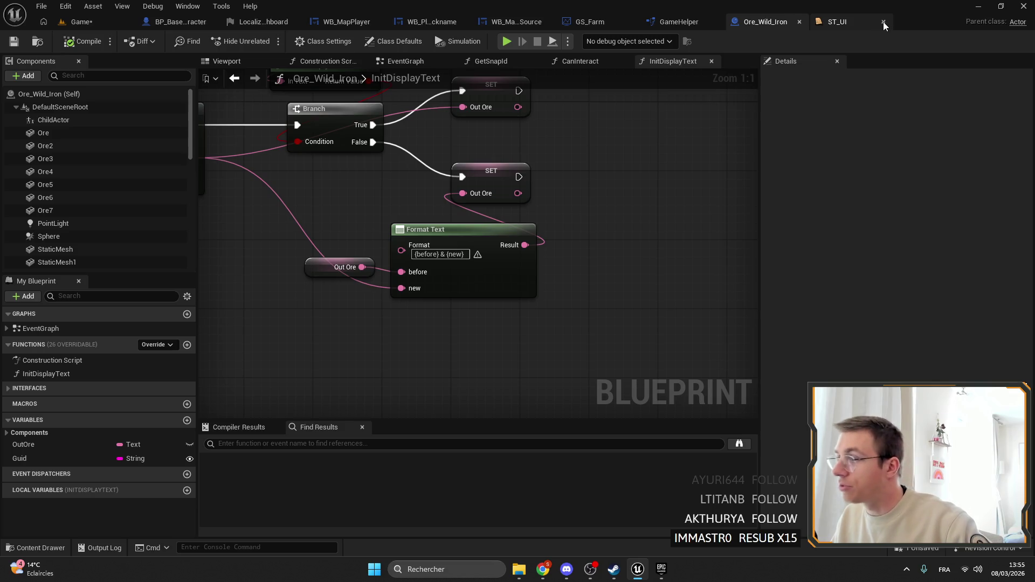
pyautogui.click(883, 21)
pyautogui.click(875, 22)
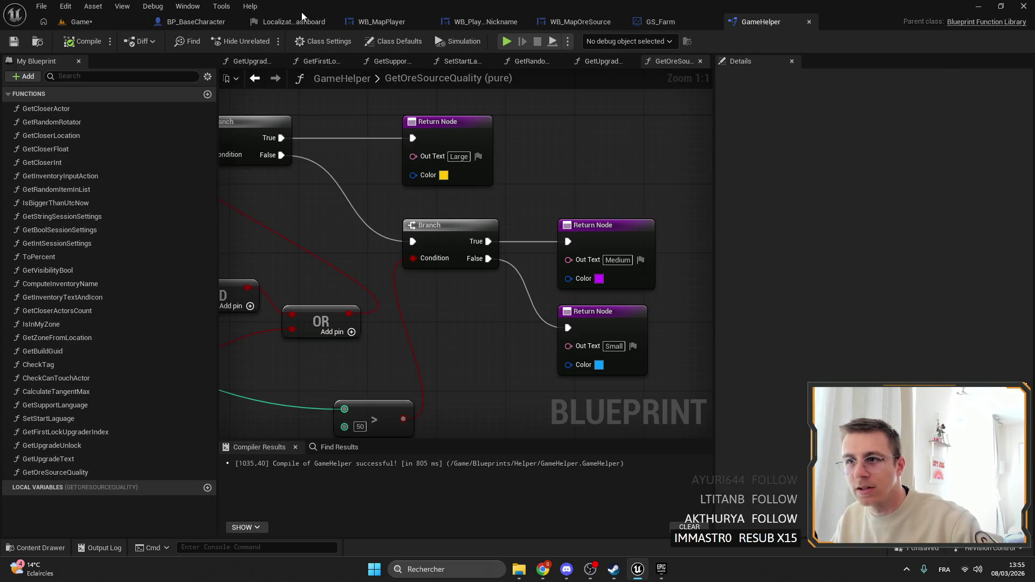
# Close the Localization Dashboard, return to the Game level editor, and bring the Downloads window forward.
pyautogui.click(303, 19)
pyautogui.click(374, 21)
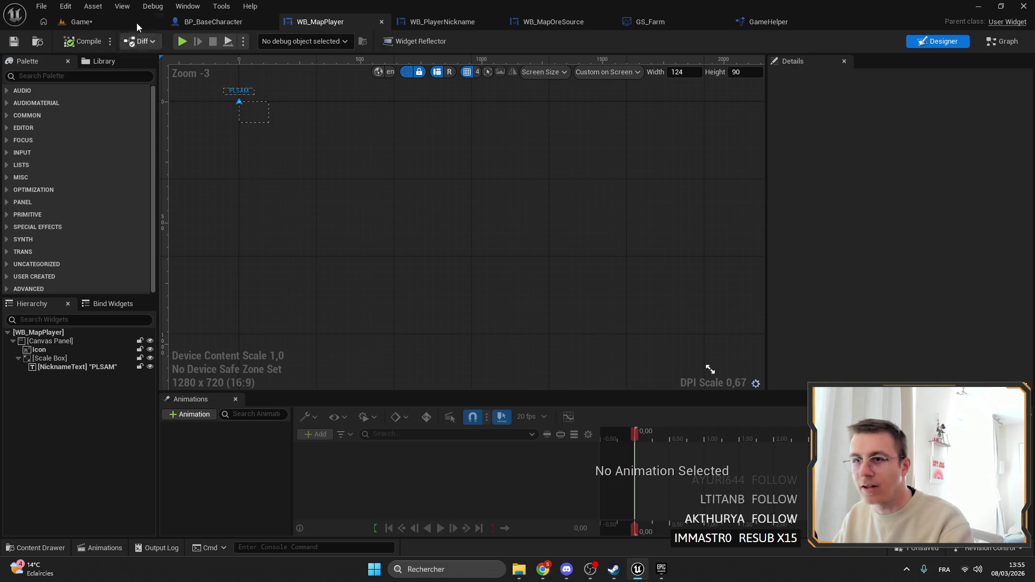
pyautogui.click(127, 18)
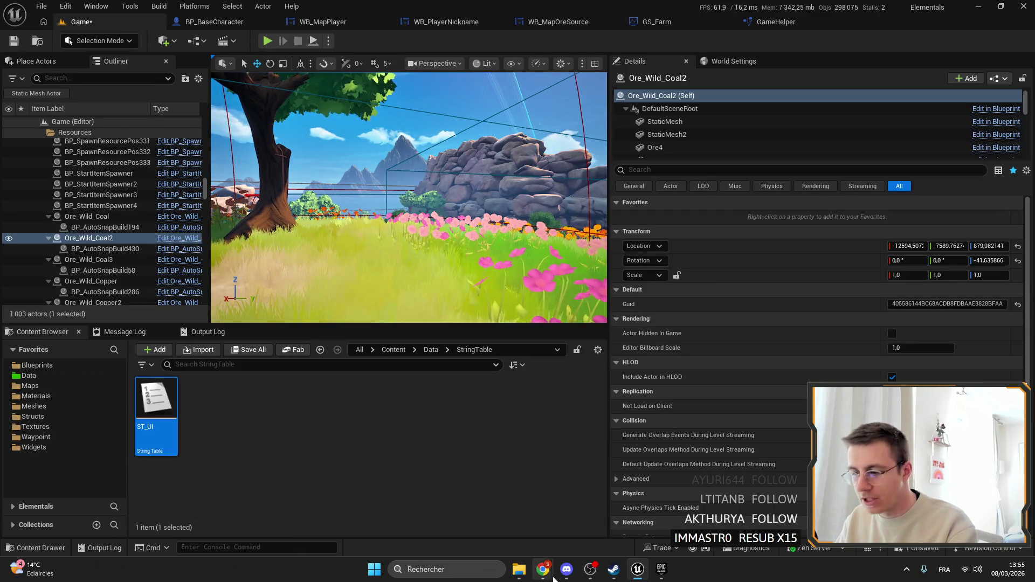
pyautogui.moveTo(519, 569)
pyautogui.click(588, 513)
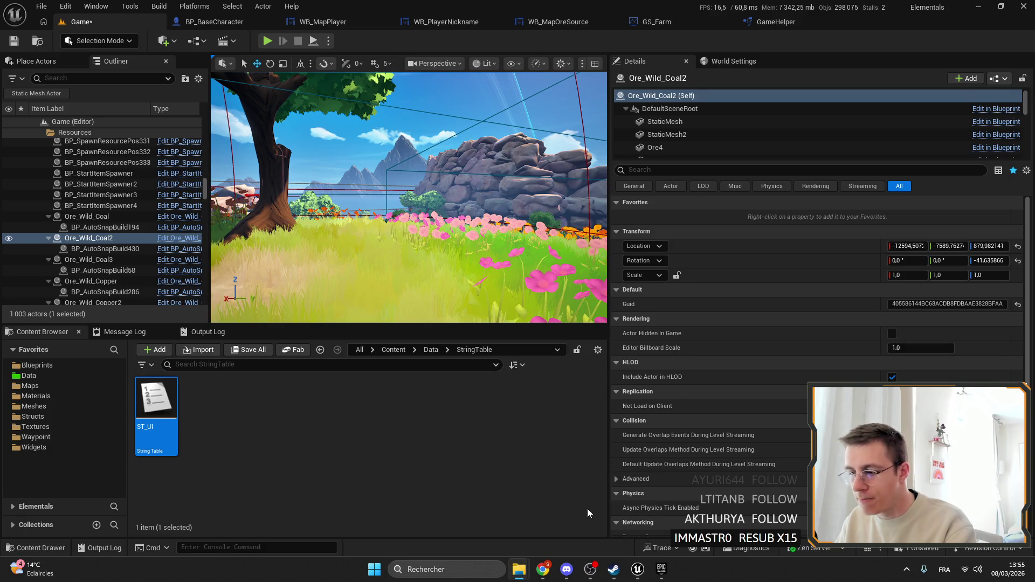
# Open the Spanish translation file GameEs.po from the Downloads folder.
pyautogui.scroll(-10, 579, 252)
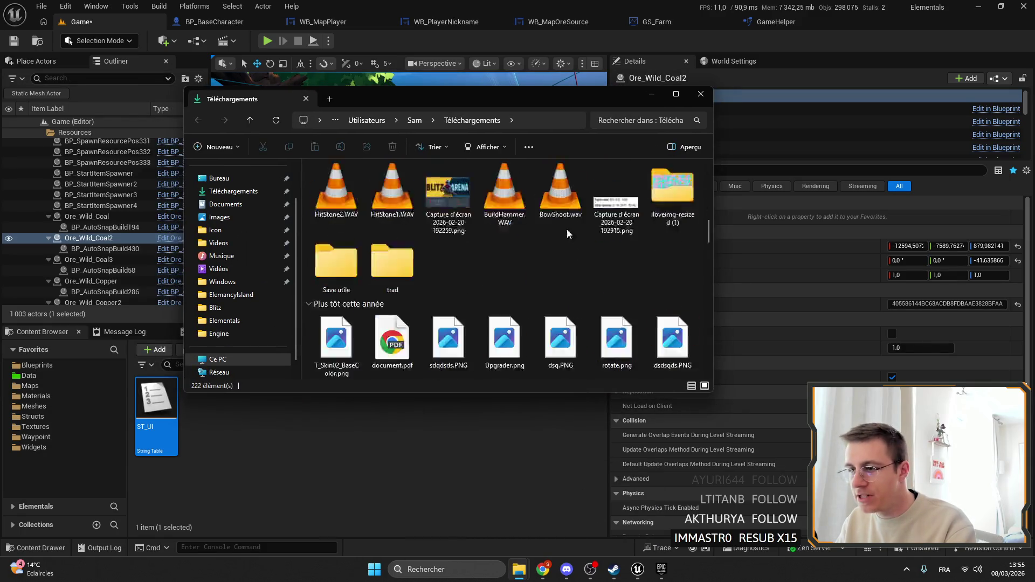
pyautogui.scroll(5, 579, 248)
pyautogui.scroll(5, 577, 247)
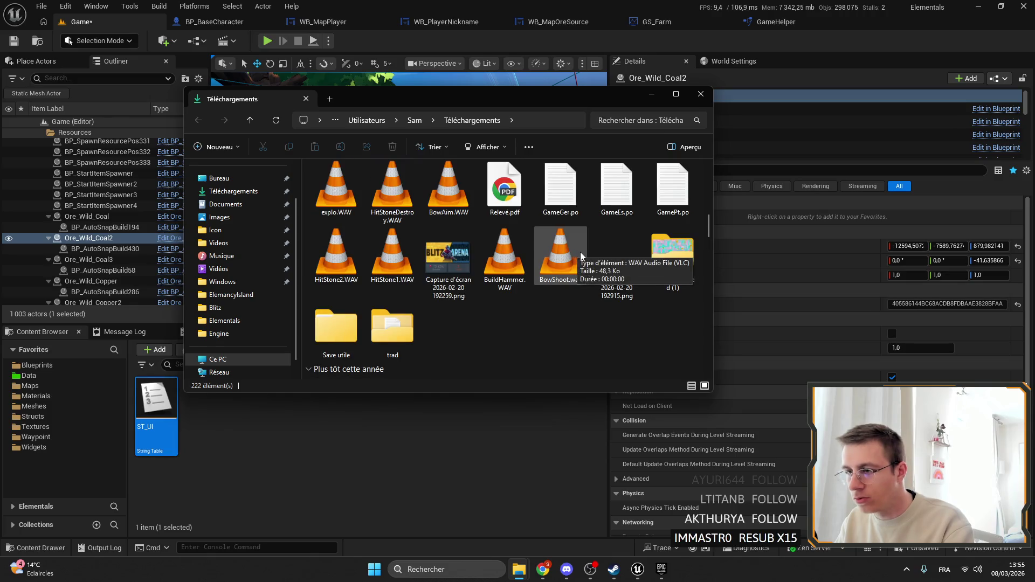
pyautogui.doubleClick(634, 190)
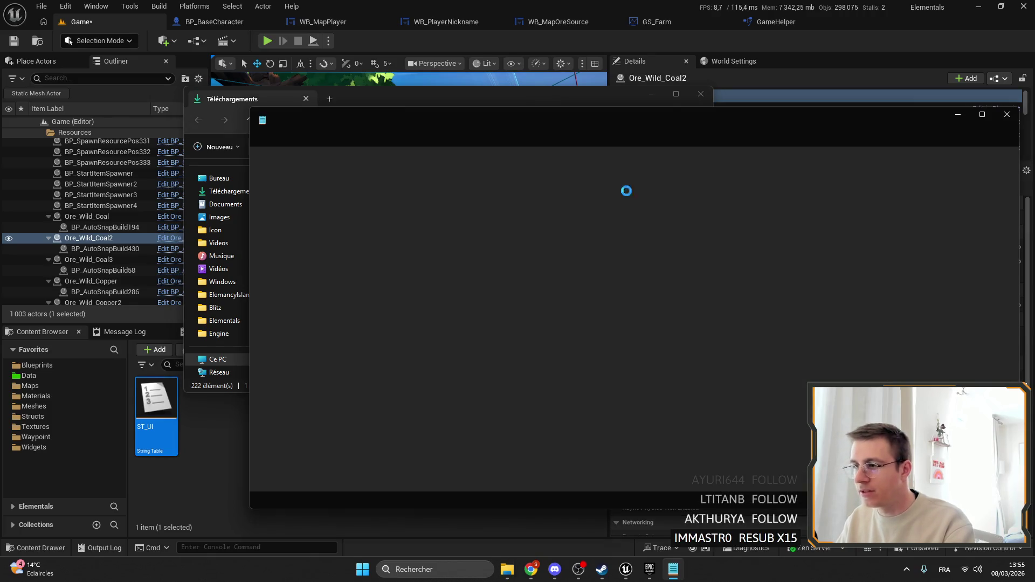
# Review the DropHere entry's source reference and its Spanish and English text.
pyautogui.scroll(-5, 481, 229)
pyautogui.moveTo(1015, 168); pyautogui.dragTo(1005, 267)
pyautogui.click(455, 370)
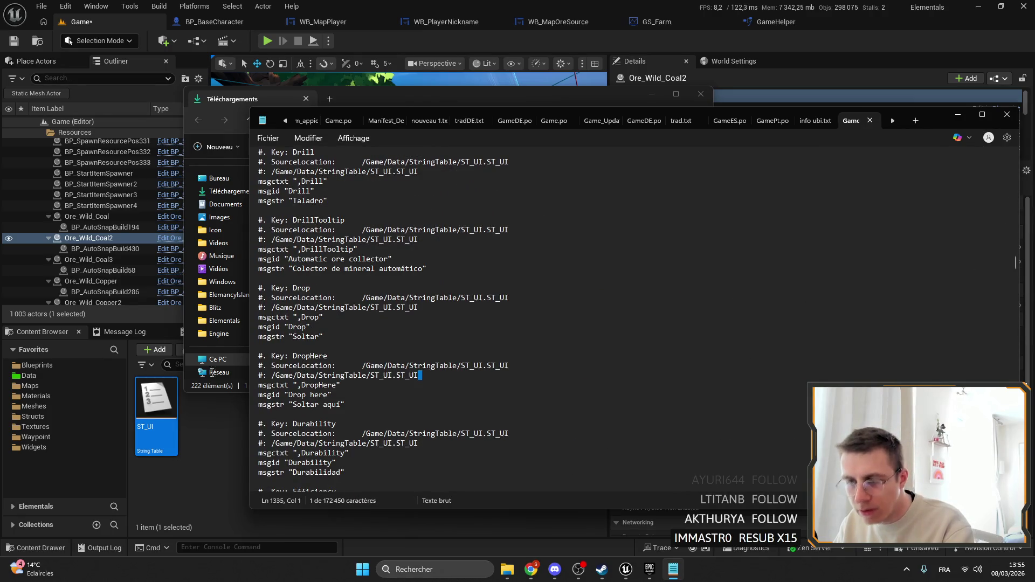
pyautogui.click(441, 379)
pyautogui.click(376, 408)
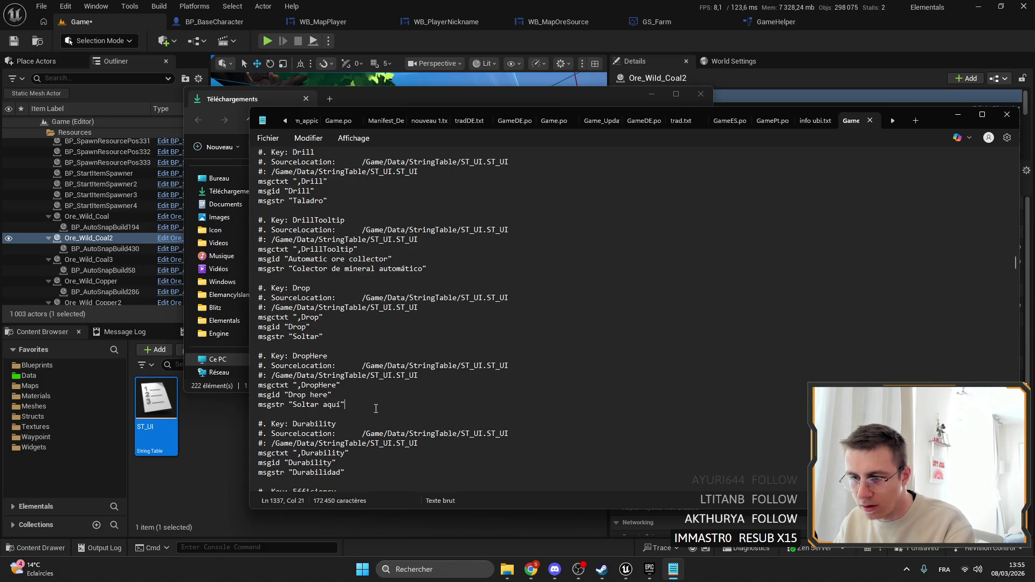
pyautogui.moveTo(407, 377); pyautogui.dragTo(258, 356)
pyautogui.click(332, 395)
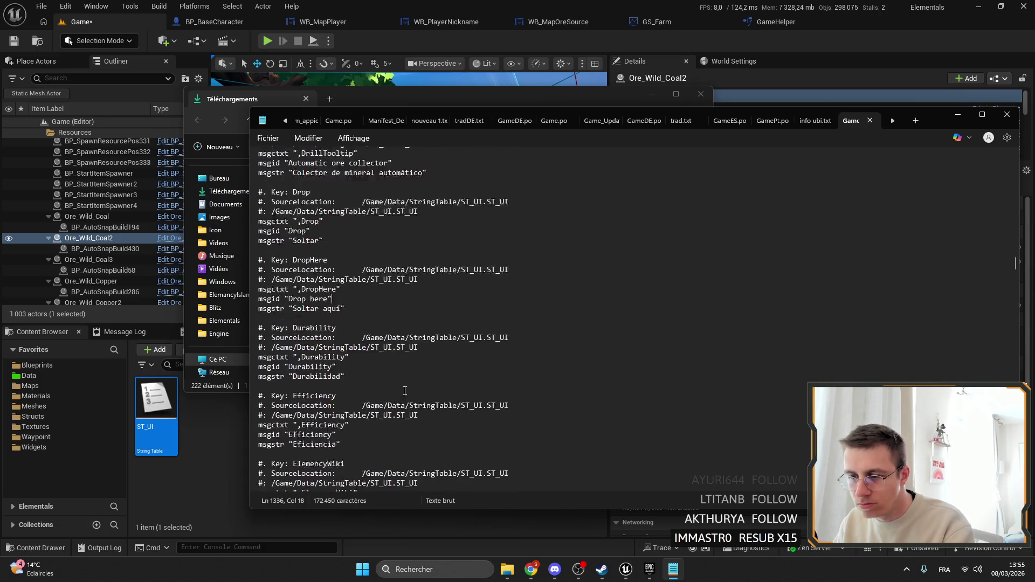
# Confirm Efficiency is translated as Eficiencia, then close GameEs.po and the Downloads folder.
pyautogui.scroll(-6, 318, 331)
pyautogui.doubleClick(321, 356)
pyautogui.doubleClick(328, 346)
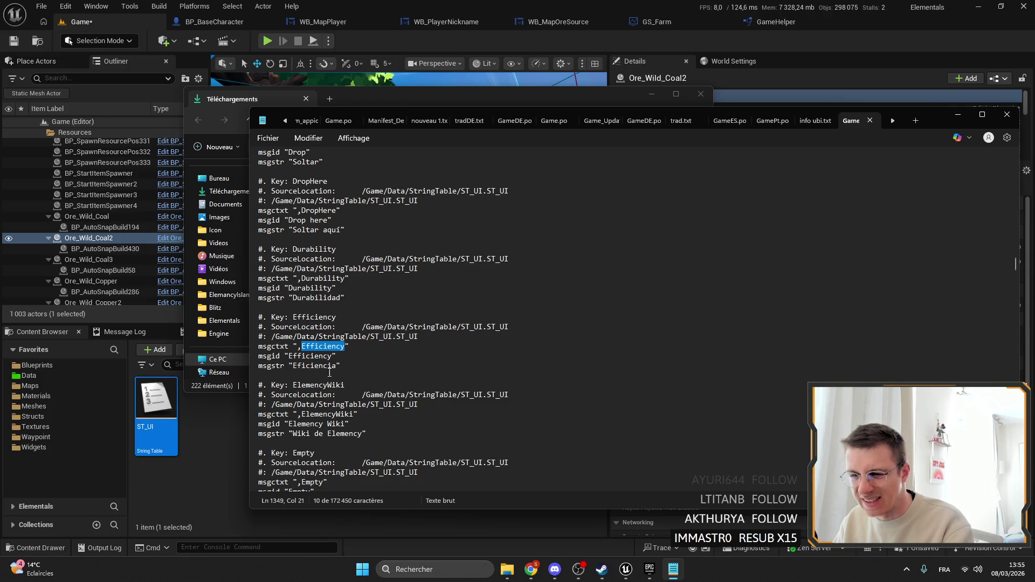
pyautogui.doubleClick(273, 346)
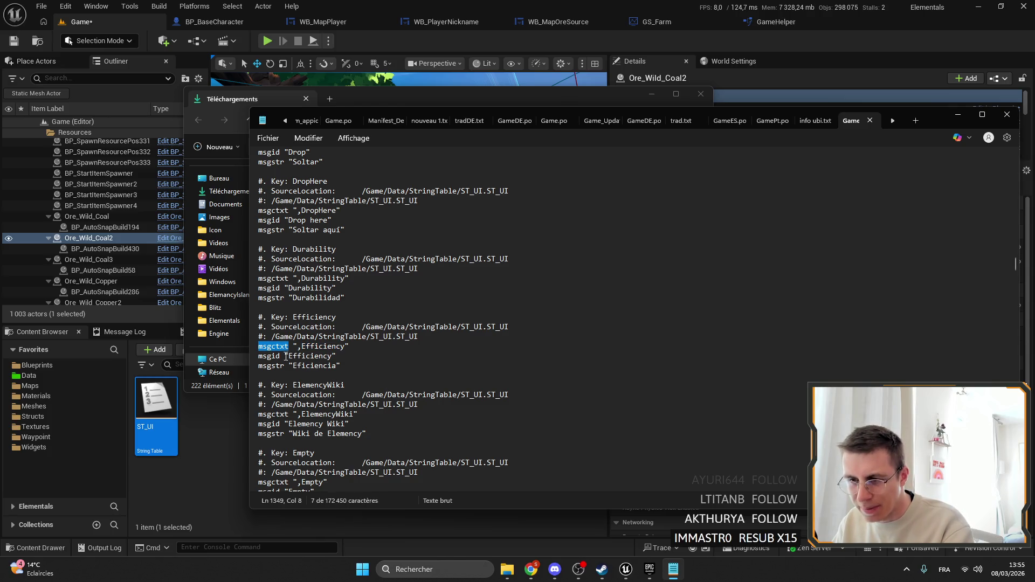
pyautogui.doubleClick(316, 356)
pyautogui.doubleClick(315, 365)
pyautogui.click(375, 367)
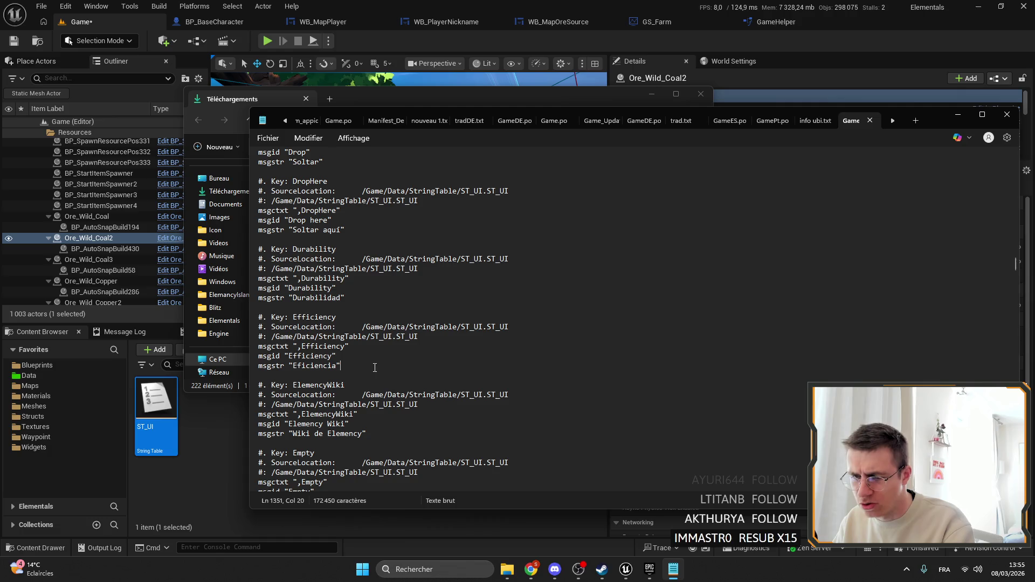
pyautogui.moveTo(375, 367); pyautogui.dragTo(259, 356)
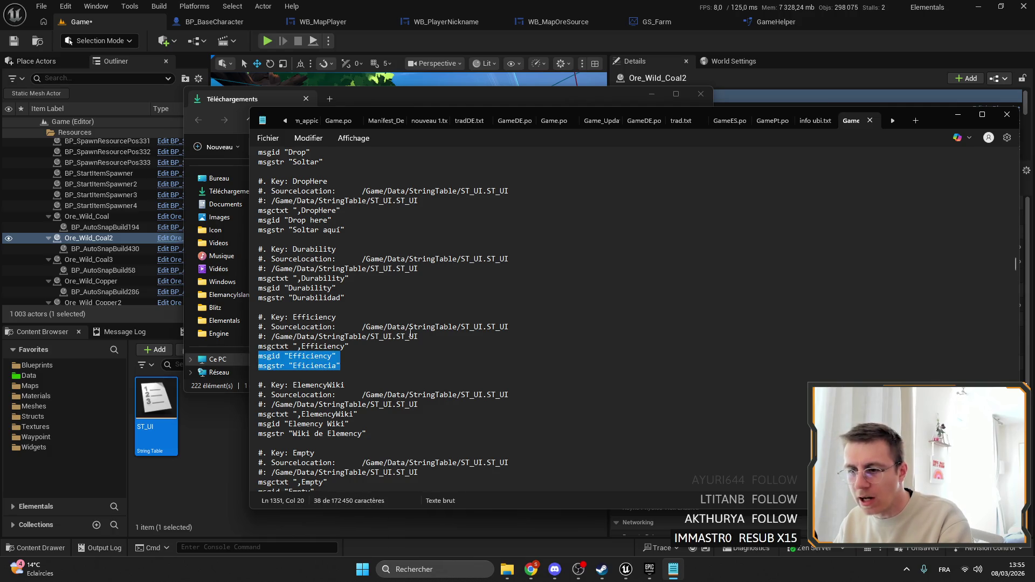
pyautogui.click(1006, 114)
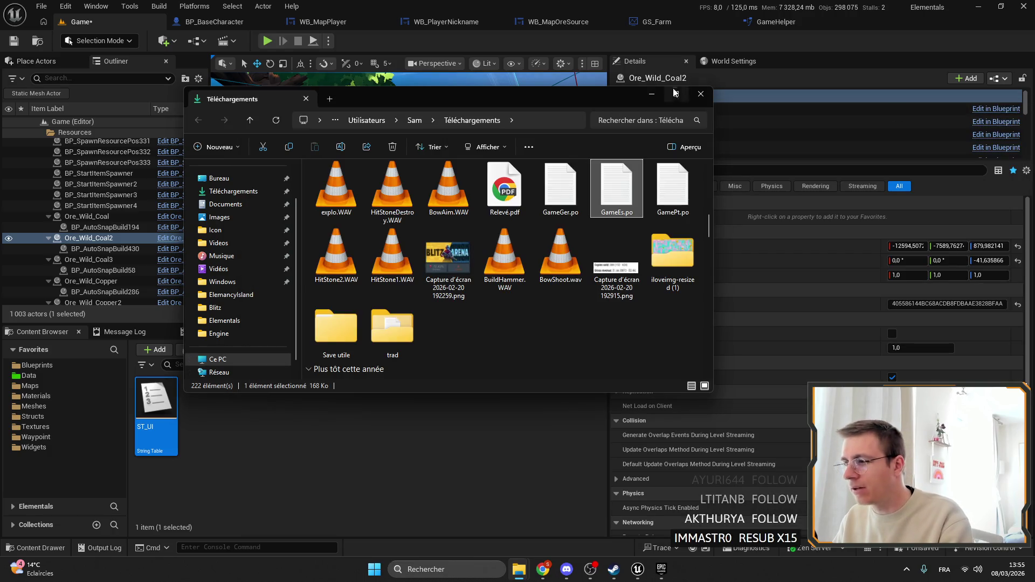
pyautogui.click(699, 95)
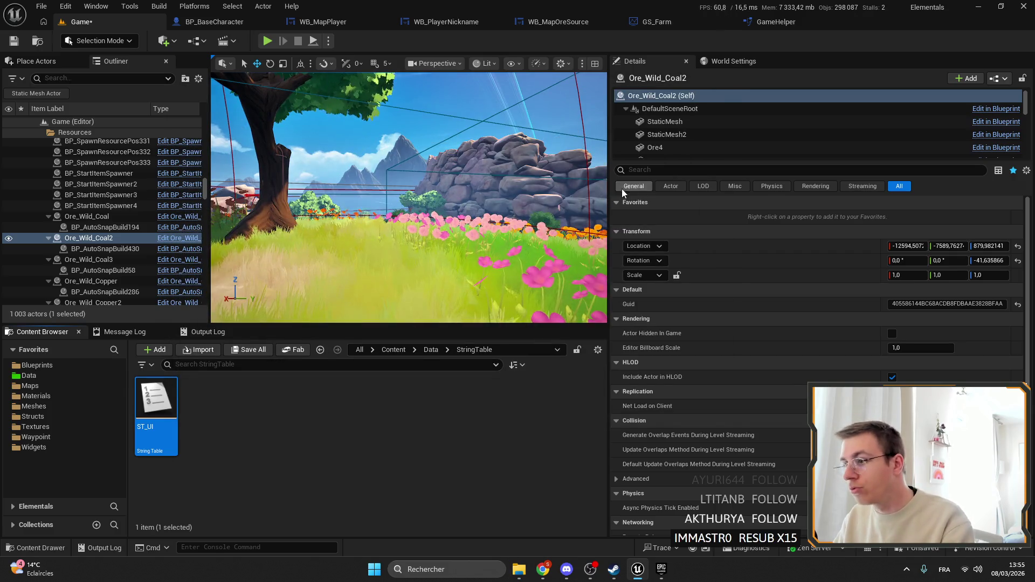
# Widen the viewport and filter the Widgets folder by 'map' to list WB_Map, WB_MapBeacon, WB_MapOreSource, WB_MapPlayer.
pyautogui.moveTo(610, 186); pyautogui.dragTo(697, 186)
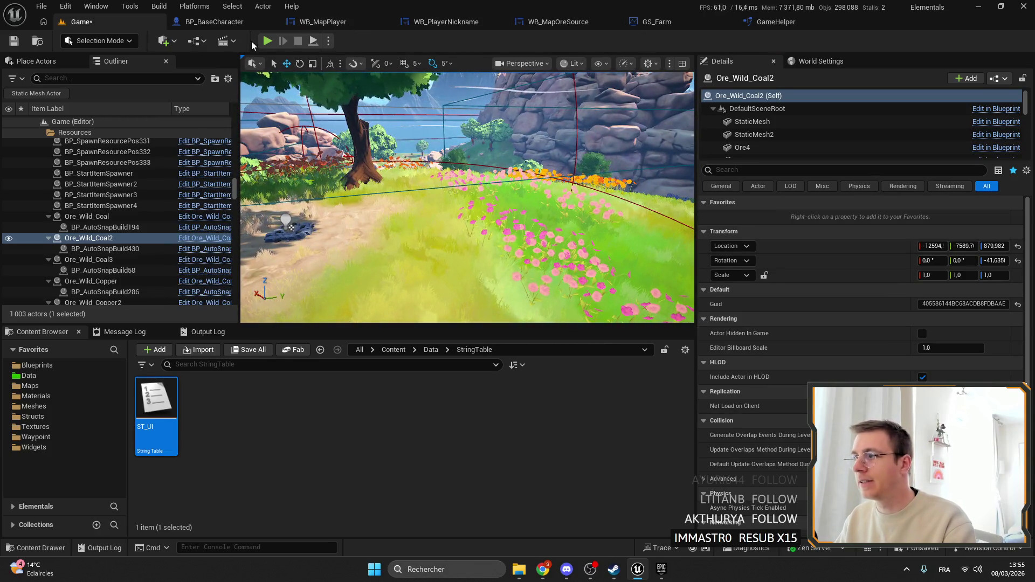
pyautogui.click(34, 447)
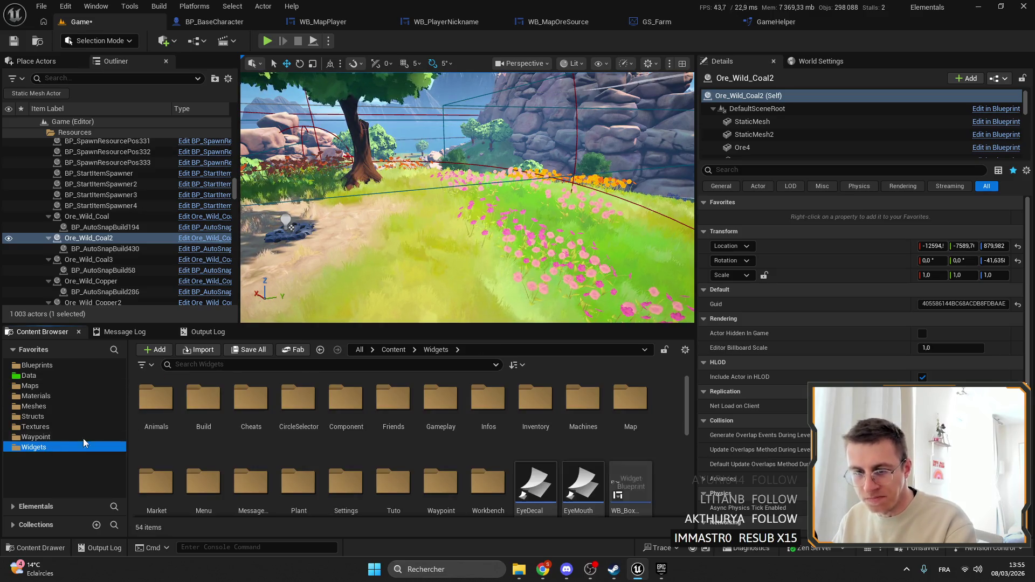
pyautogui.click(202, 365)
pyautogui.write('mz')
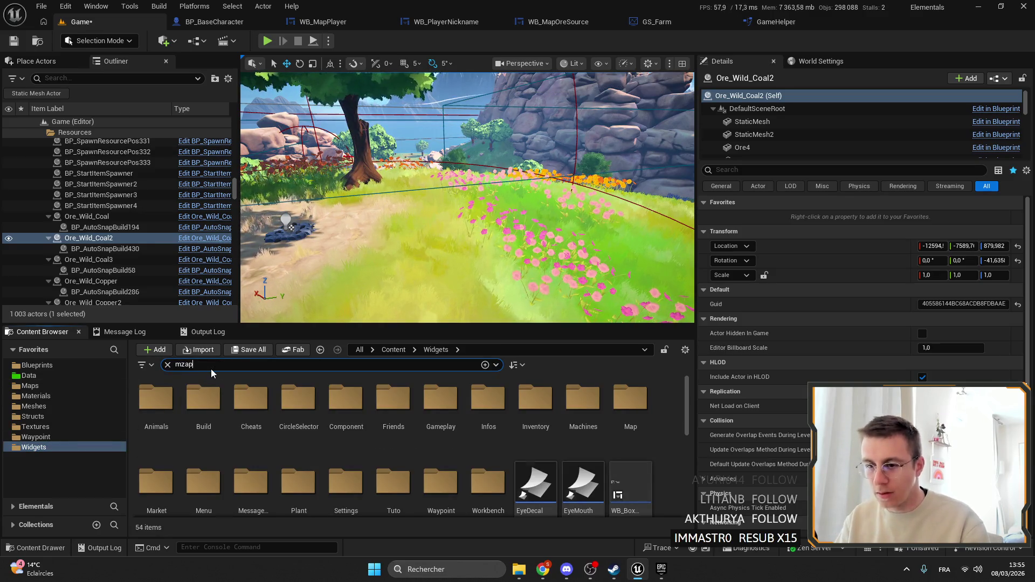
pyautogui.press('BackSpace')
pyautogui.write('ap')
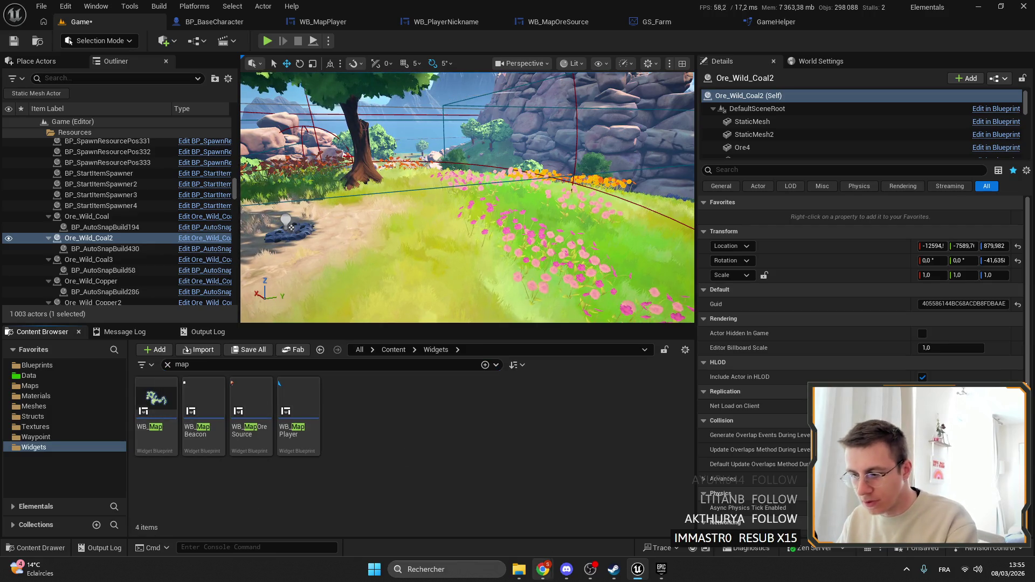
pyautogui.moveTo(542, 569)
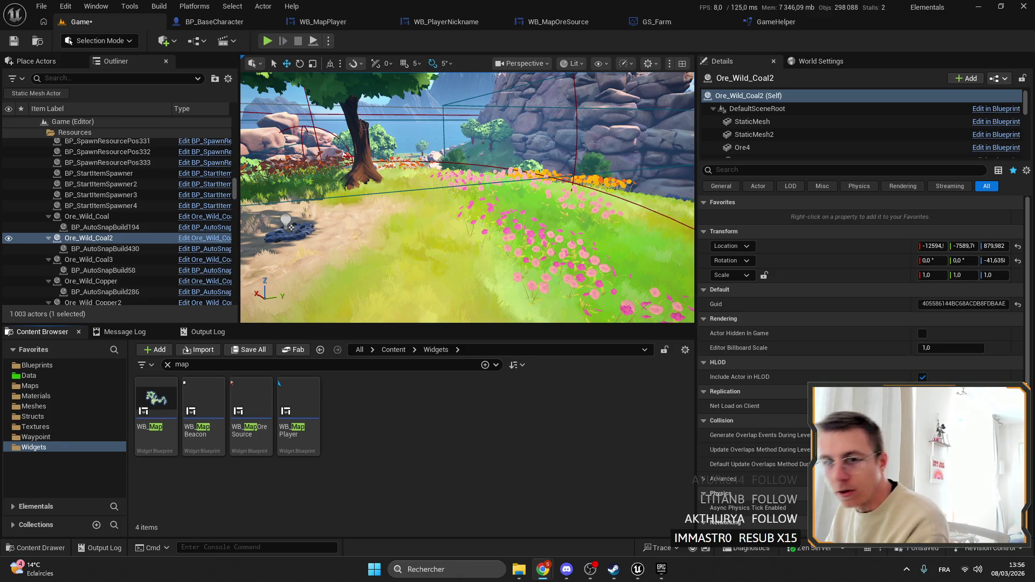
pyautogui.hotkey('alt', 'Tab')
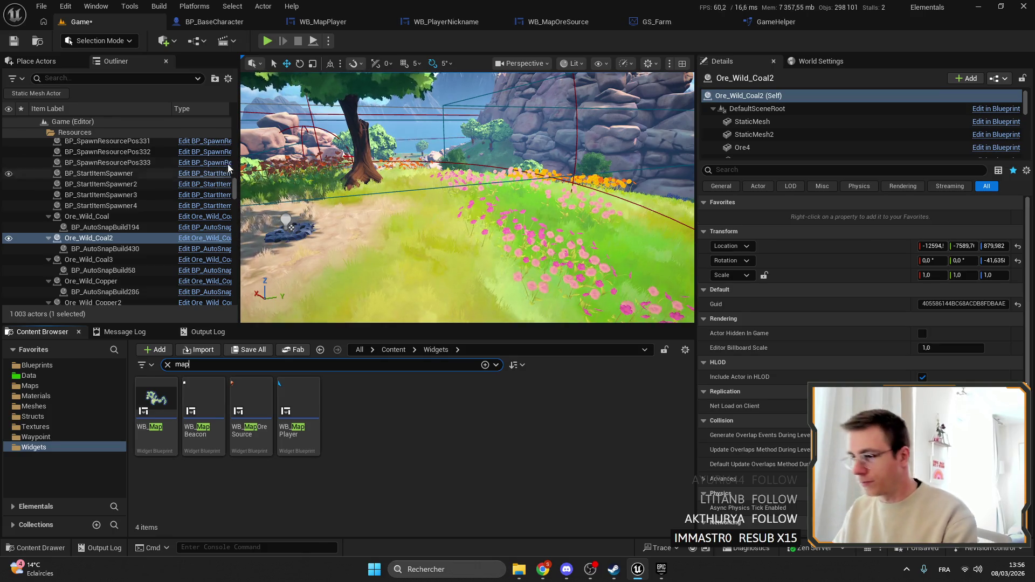
# In WB_Map's UpdateOre graph, wire Branch False into Set Ore, save, and start Play in Editor.
pyautogui.moveTo(259, 178); pyautogui.dragTo(242, 173)
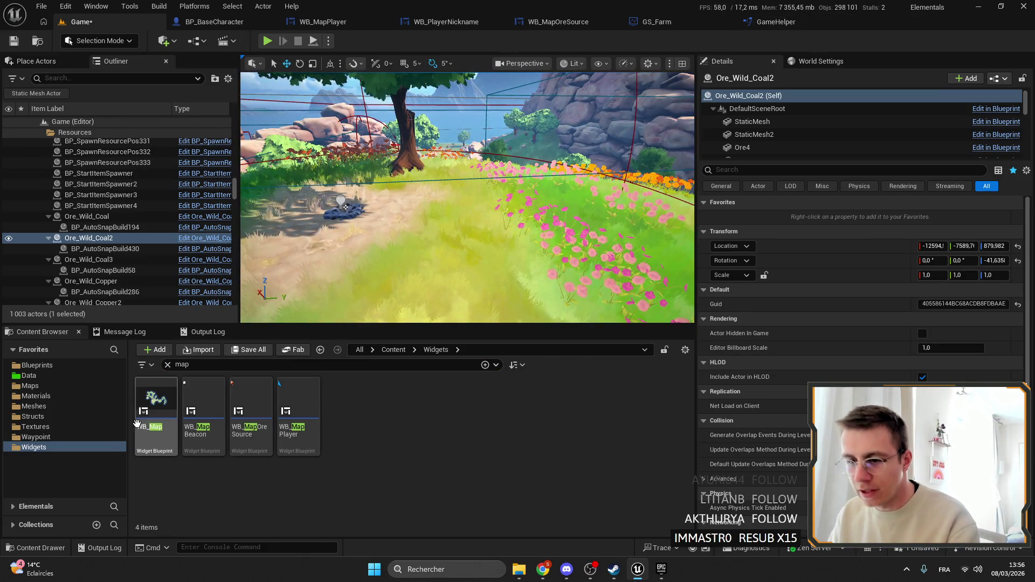
pyautogui.doubleClick(138, 423)
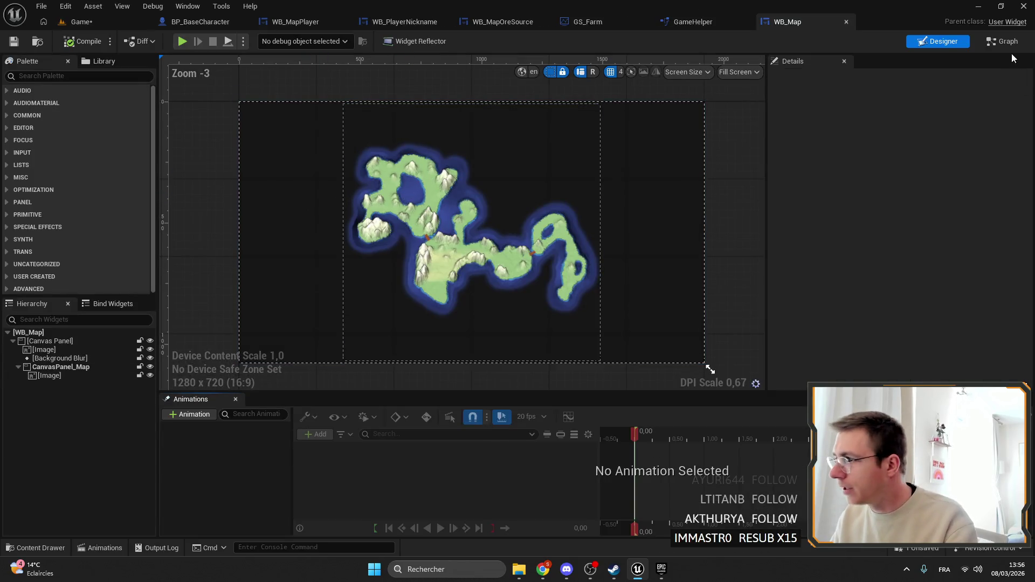
pyautogui.click(1004, 44)
pyautogui.scroll(-4, 464, 269)
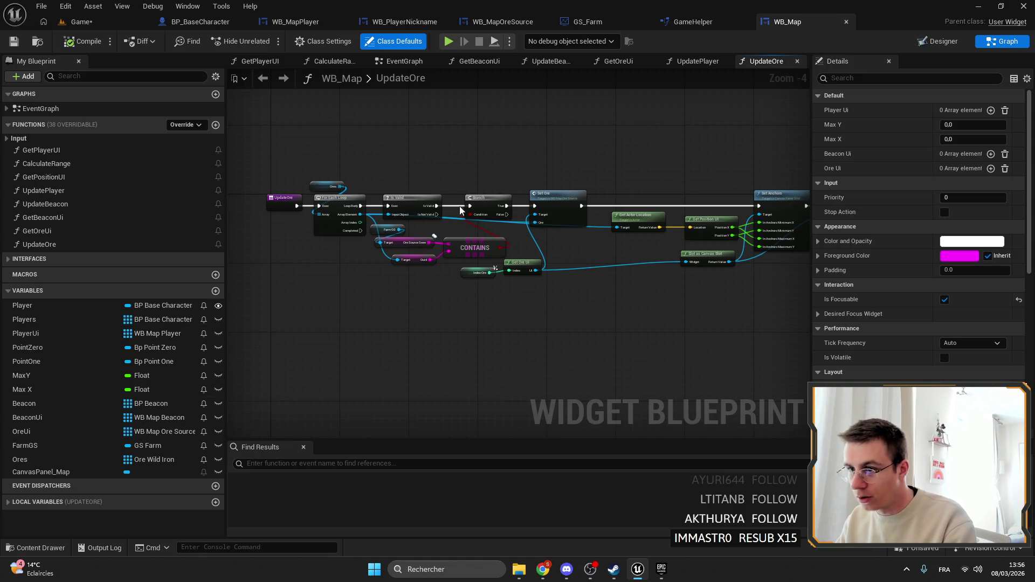
pyautogui.scroll(4, 460, 211)
pyautogui.moveTo(528, 229); pyautogui.dragTo(582, 212)
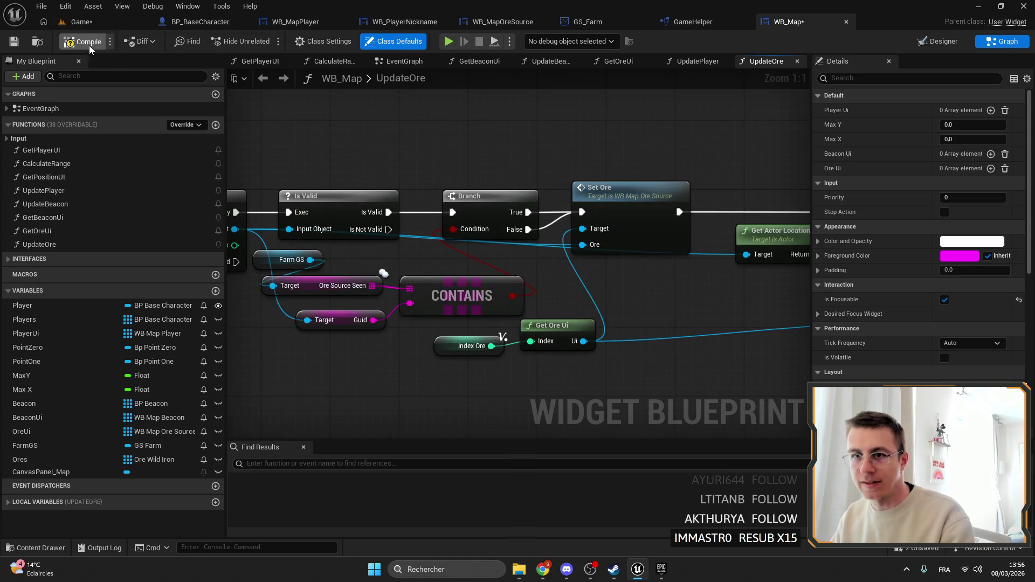
pyautogui.click(15, 39)
pyautogui.click(81, 21)
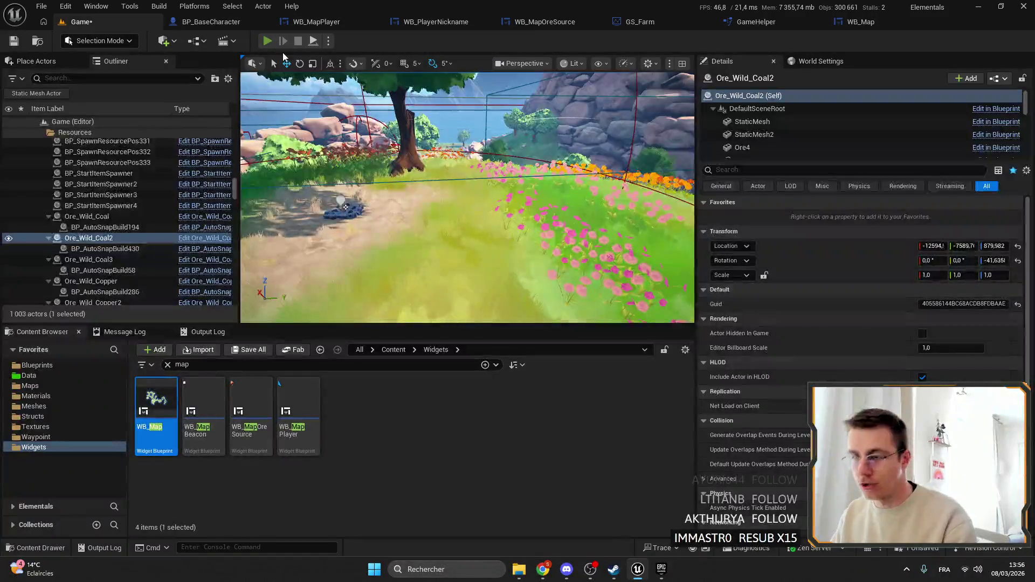
pyautogui.hotkey('alt', 'p')
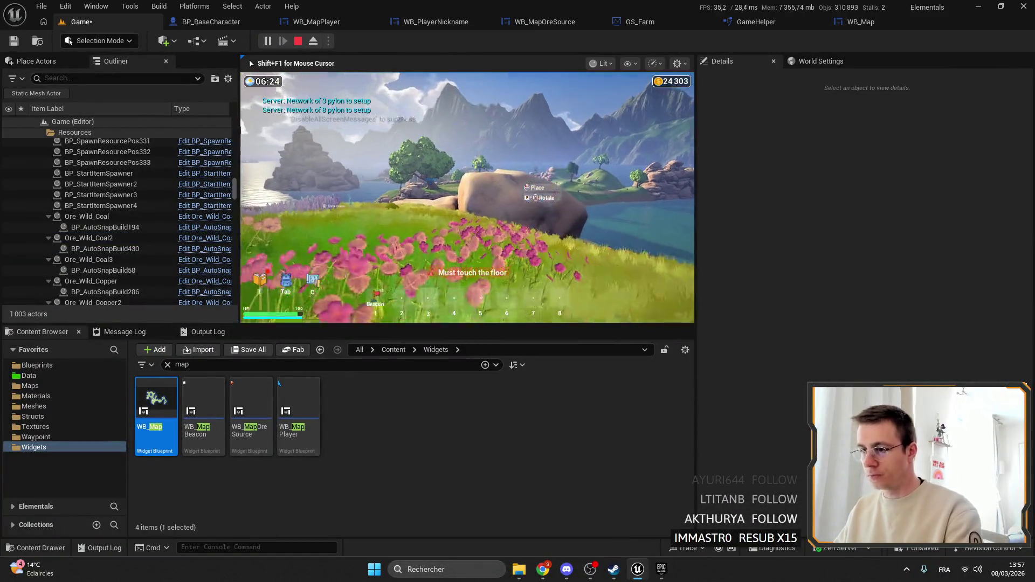
# Play fullscreen, walk around, and open the world map to see Large, Medium and Small ore labels.
pyautogui.press('F11')
pyautogui.press('m')
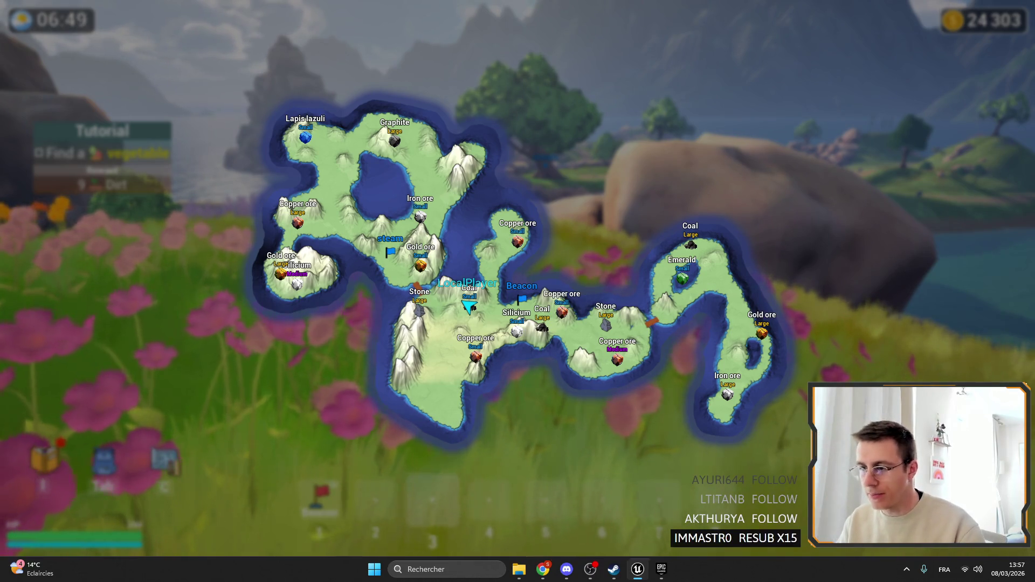
pyautogui.press('m')
pyautogui.press('w')
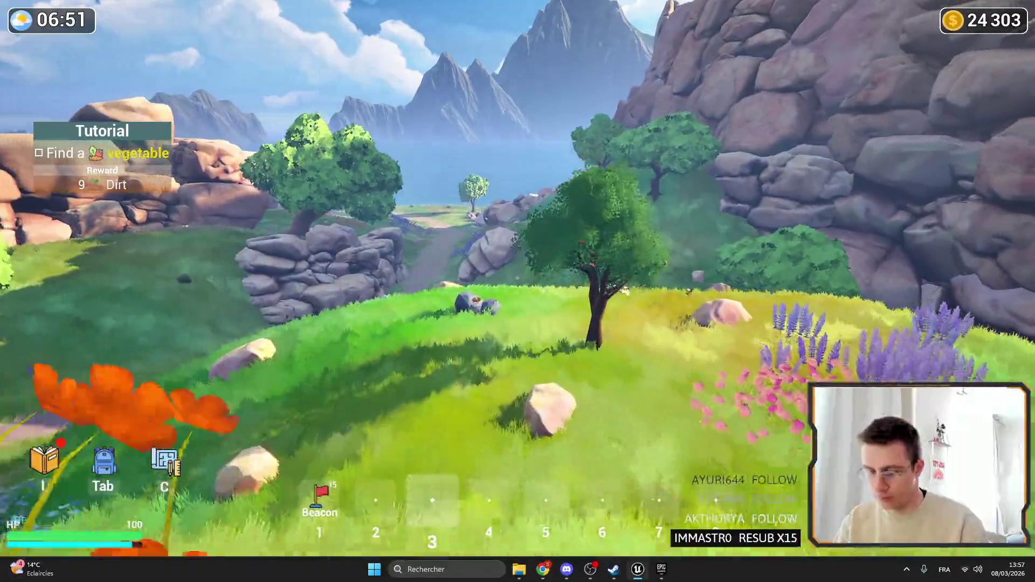
pyautogui.press('m')
pyautogui.press('m')
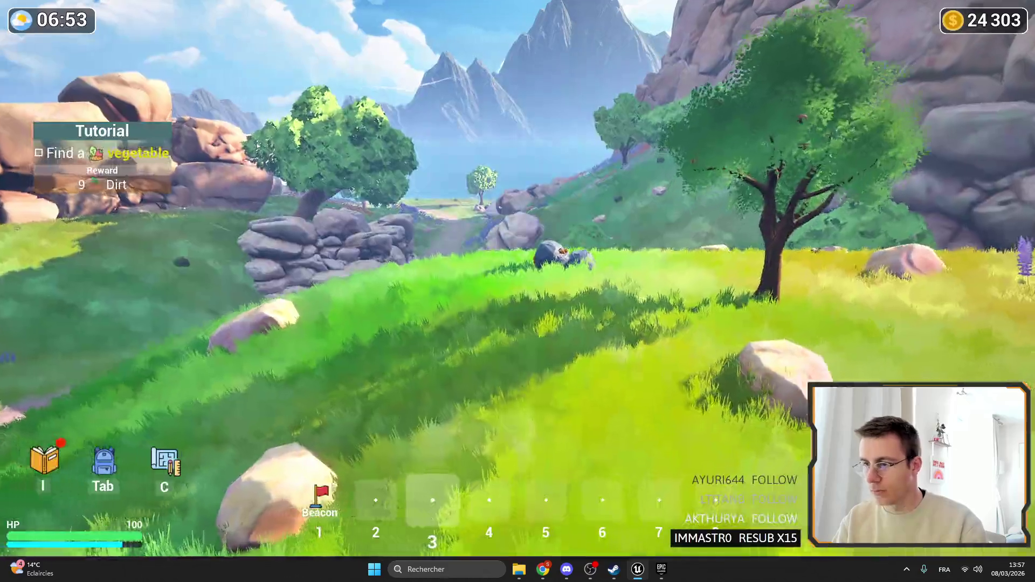
pyautogui.press('w')
pyautogui.press('w')
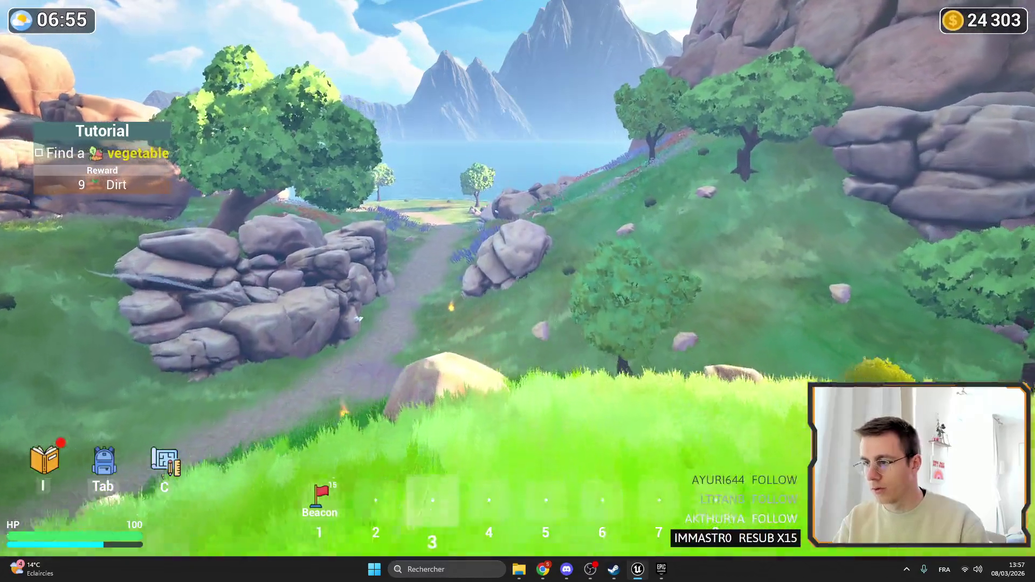
pyautogui.press('m')
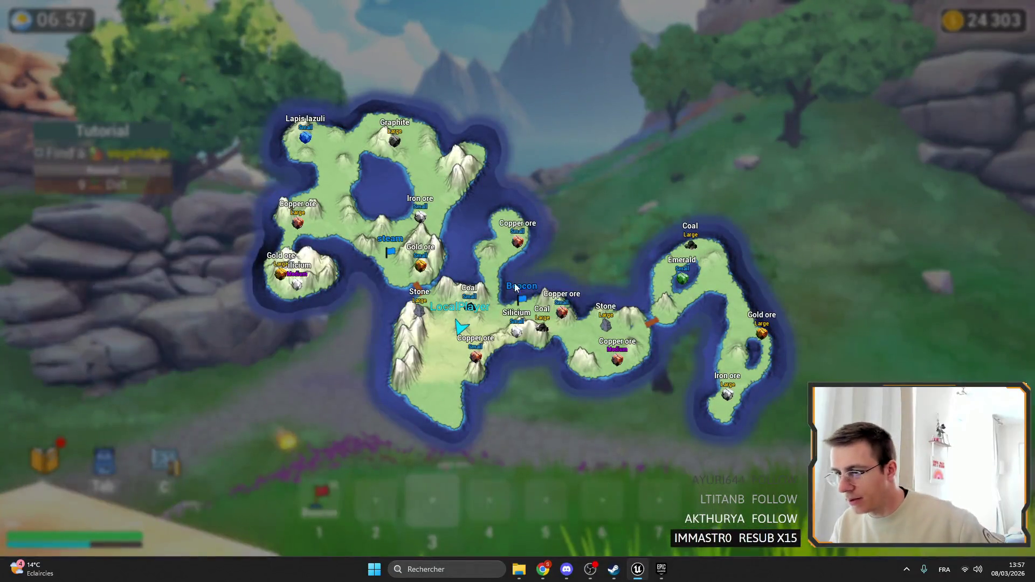
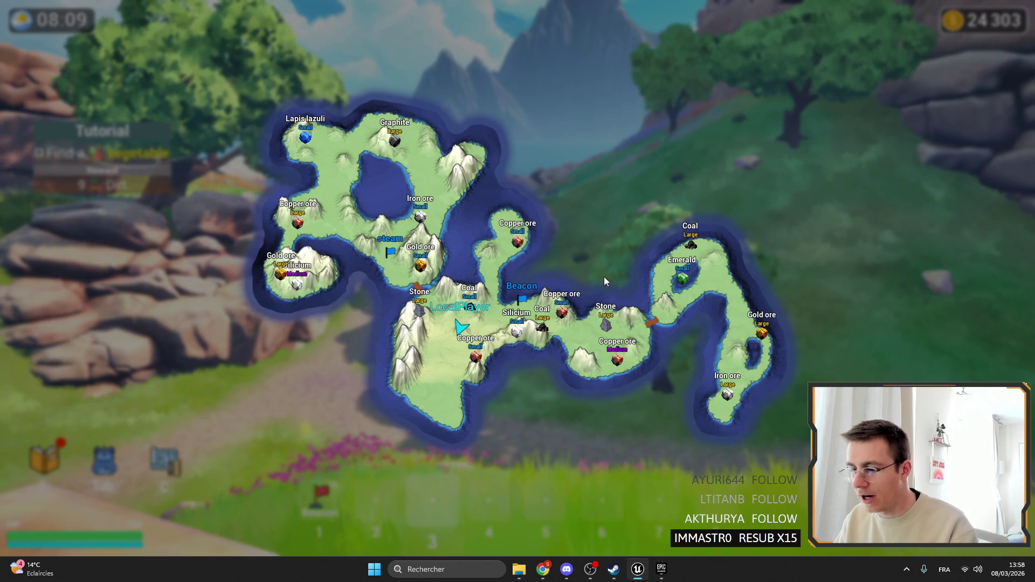
# Stop the play session, restore the full editor layout and select the Ore_Wild_Stone rock.
pyautogui.press('Escape')
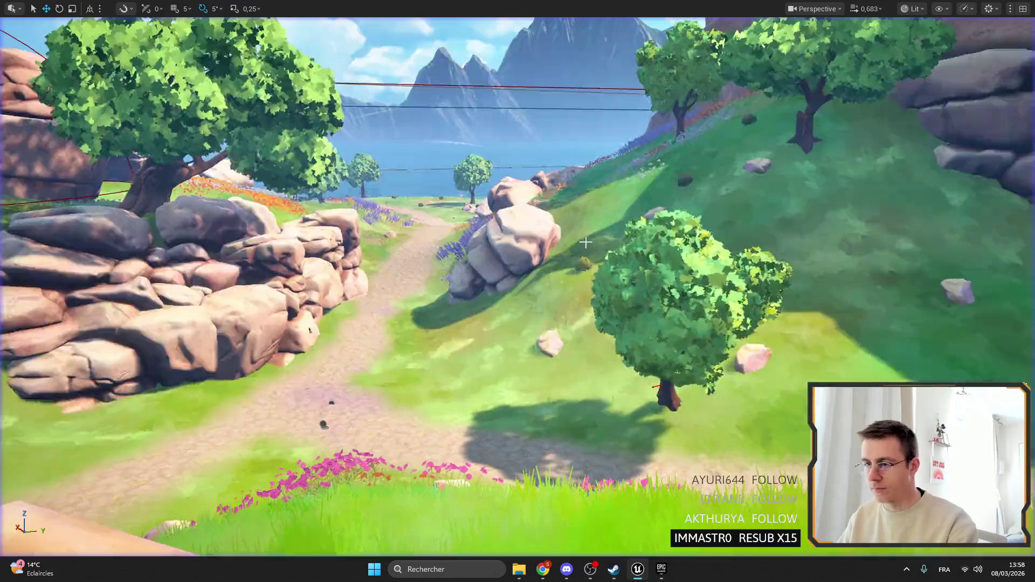
pyautogui.press('F11')
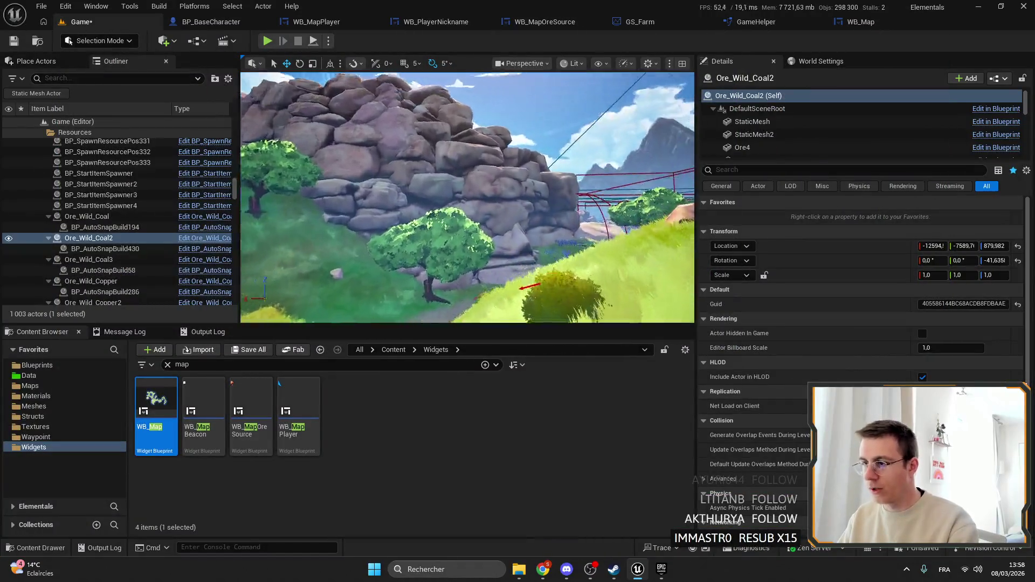
pyautogui.press('f')
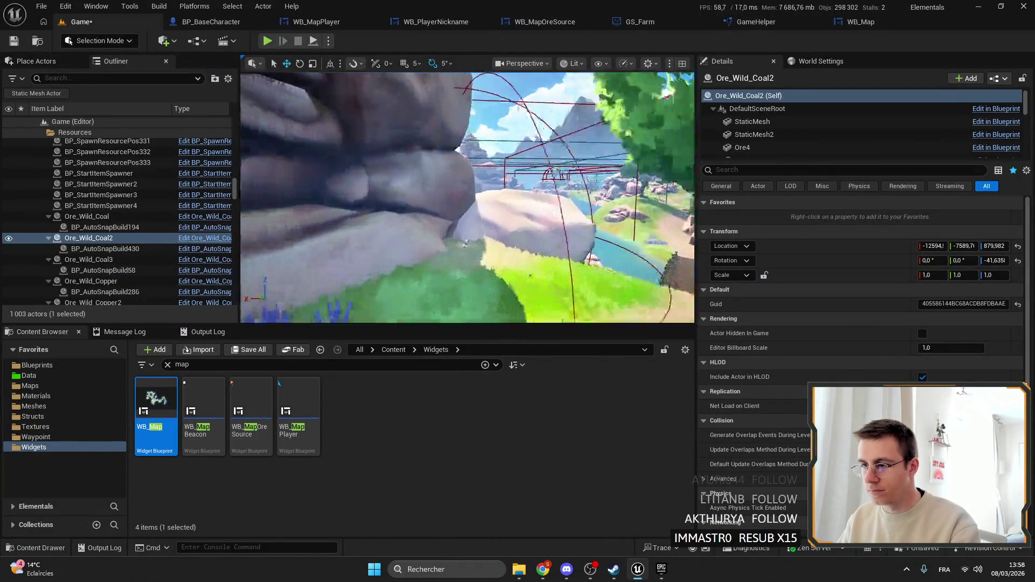
pyautogui.click(398, 291)
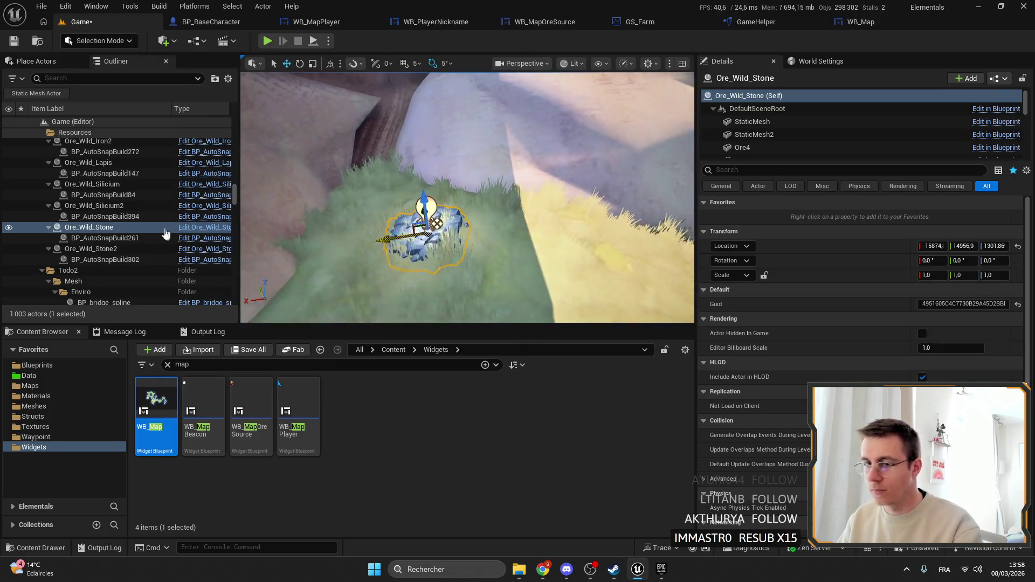
# Set Ore_Wild_Stone's Stone drop counts to -1 with RandomRate 30, then save the level.
pyautogui.scroll(-3, 816, 122)
pyautogui.scroll(-10, 816, 122)
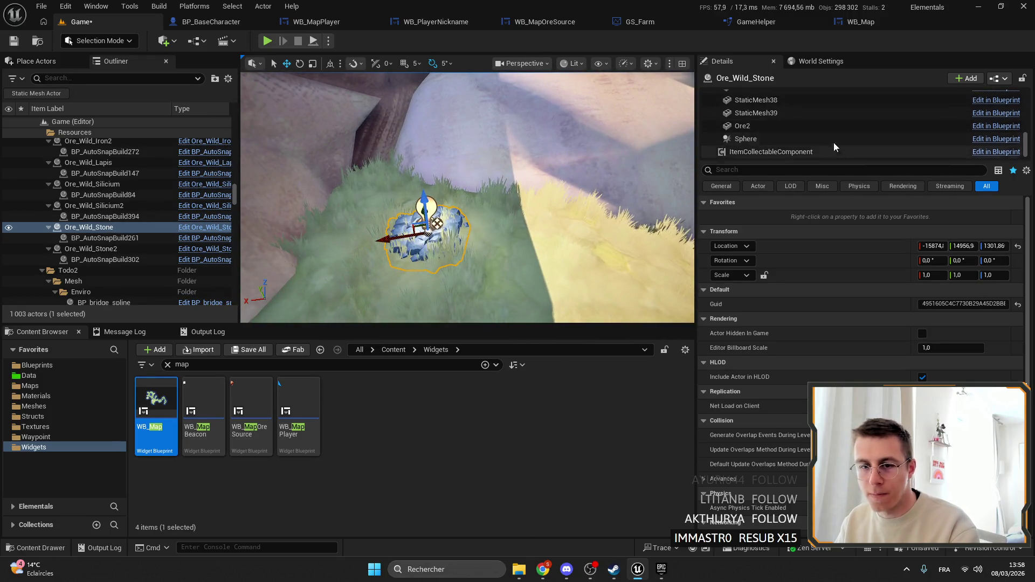
pyautogui.click(778, 153)
pyautogui.click(704, 245)
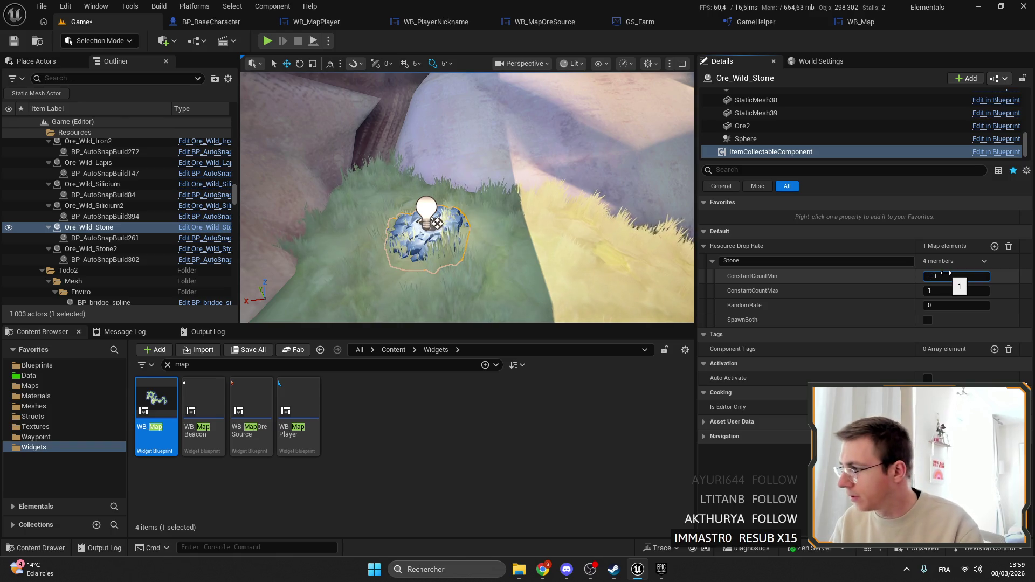
pyautogui.click(949, 291)
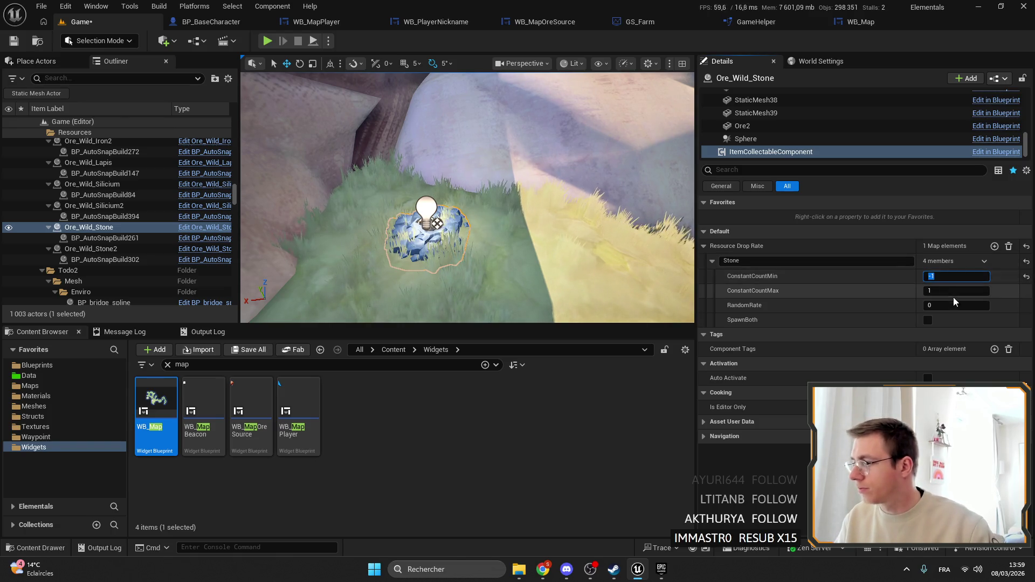
pyautogui.write('-1')
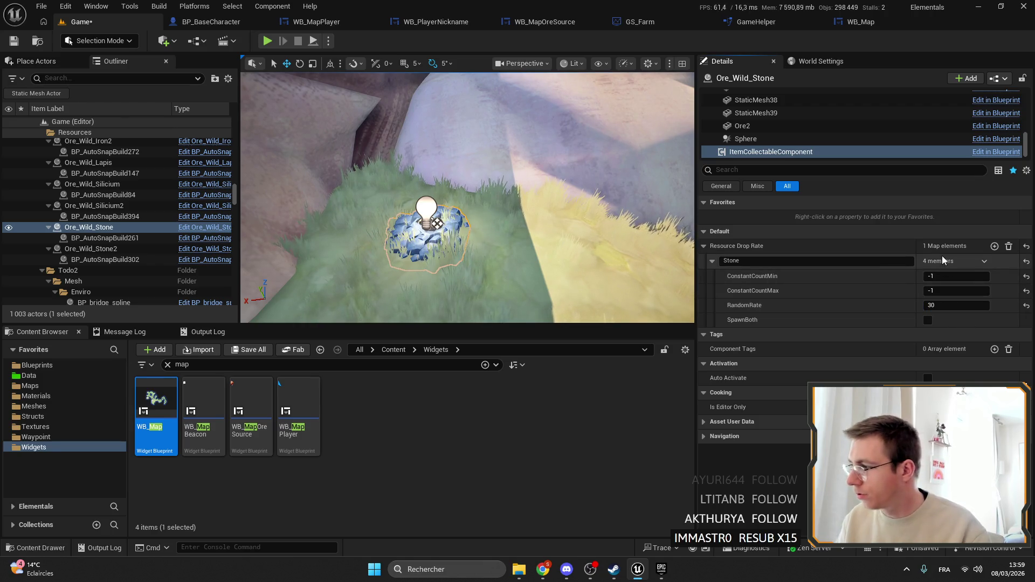
pyautogui.click(13, 41)
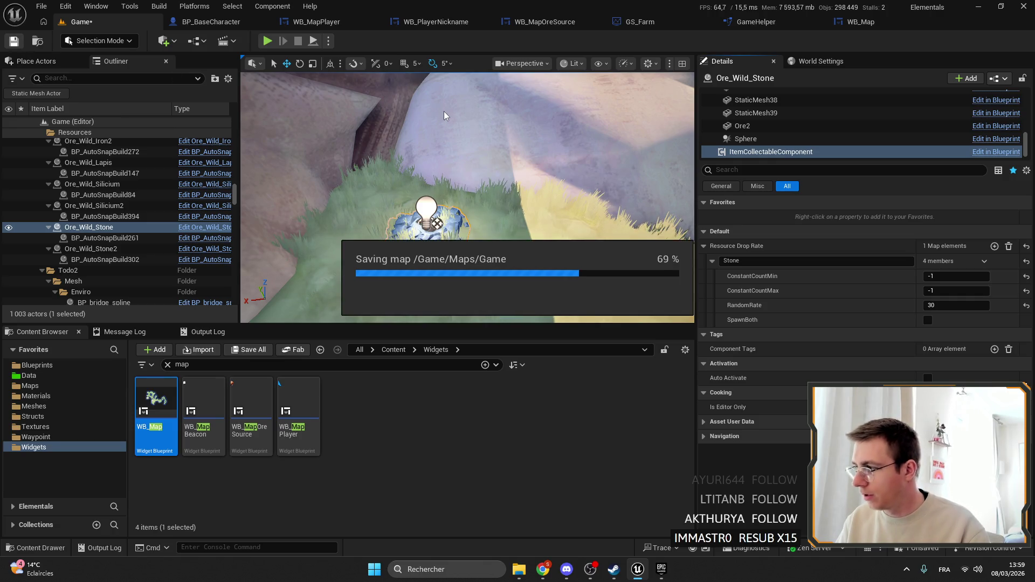
pyautogui.scroll(2, 469, 215)
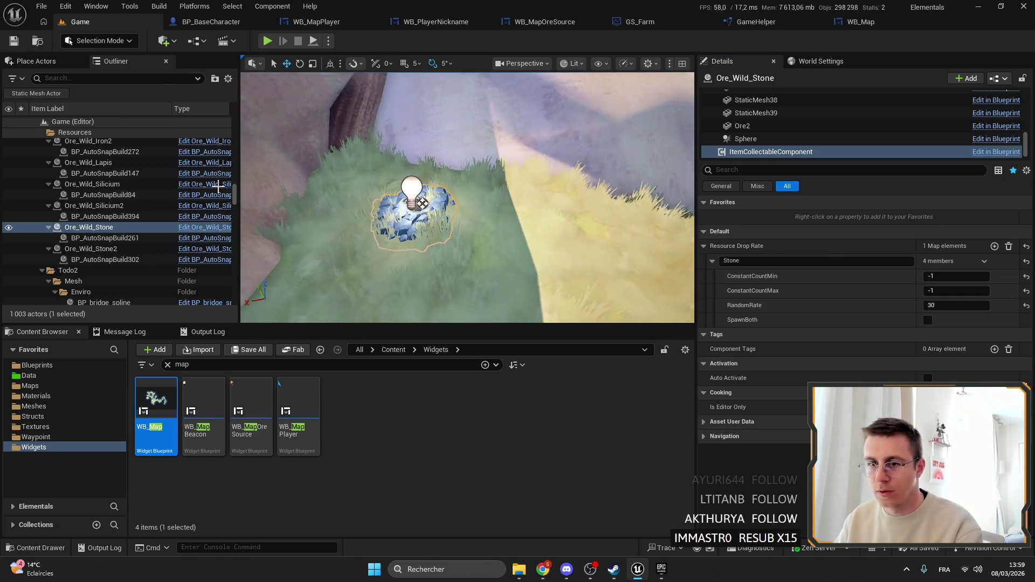
# Select Ore_Wild_Stone2, glance at the GameHelper and WB_Map blueprints, and return to the level.
pyautogui.doubleClick(91, 248)
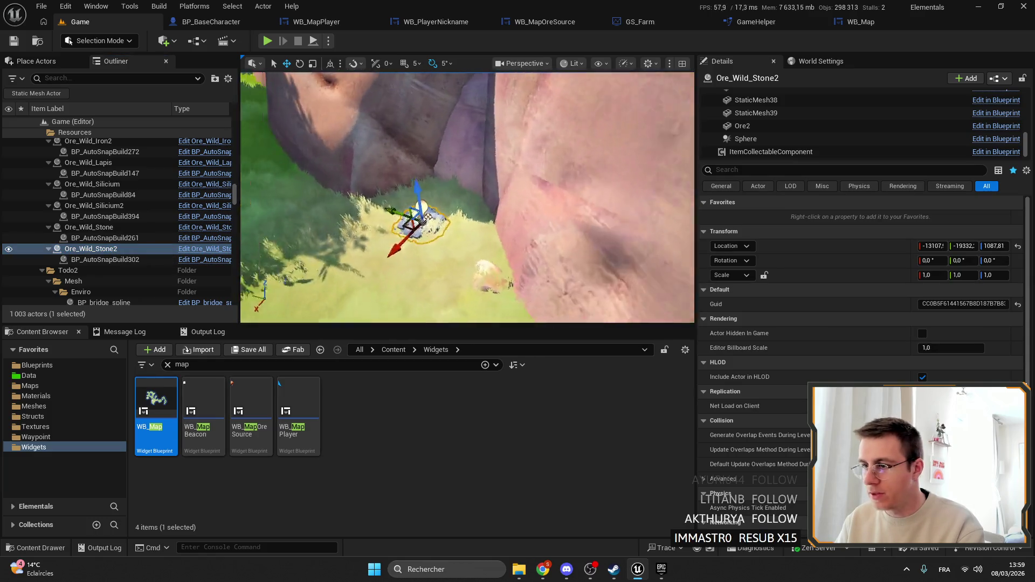
pyautogui.click(771, 22)
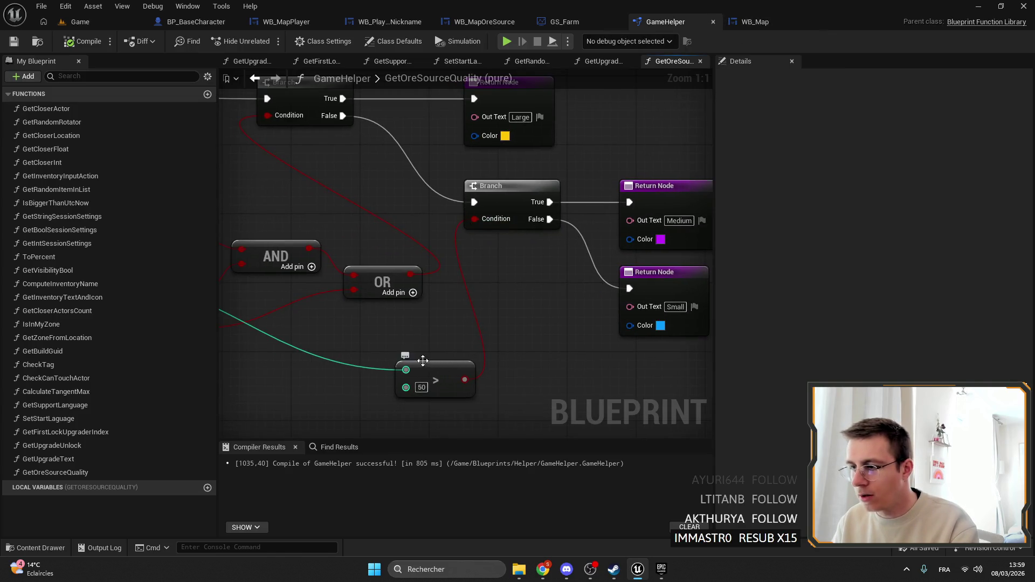
pyautogui.click(752, 22)
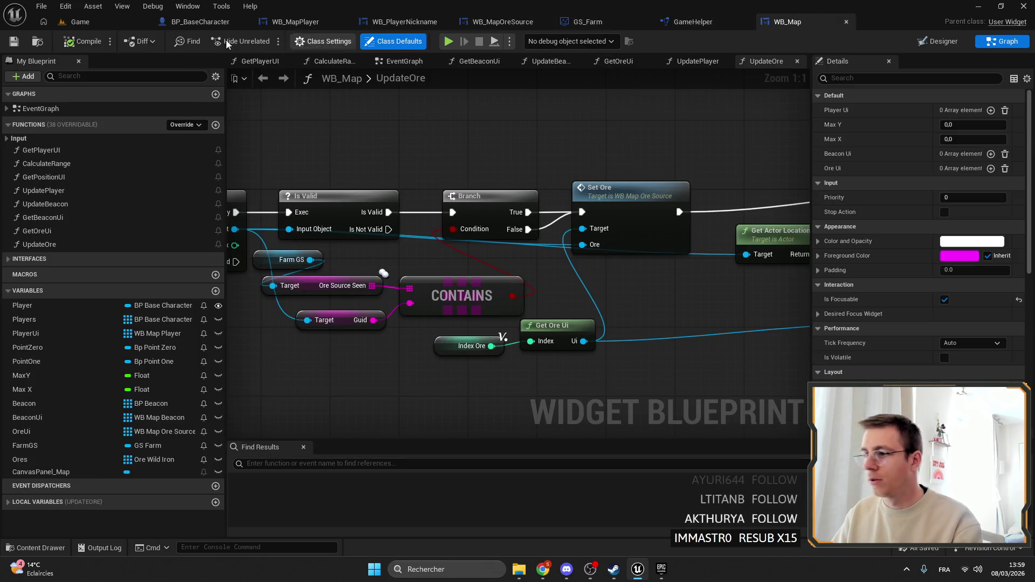
pyautogui.click(79, 22)
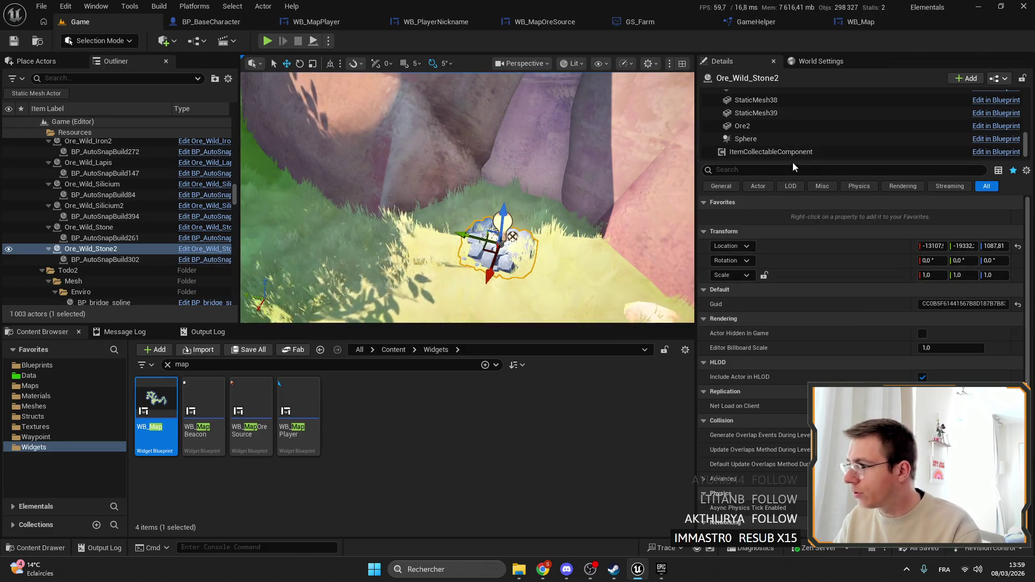
# Set Ore_Wild_Stone2's ConstantCountMin and Max to -1 and RandomRate to 60, then save.
pyautogui.click(771, 152)
pyautogui.click(938, 276)
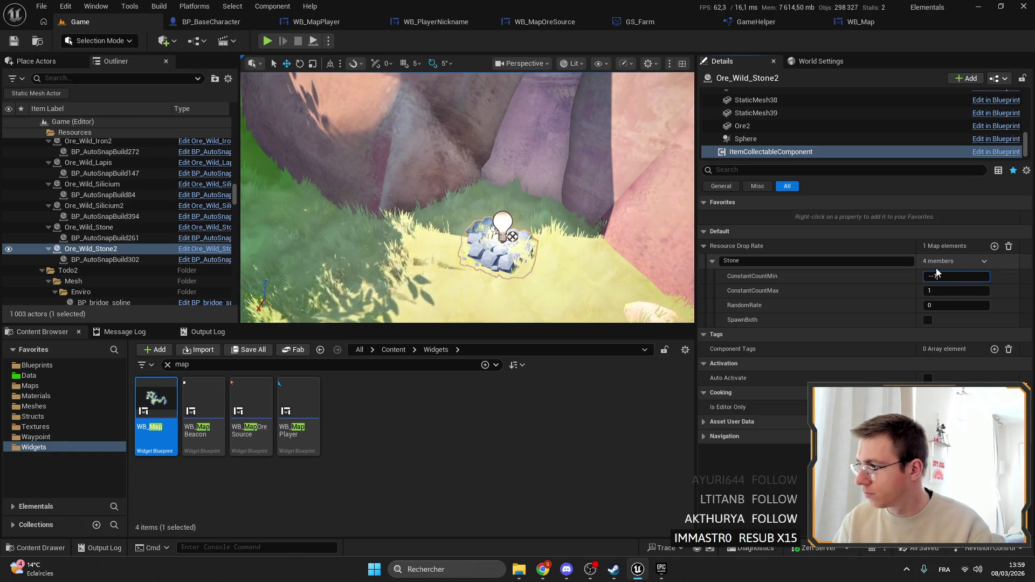
pyautogui.press('Return')
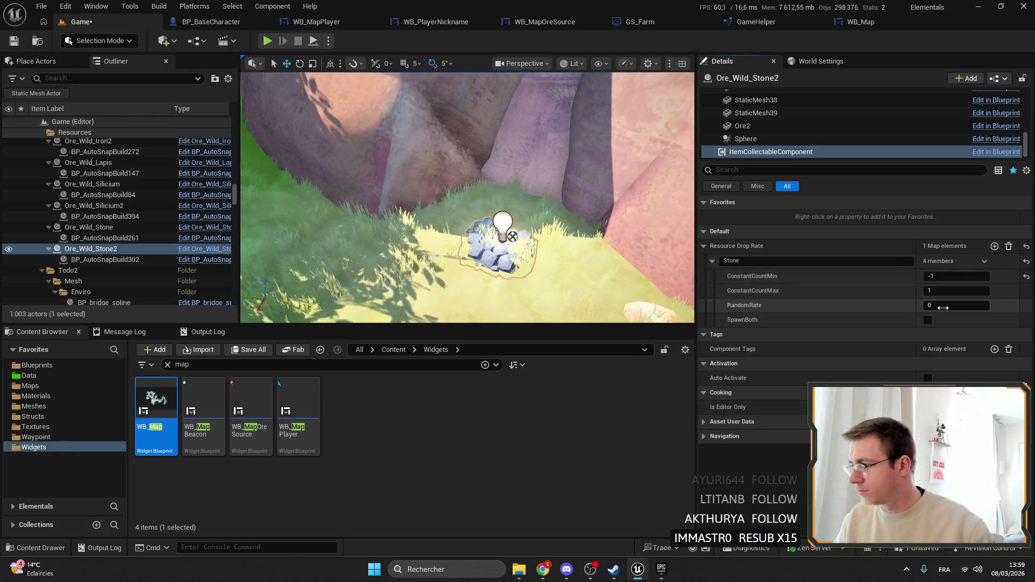
pyautogui.write('-1')
pyautogui.click(951, 305)
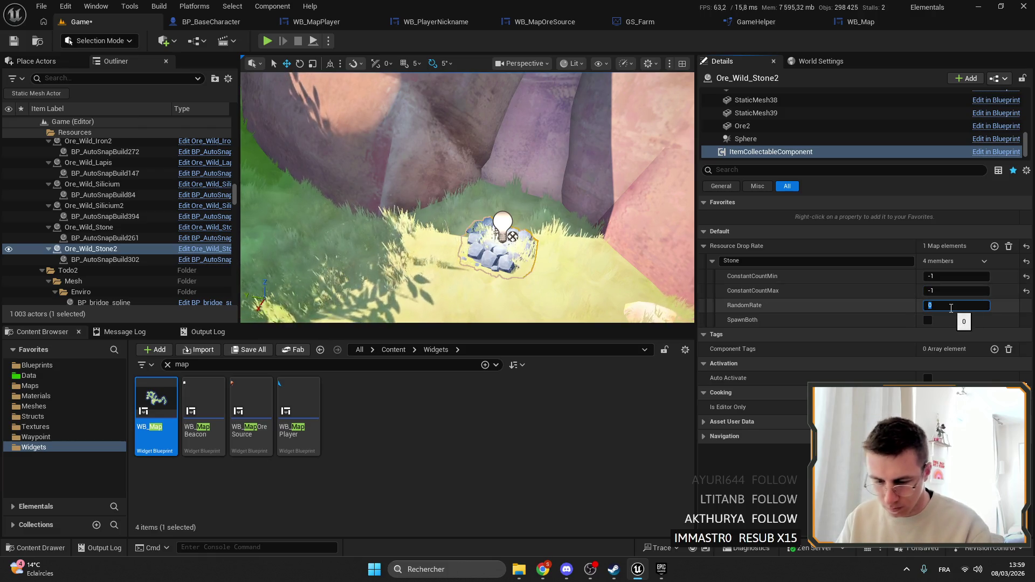
pyautogui.write('660')
pyautogui.doubleClick(951, 306)
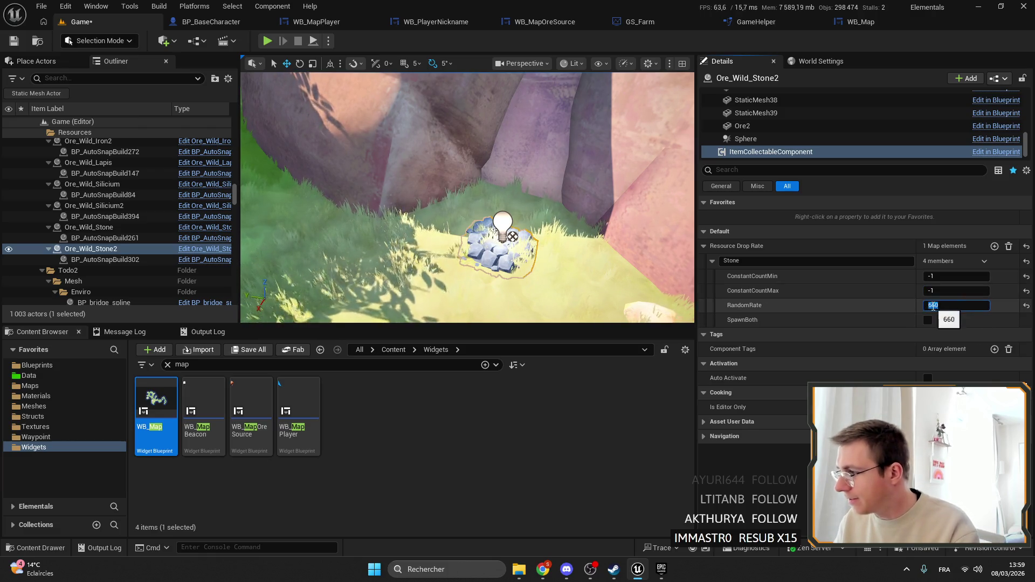
pyautogui.write('60')
pyautogui.press('Return')
pyautogui.click(14, 41)
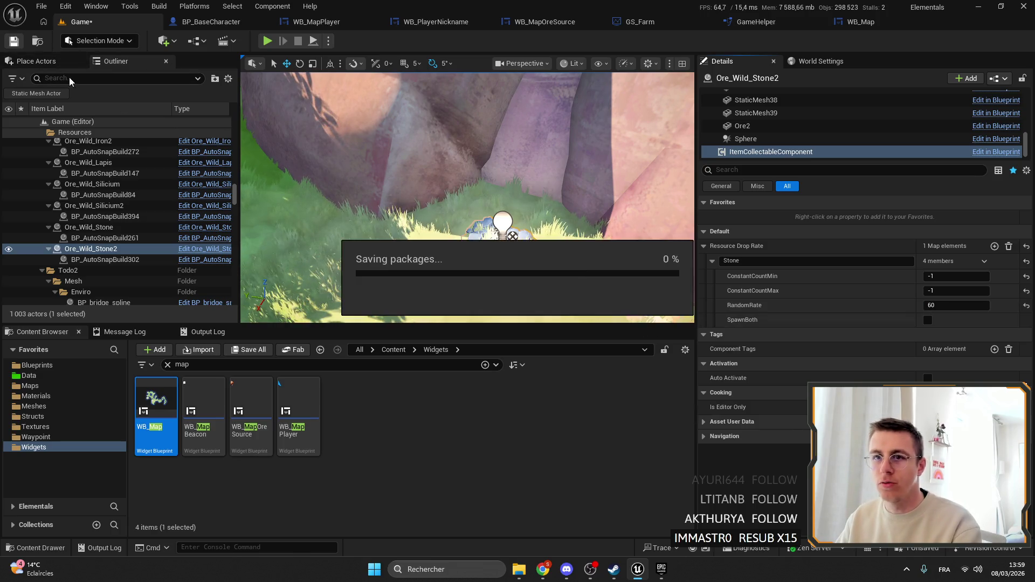
pyautogui.moveTo(473, 175)
pyautogui.mouseDown()
pyautogui.moveTo(458, 227)
pyautogui.moveTo(459, 140)
pyautogui.moveTo(389, 162)
pyautogui.moveTo(288, 76)
pyautogui.mouseUp()
# Switch to landscape sculpting with the Smooth tool and view the island's sand point.
pyautogui.hotkey('shift', '2')
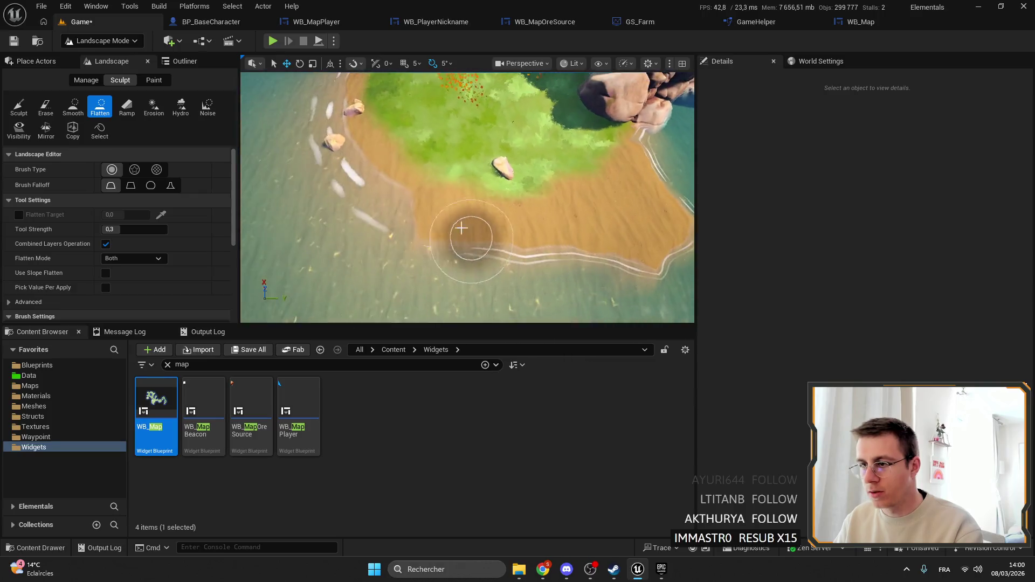
pyautogui.click(73, 108)
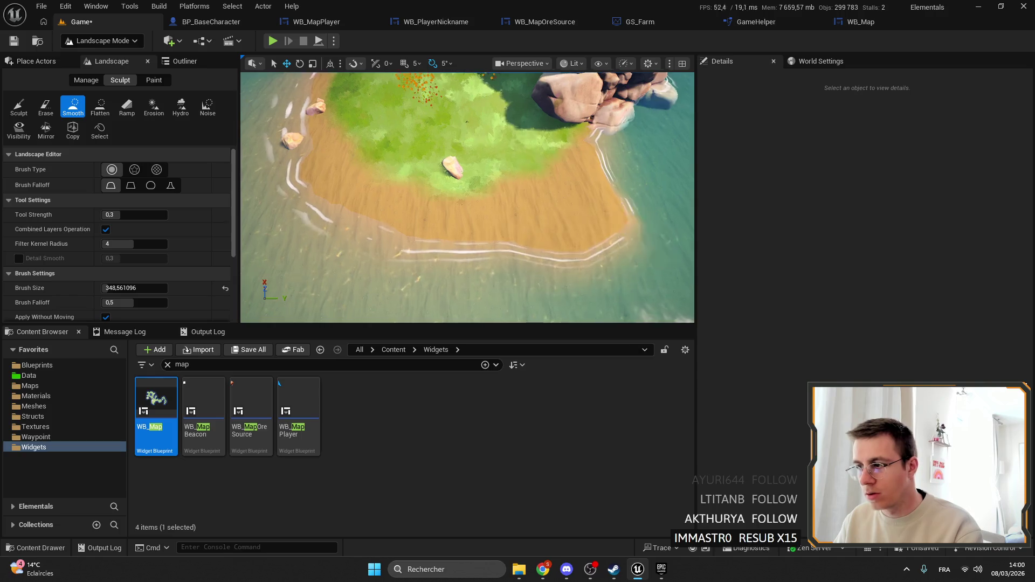
pyautogui.moveTo(580, 269); pyautogui.dragTo(467, 249)
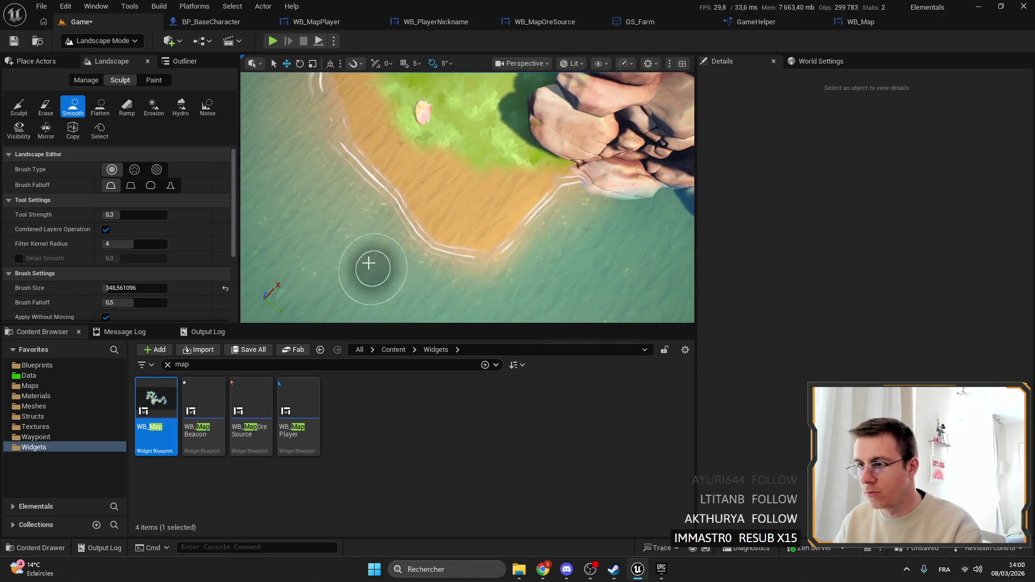
pyautogui.scroll(10, 371, 179)
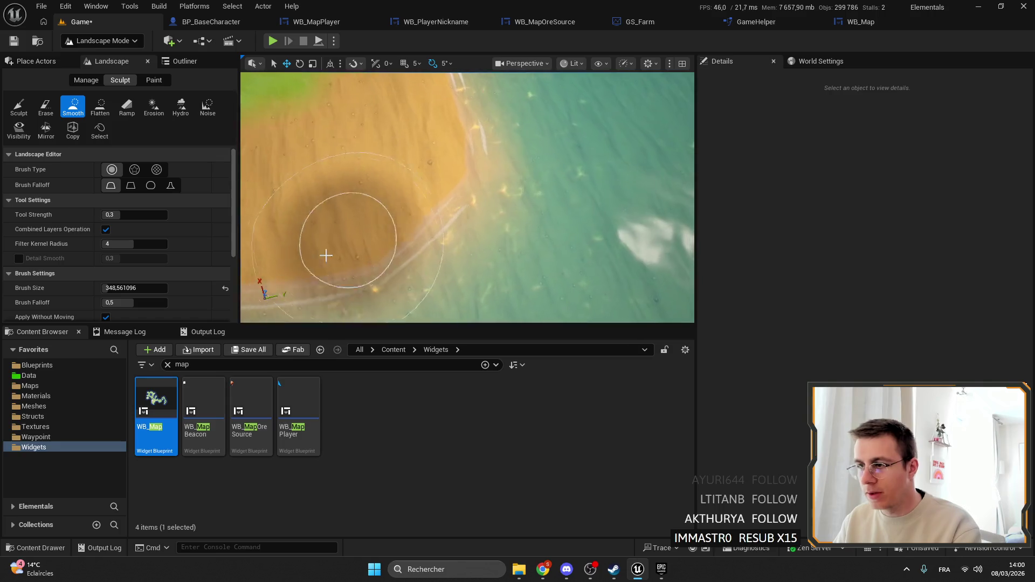
pyautogui.scroll(-5, 485, 161)
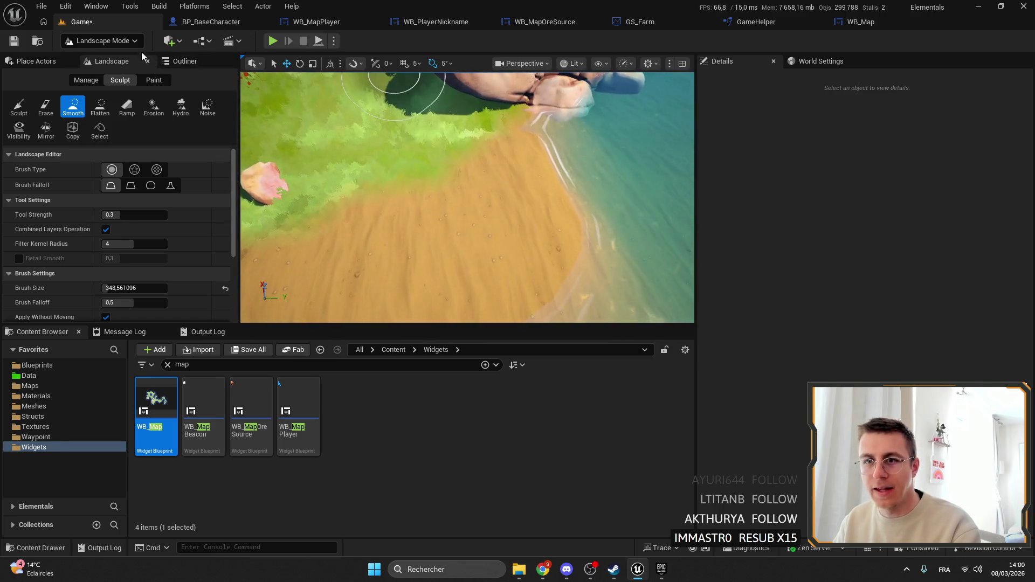
# Return to Selection Mode and drop a new Ore_Wild_Stone rock onto the sandy beach.
pyautogui.click(102, 41)
pyautogui.click(123, 41)
pyautogui.click(123, 41)
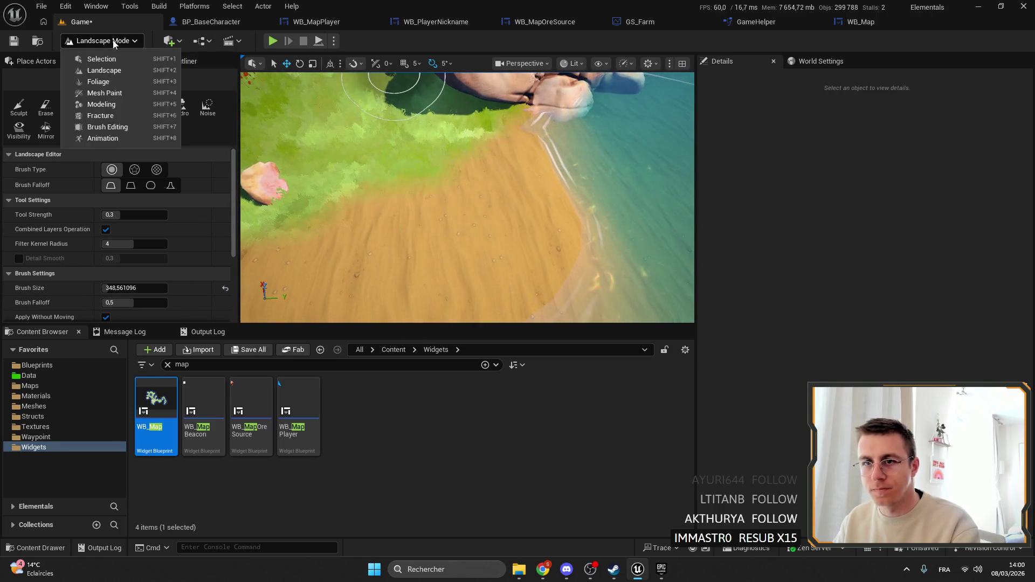
pyautogui.click(121, 59)
pyautogui.click(134, 249)
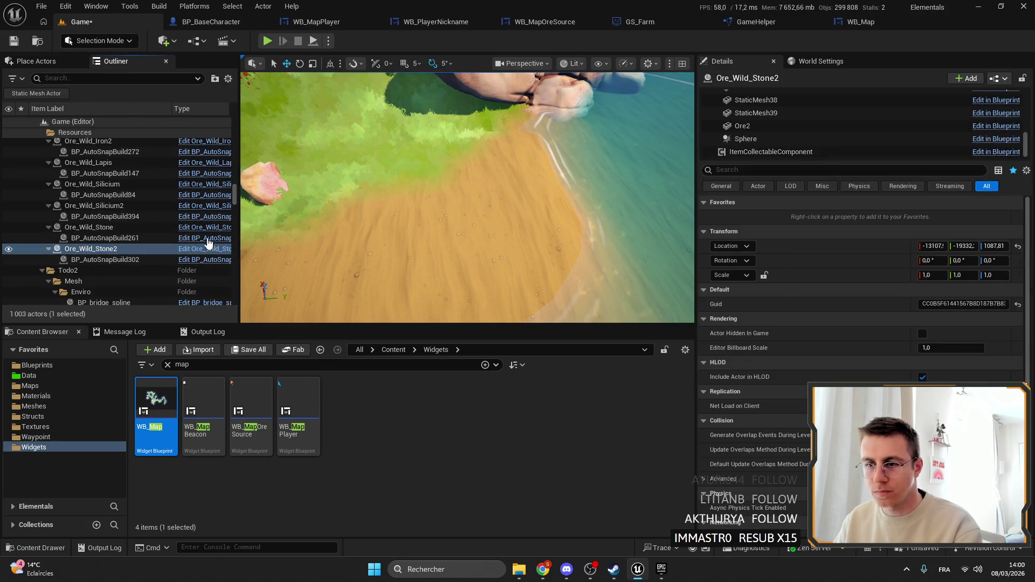
pyautogui.hotkey('ctrl', 'b')
pyautogui.moveTo(251, 463)
pyautogui.mouseDown()
pyautogui.moveTo(326, 399)
pyautogui.moveTo(457, 252)
pyautogui.mouseUp()
pyautogui.moveTo(458, 216); pyautogui.dragTo(461, 218)
pyautogui.press('f')
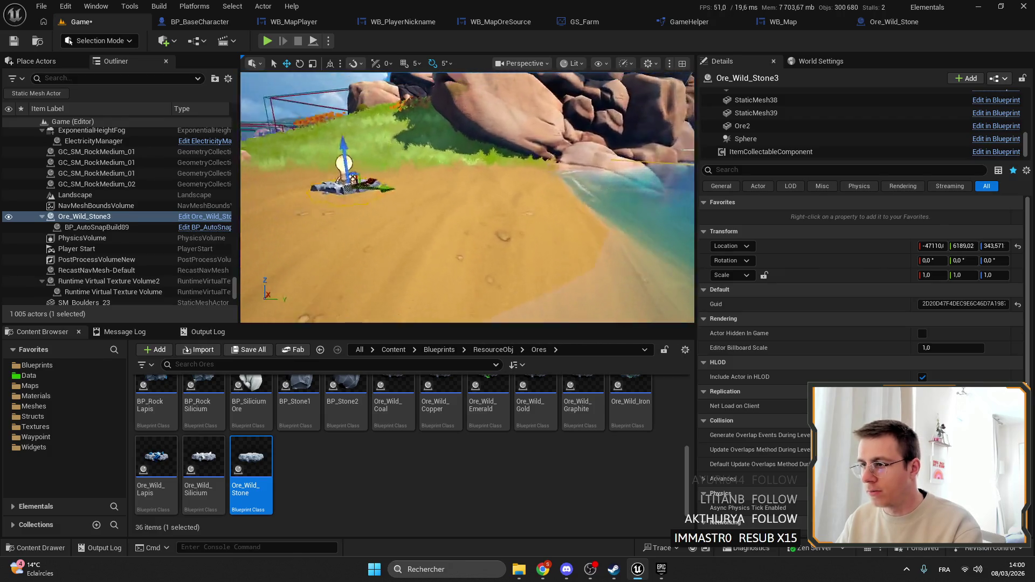
# Switch the editor into landscape editing mode.
pyautogui.click(100, 40)
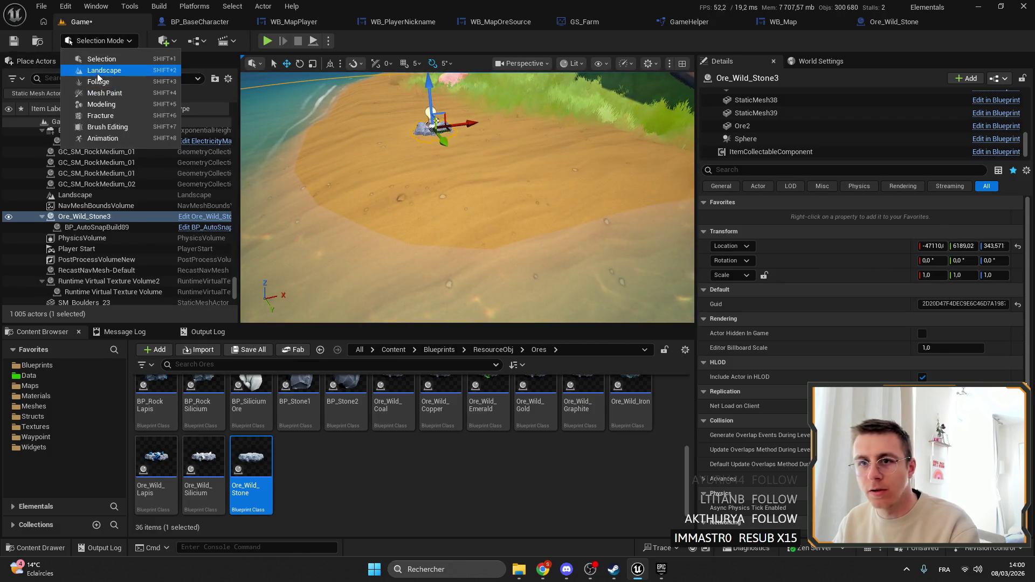
pyautogui.click(263, 171)
pyautogui.hotkey('shift', '2')
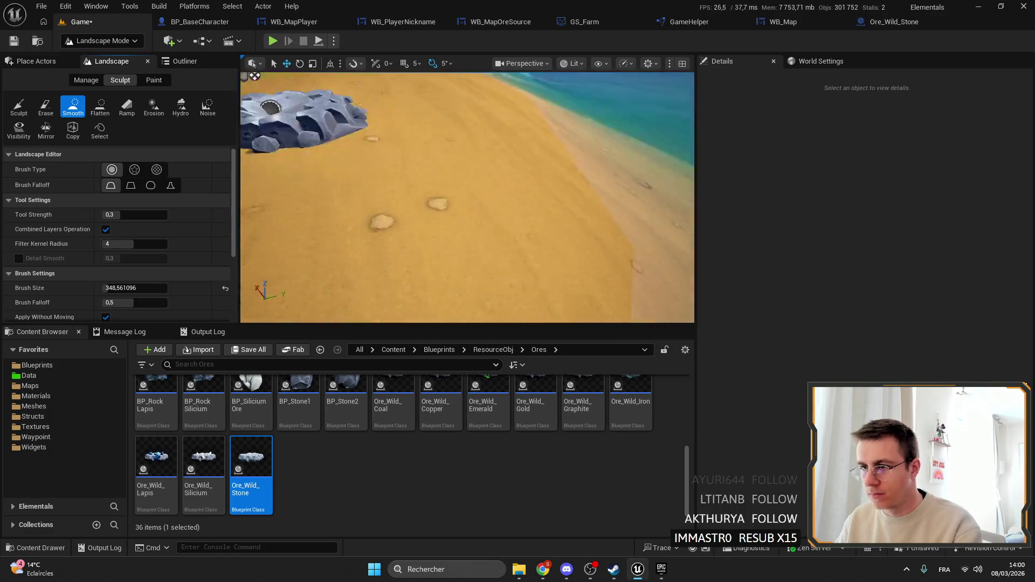
pyautogui.click(503, 156)
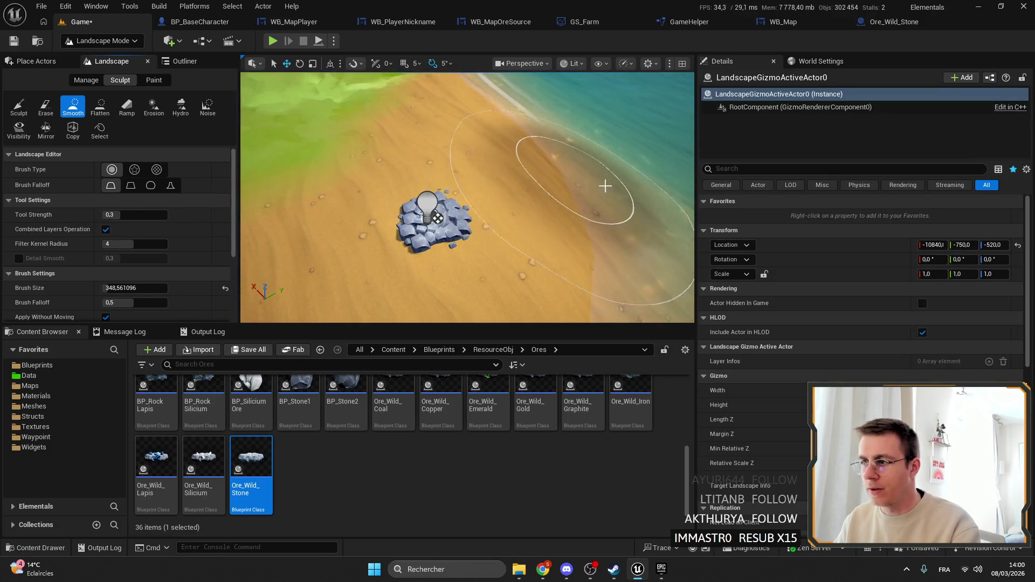
# Back in Selection Mode, check Ore_Wild_Stone3's Stone drop settings and save the level.
pyautogui.click(100, 41)
pyautogui.click(102, 56)
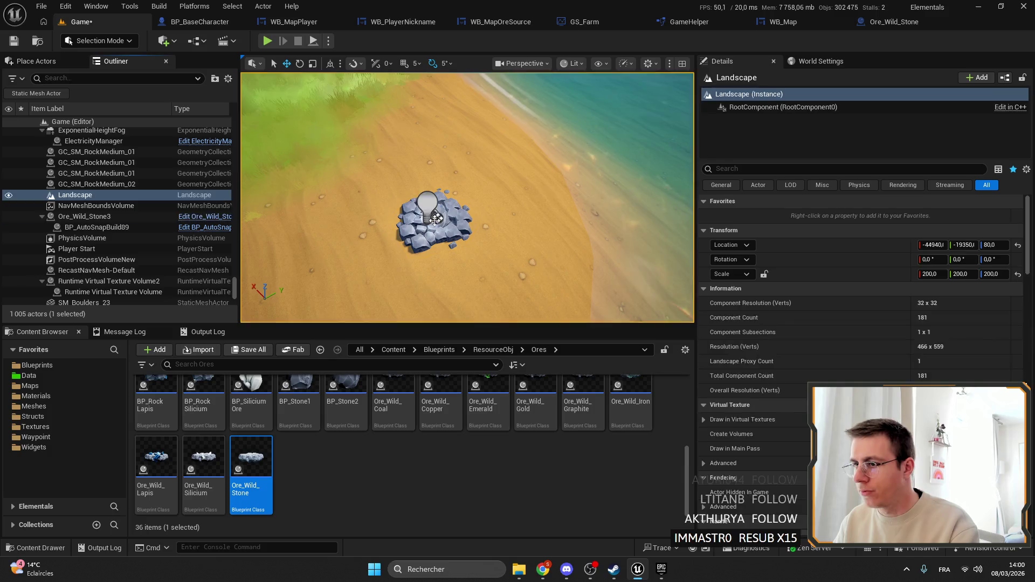
pyautogui.click(437, 218)
pyautogui.scroll(-5, 1027, 130)
pyautogui.scroll(-5, 823, 140)
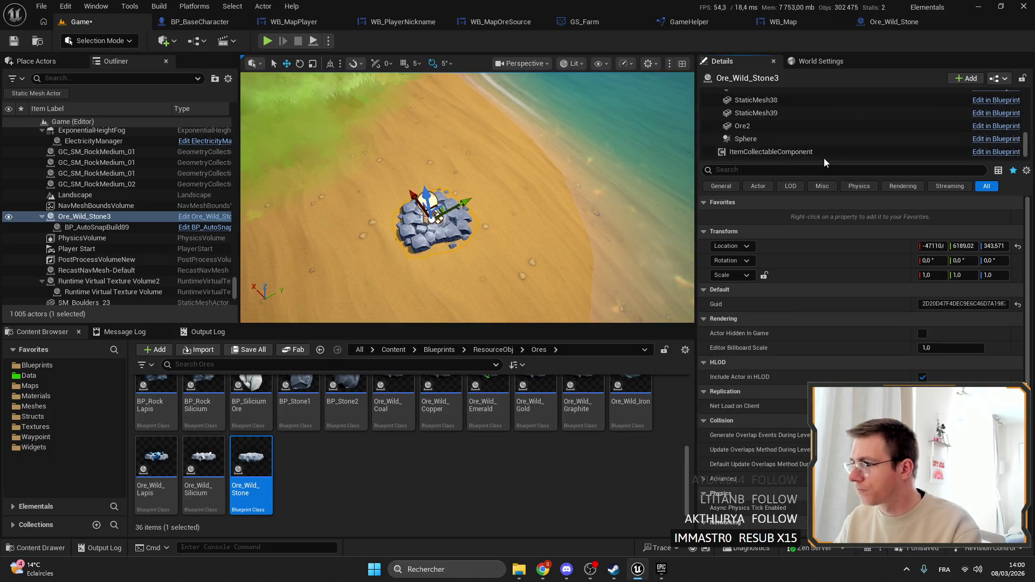
pyautogui.click(825, 153)
pyautogui.click(101, 24)
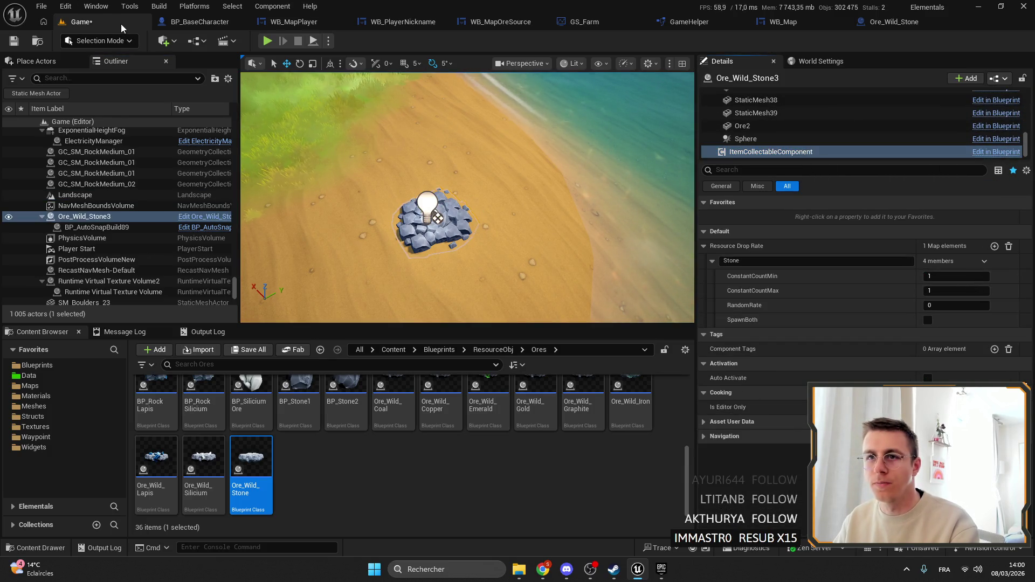
pyautogui.click(18, 43)
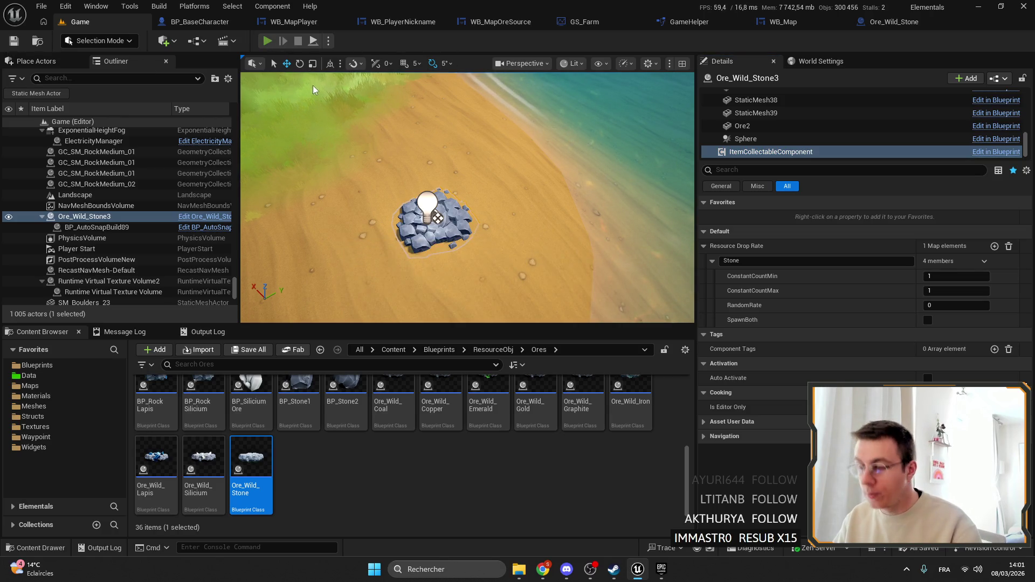
pyautogui.hotkey('alt', 'p')
pyautogui.press('m')
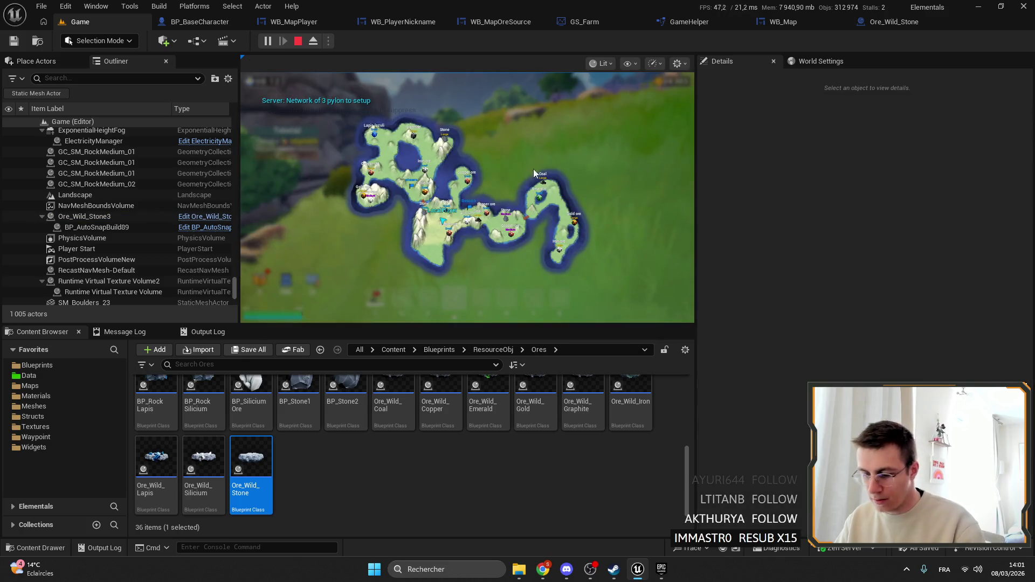
pyautogui.press('m')
pyautogui.press('F11')
pyautogui.press('m')
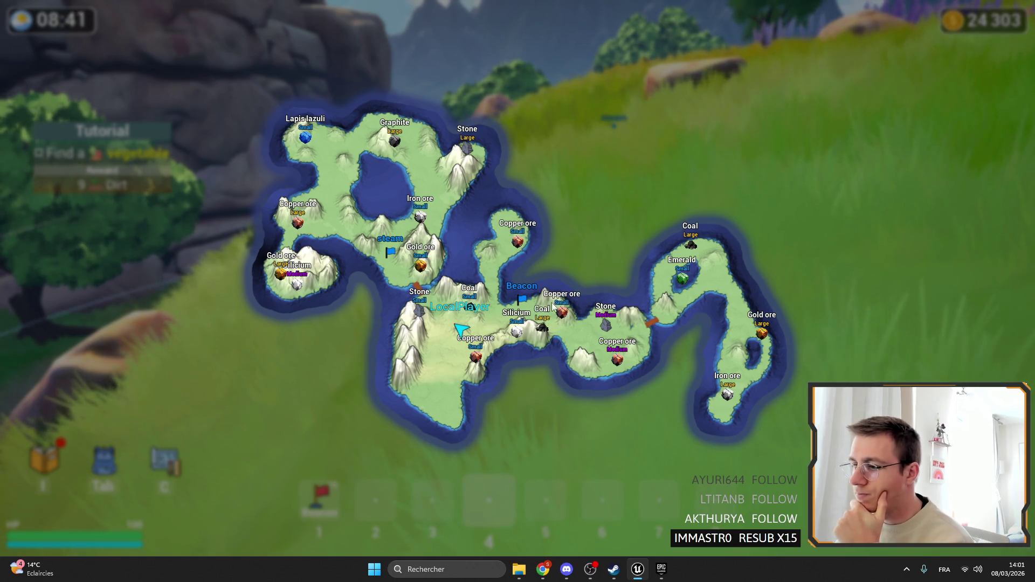
pyautogui.press('m')
pyautogui.press('F11')
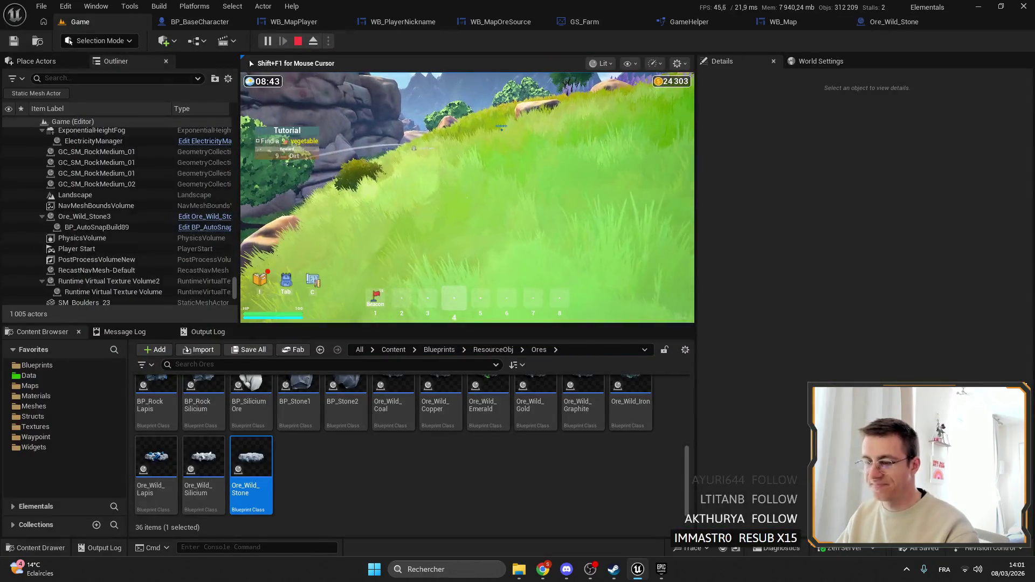
pyautogui.press('Escape')
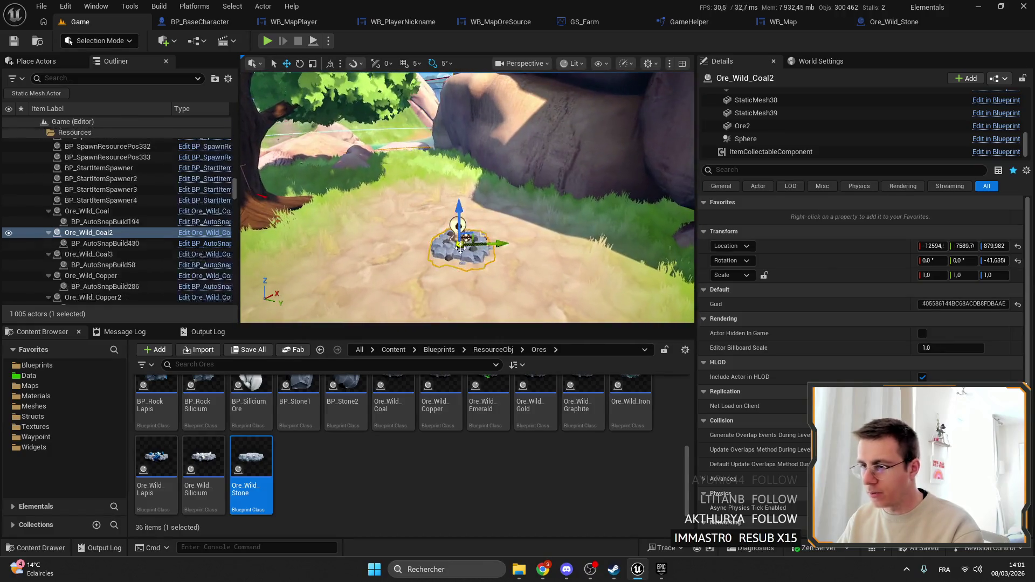
# Set Ore_Wild_Coal2's coal drop min and max to -1 and RandomRate to 55, then save.
pyautogui.click(771, 151)
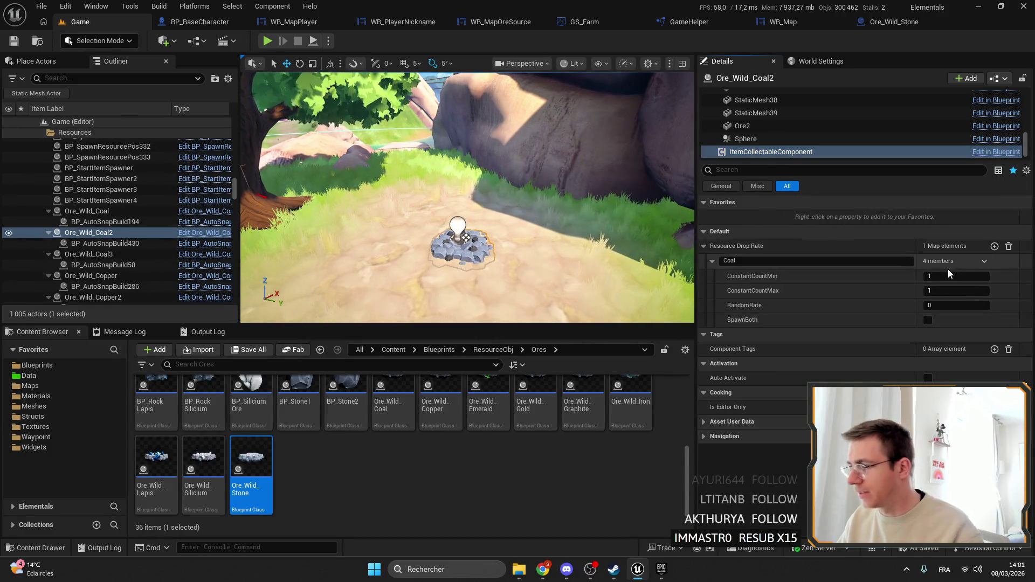
pyautogui.click(964, 276)
pyautogui.write('-1')
pyautogui.press('Return')
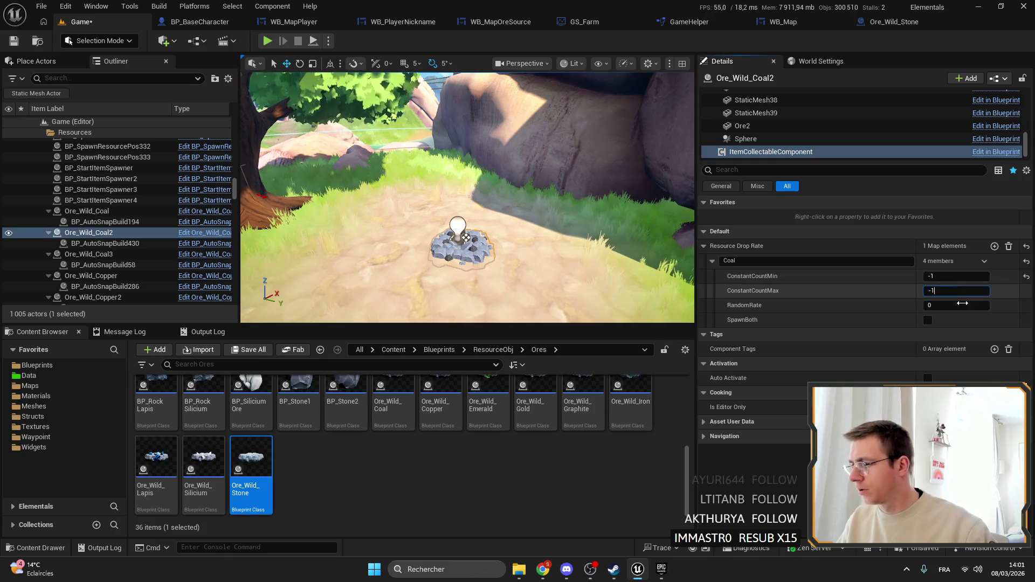
pyautogui.click(962, 304)
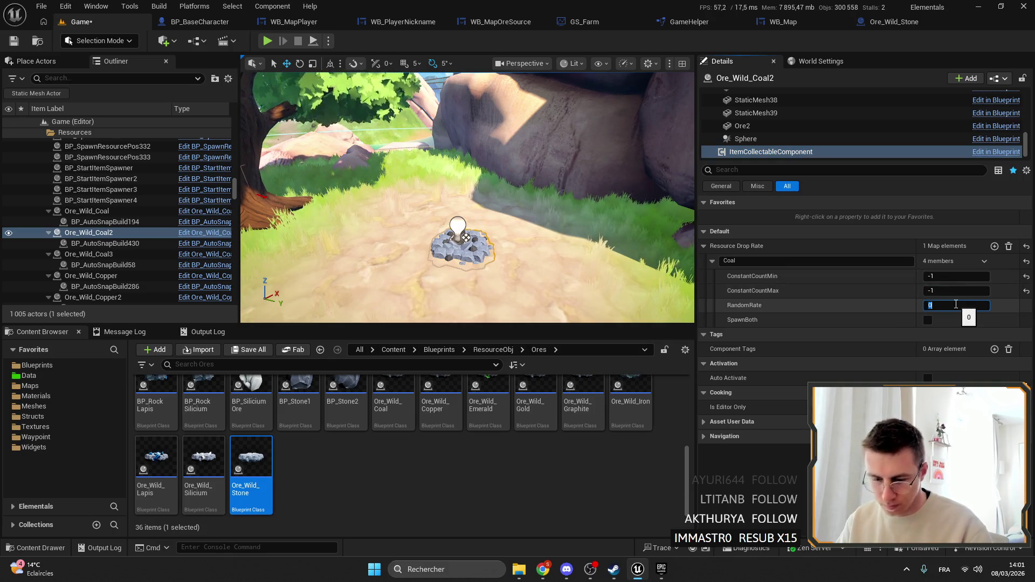
pyautogui.write('50')
pyautogui.press('Return')
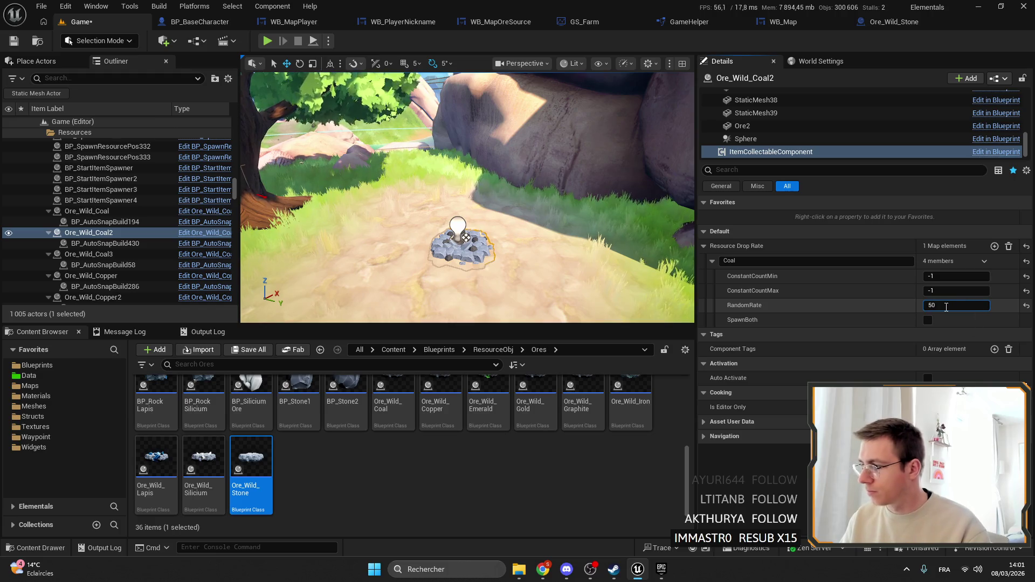
pyautogui.write('55')
pyautogui.press('Return')
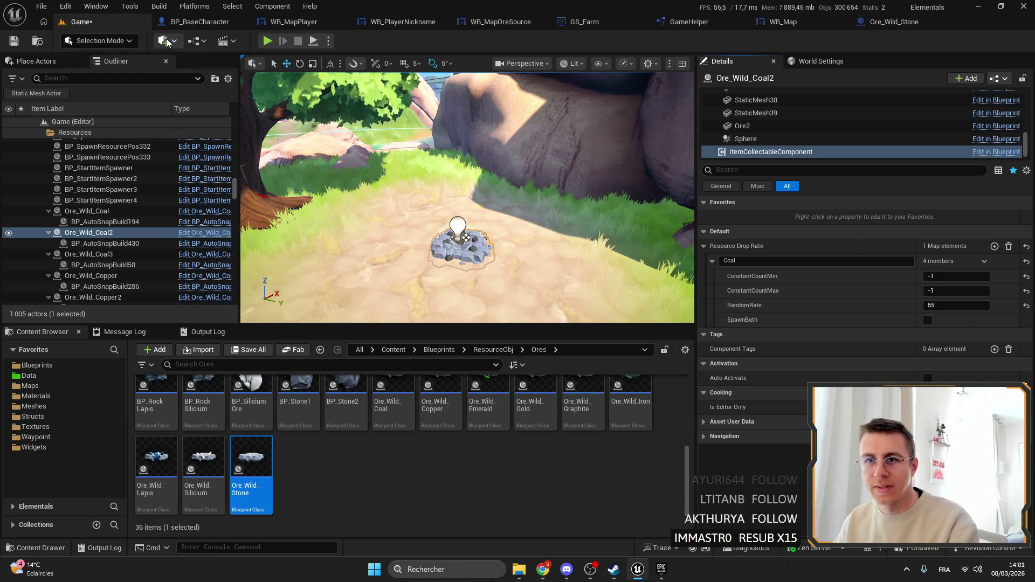
pyautogui.click(14, 42)
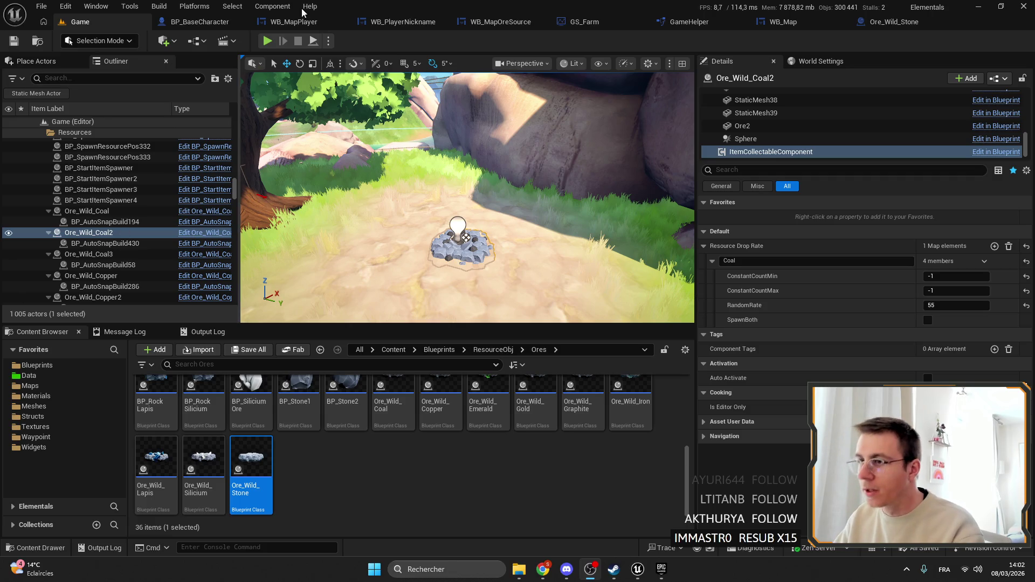
# Start a fullscreen play-in-editor session and open the in-game island map.
pyautogui.moveTo(482, 139)
pyautogui.mouseDown()
pyautogui.moveTo(474, 172)
pyautogui.moveTo(485, 175)
pyautogui.mouseUp()
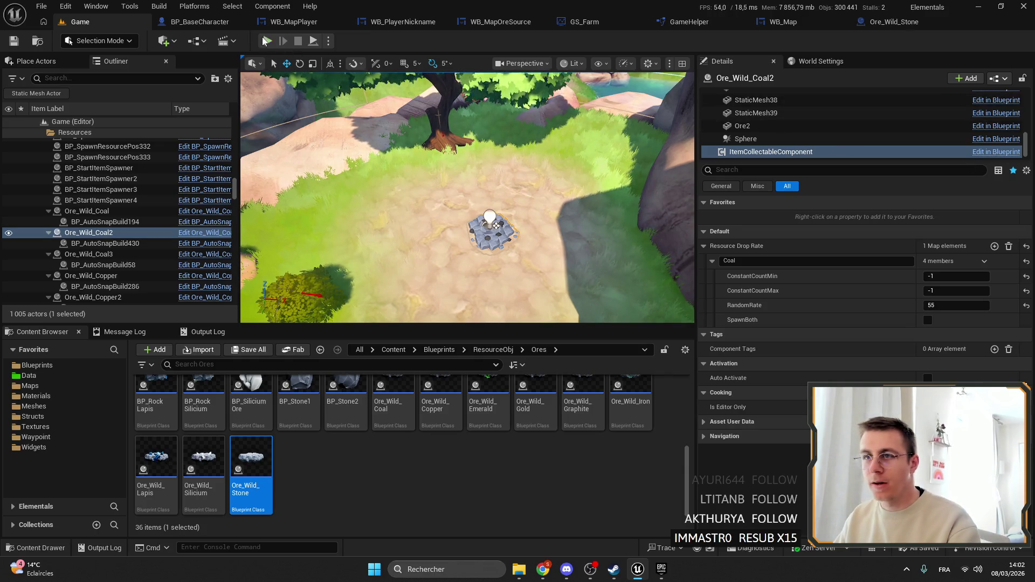
pyautogui.hotkey('alt', 'p')
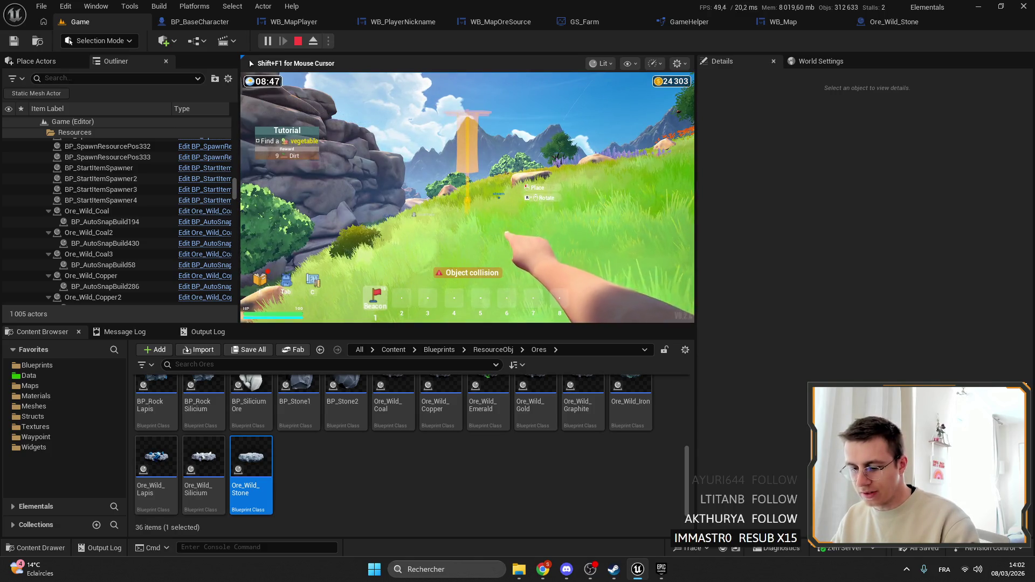
pyautogui.press('F11')
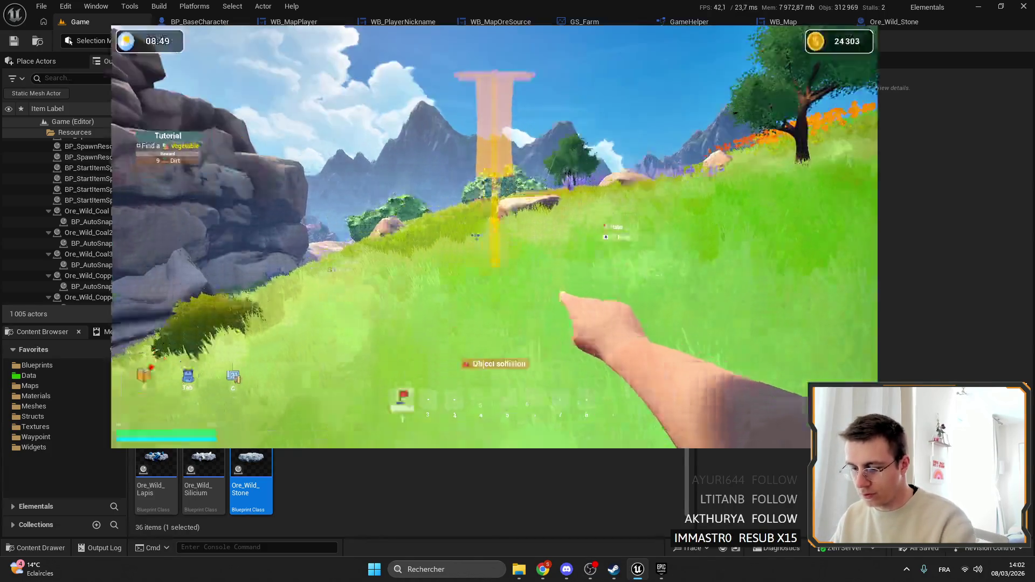
pyautogui.press('m')
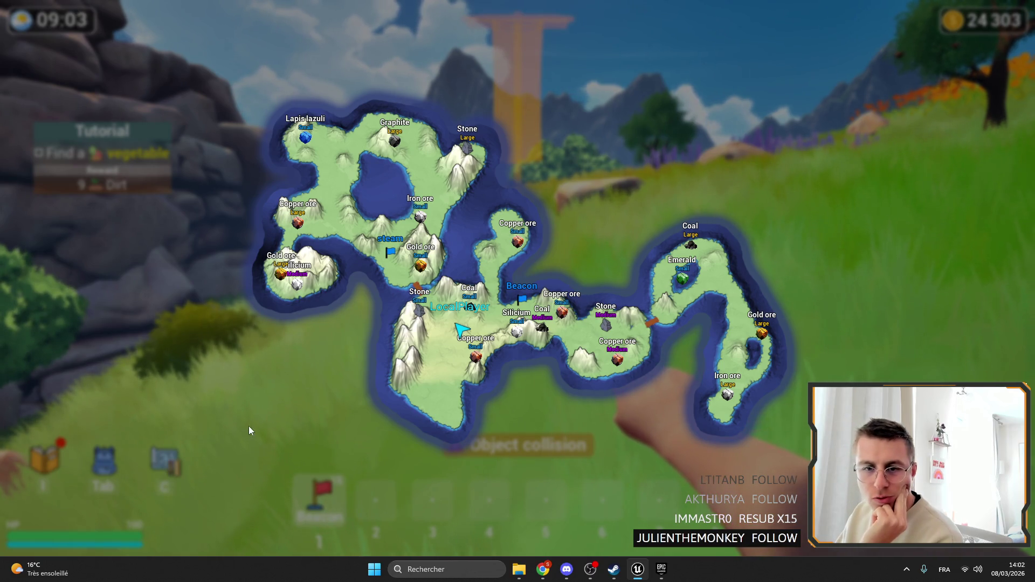
# Toggle the island map while switching to hotbar slot 4, then return the game to the editor.
pyautogui.press('m')
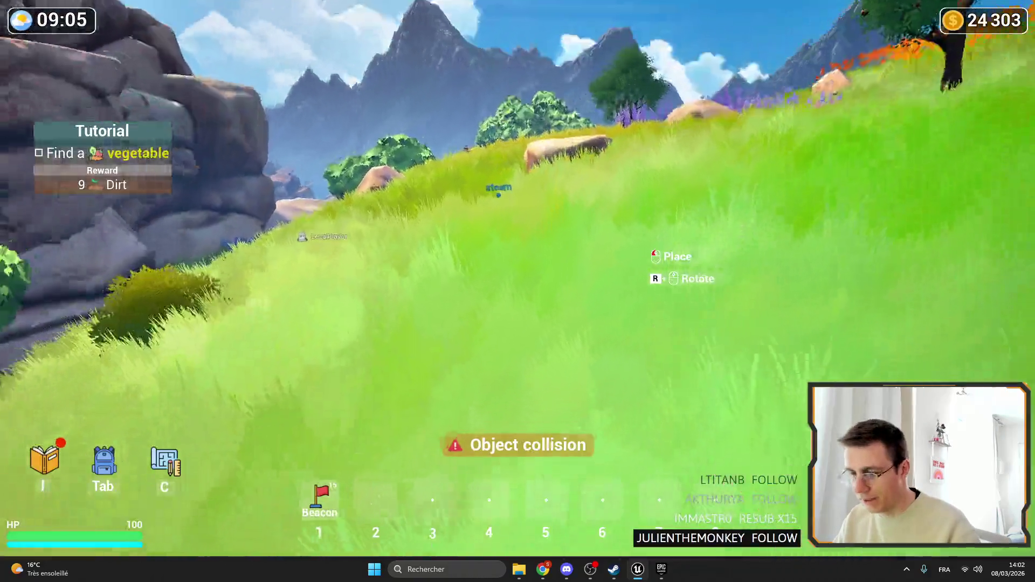
pyautogui.press('4')
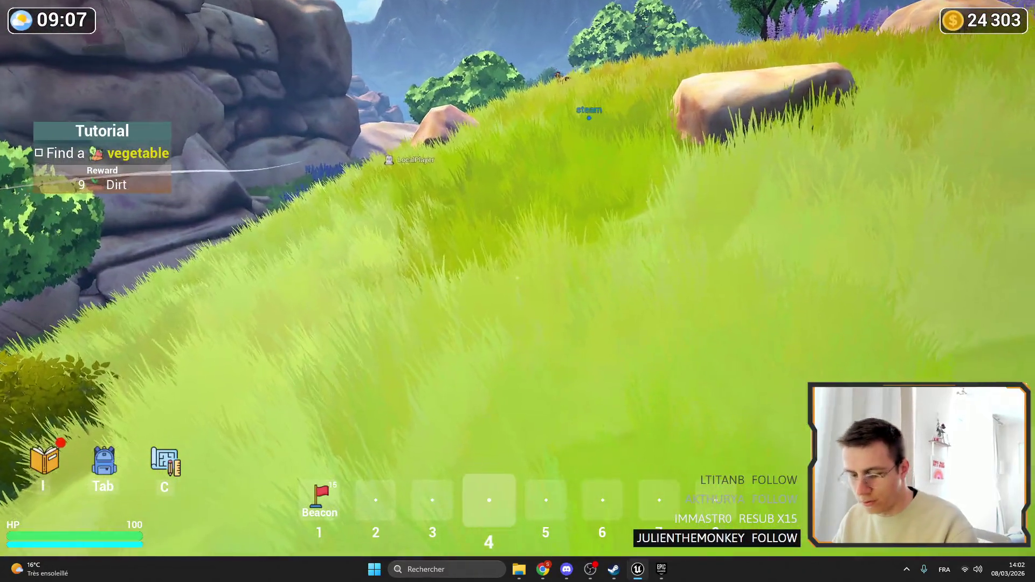
pyautogui.press('m')
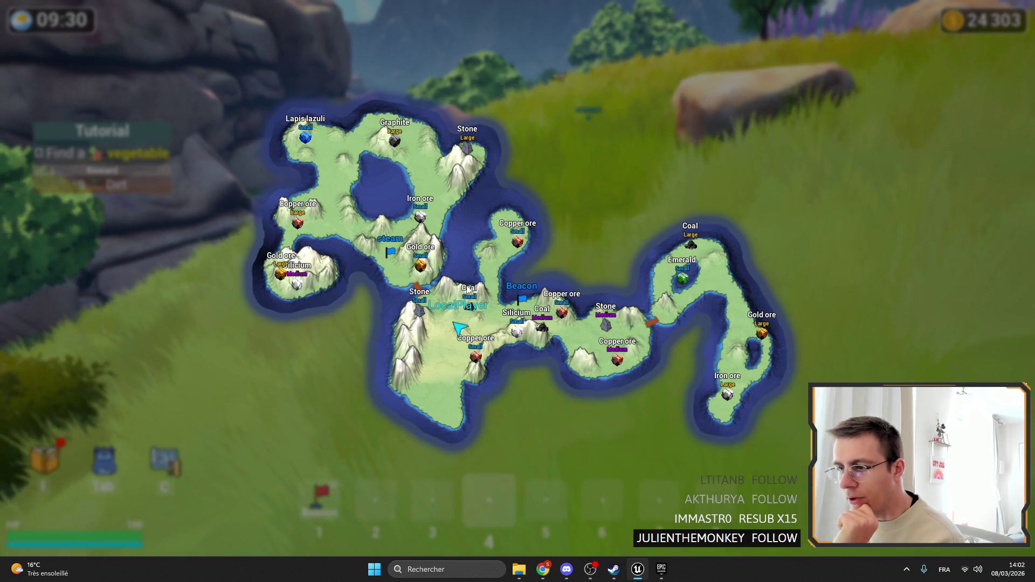
pyautogui.press('c')
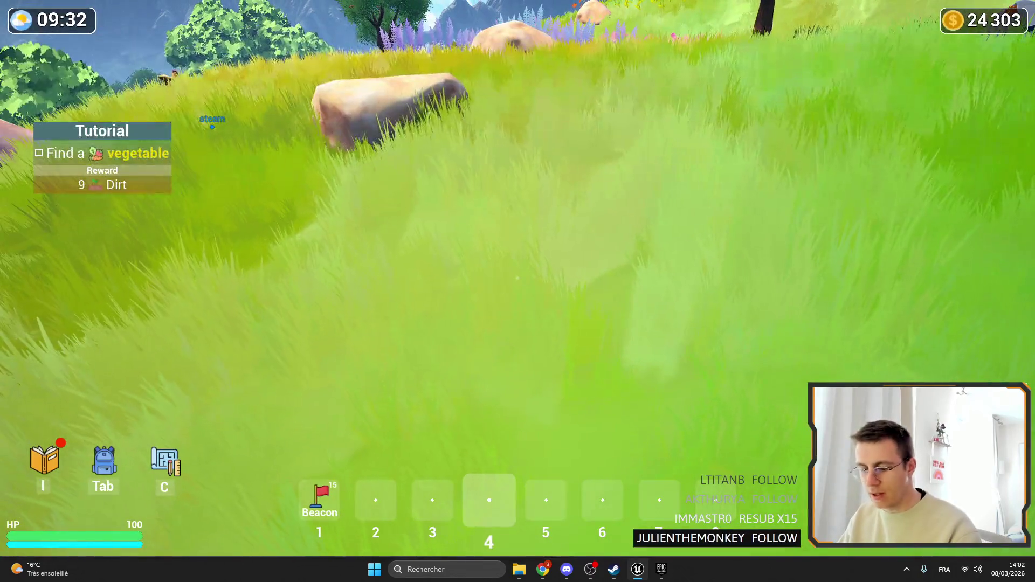
pyautogui.press('i')
pyautogui.press('i')
pyautogui.press('c')
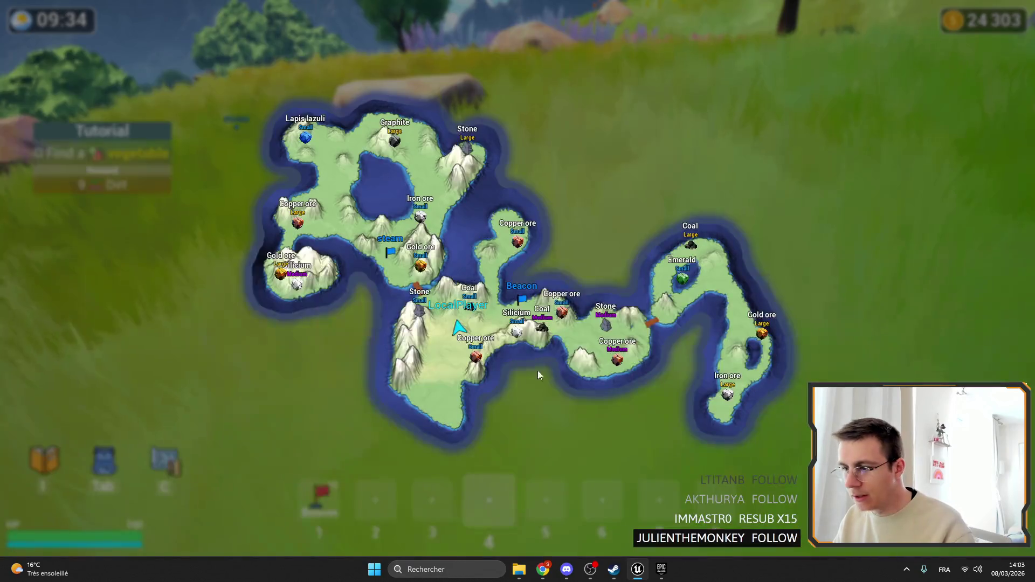
pyautogui.press('c')
pyautogui.press('F11')
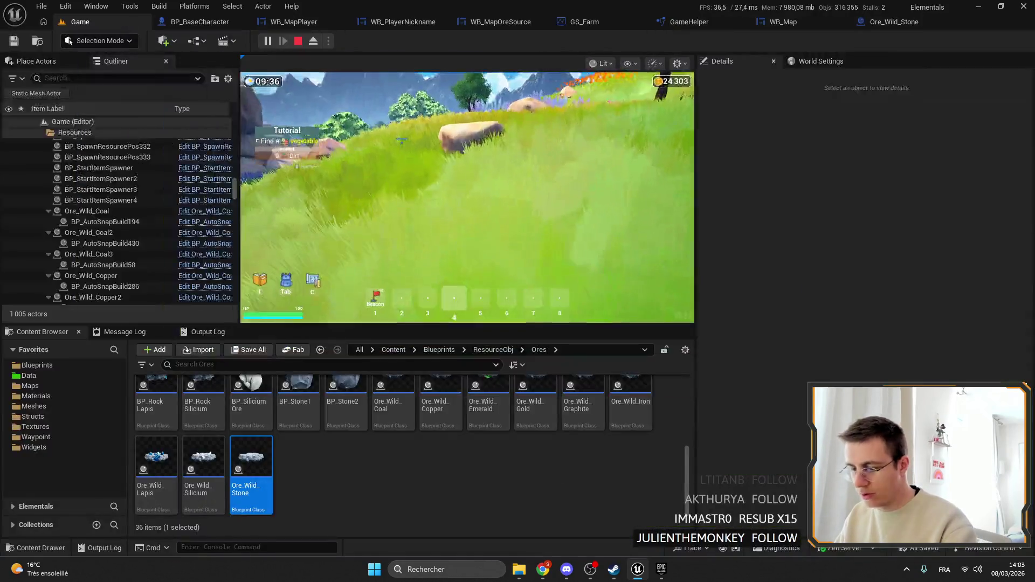
# Close the WB_PlayerNickname widget and open the WB_MapPlayer widget.
pyautogui.click(372, 21)
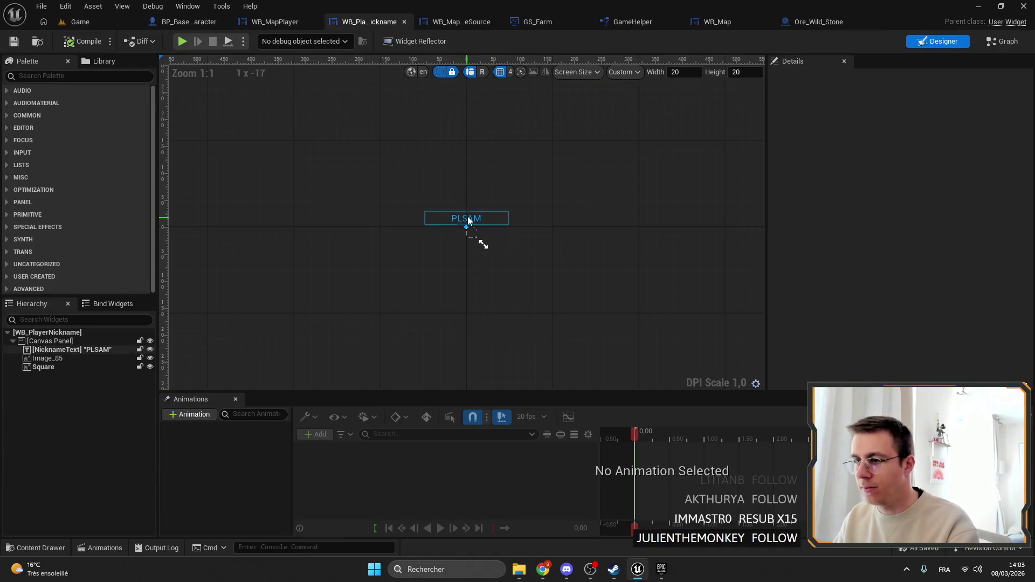
pyautogui.click(405, 22)
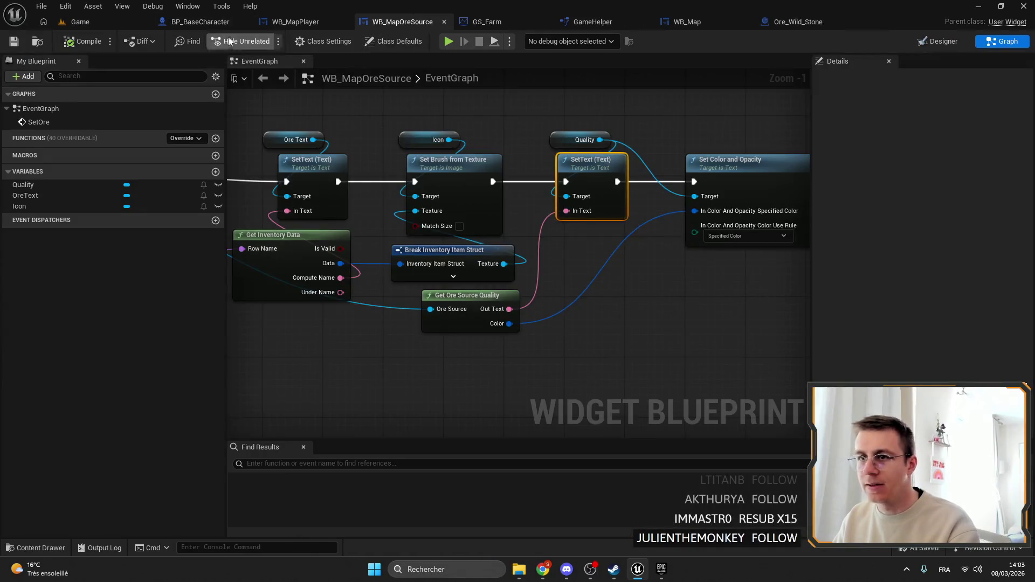
pyautogui.click(79, 21)
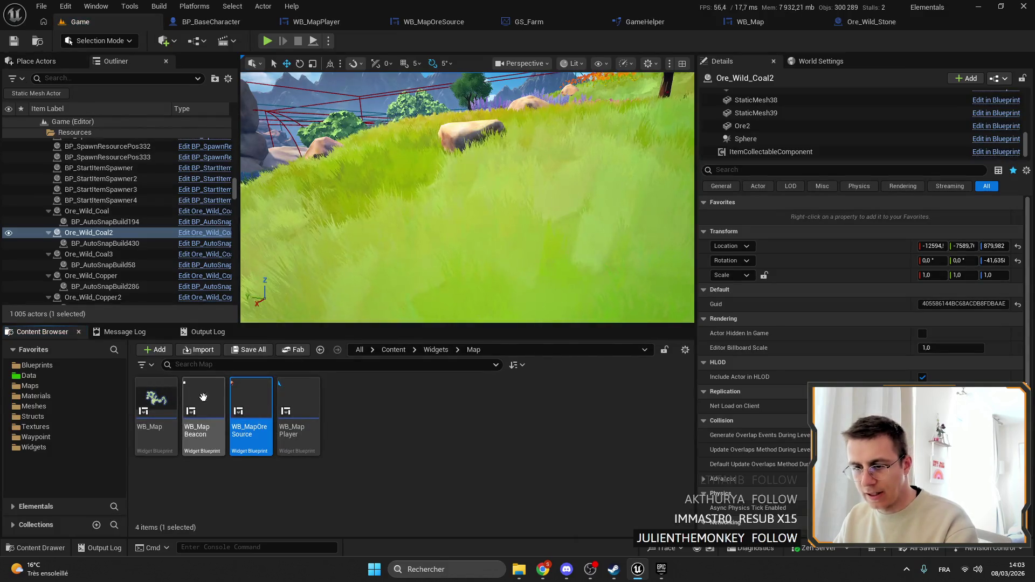
pyautogui.doubleClick(314, 400)
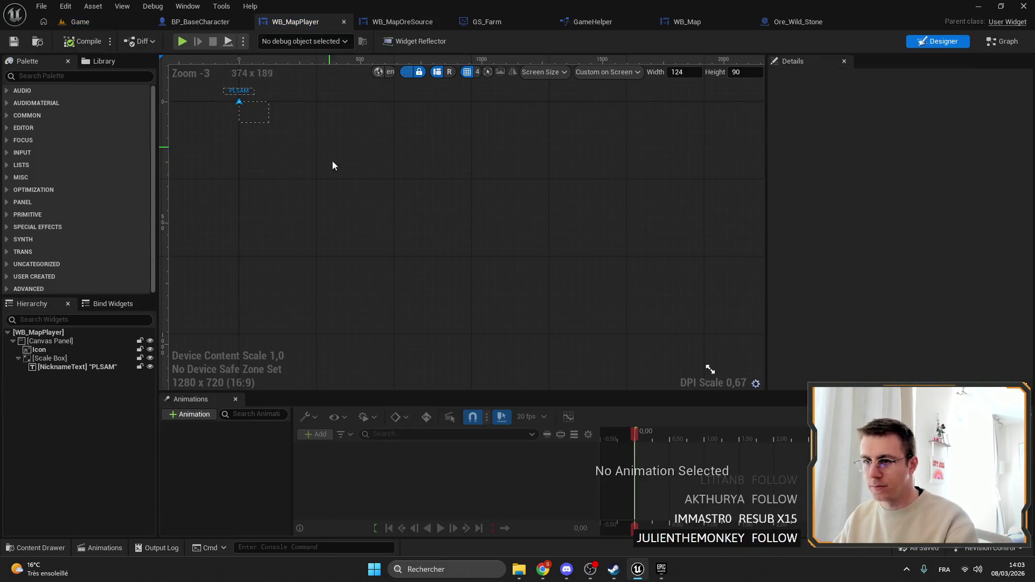
# Shorten the PLSAM nickname Scale Box to 22.74 high, then return to the Game level.
pyautogui.scroll(7, 434, 216)
pyautogui.scroll(11, 435, 215)
pyautogui.click(356, 188)
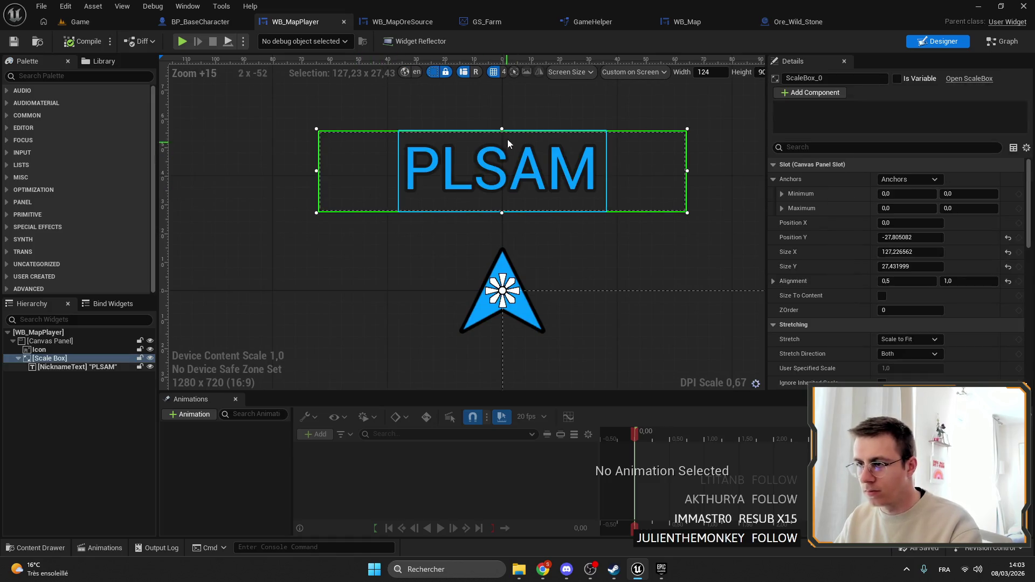
pyautogui.moveTo(502, 128); pyautogui.dragTo(503, 156)
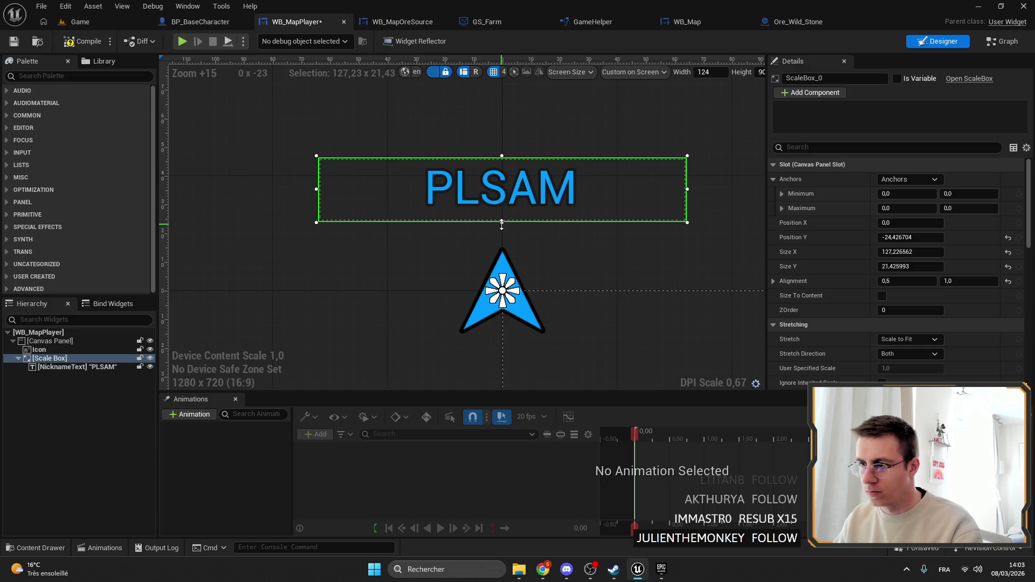
pyautogui.moveTo(502, 223); pyautogui.dragTo(502, 226)
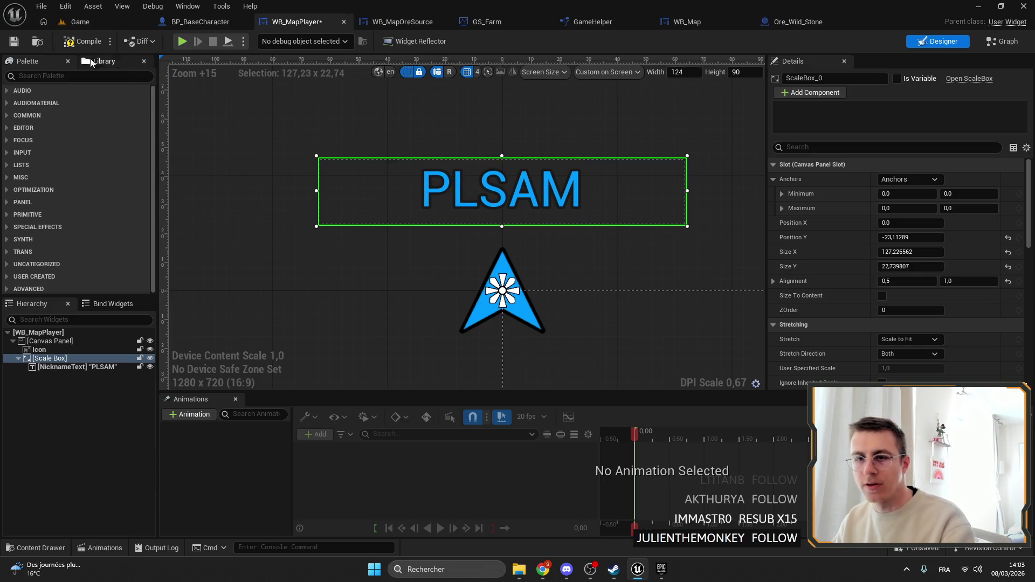
pyautogui.click(96, 25)
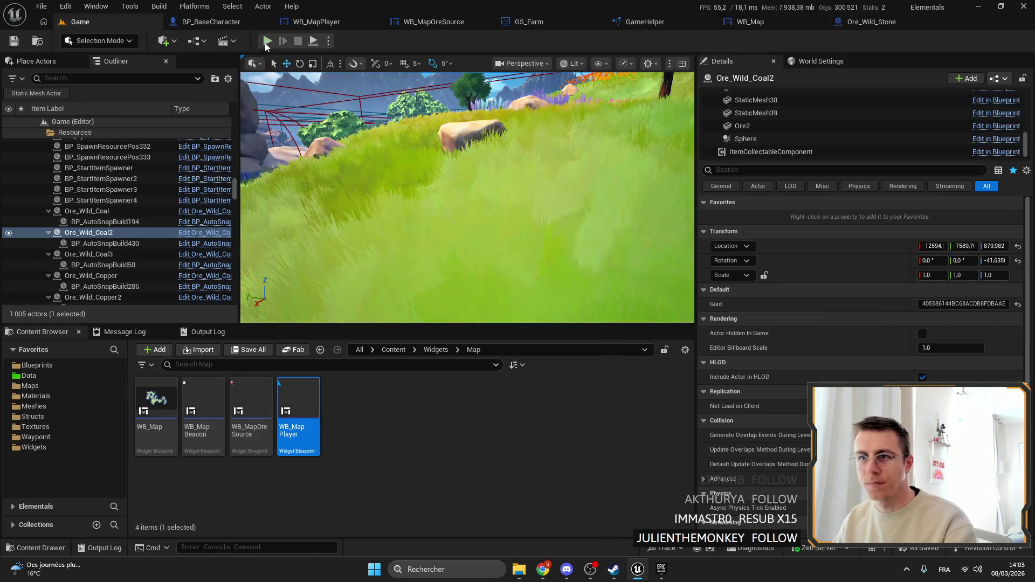
# Play fullscreen, toggling the island map repeatedly to check ore and player markers.
pyautogui.hotkey('alt', 'p')
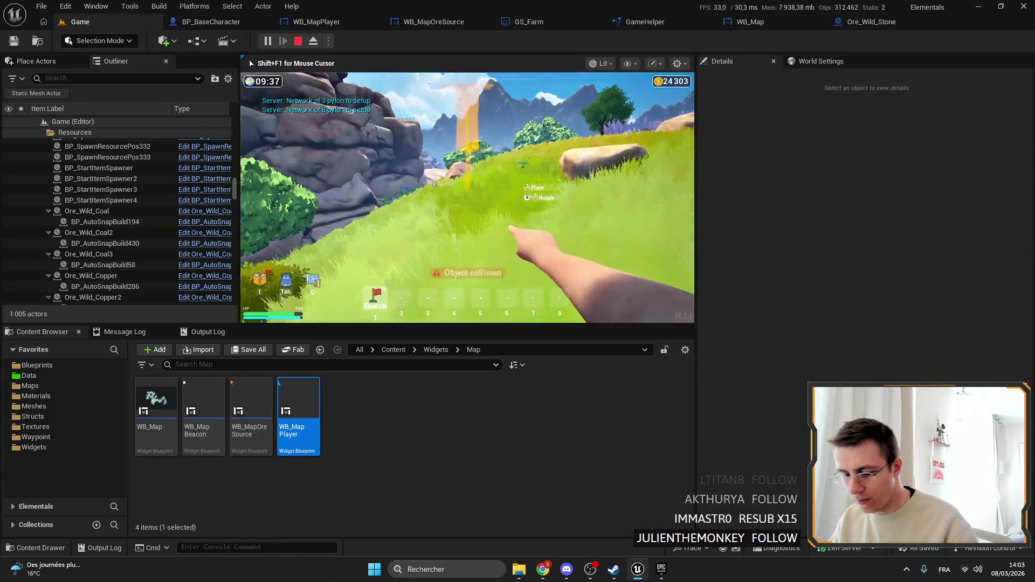
pyautogui.press('m')
pyautogui.press('m')
pyautogui.press('F11')
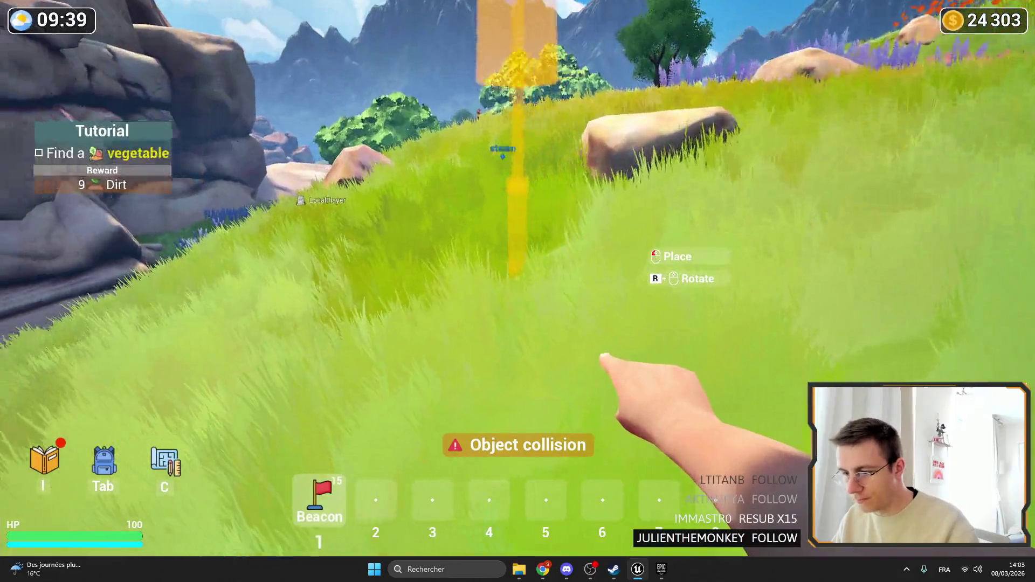
pyautogui.press('m')
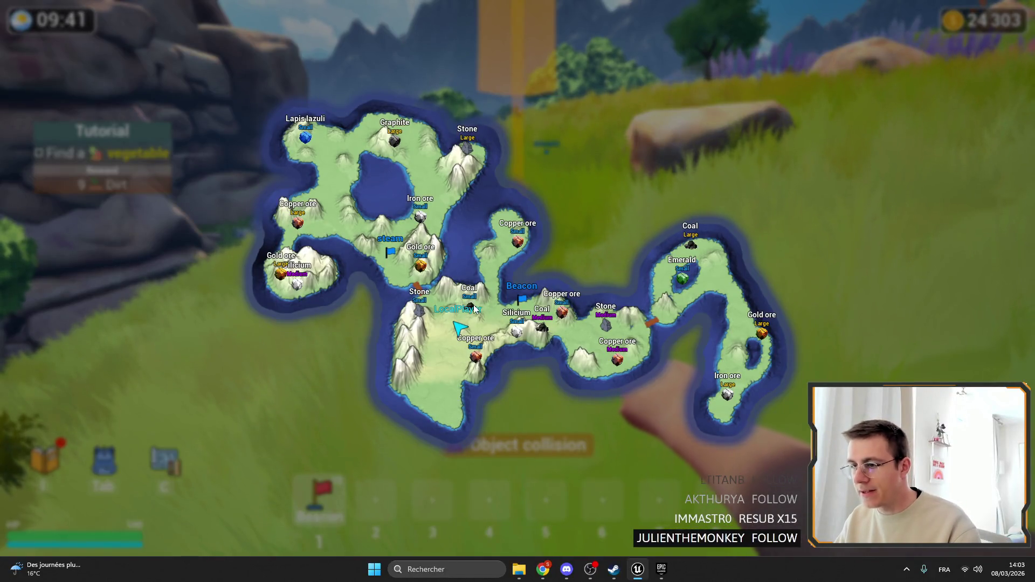
pyautogui.press('m')
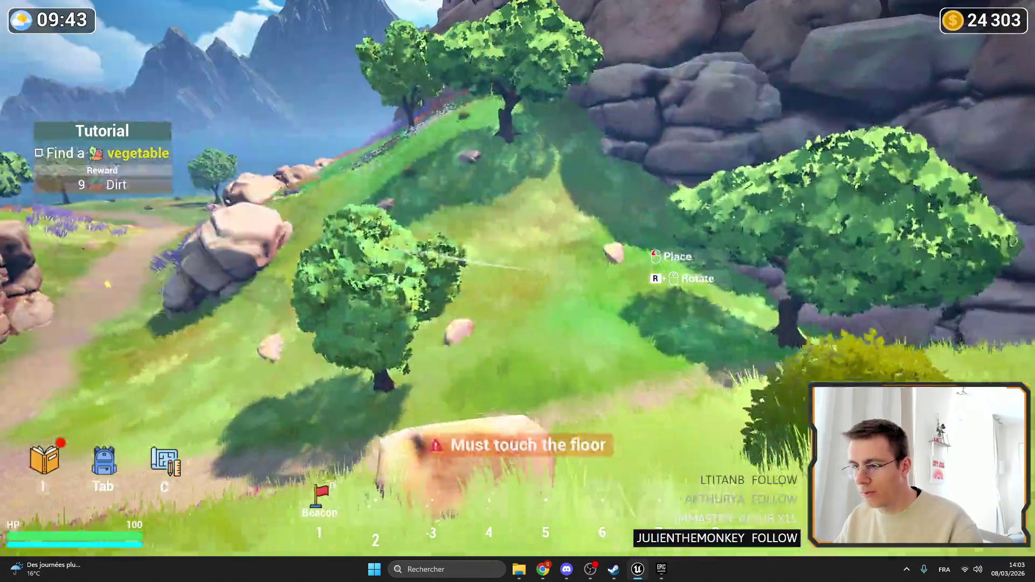
pyautogui.press('3')
pyautogui.press('m')
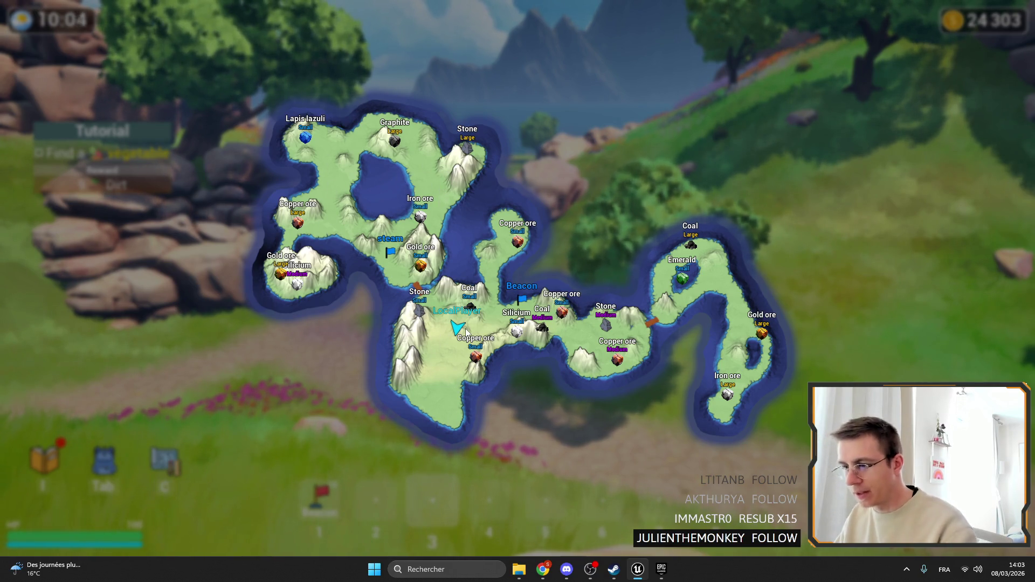
pyautogui.press('m')
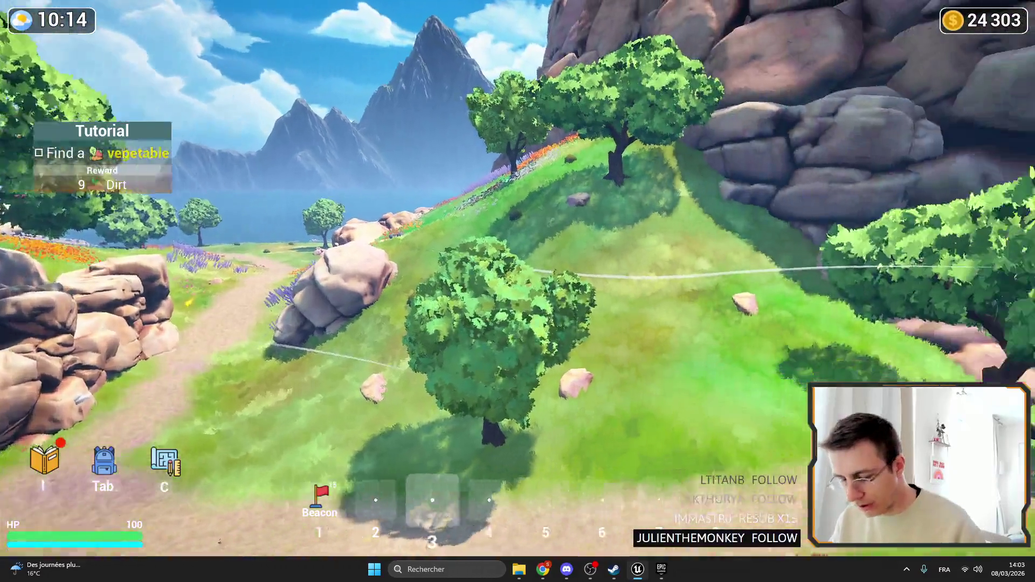
pyautogui.press('m')
pyautogui.press('m')
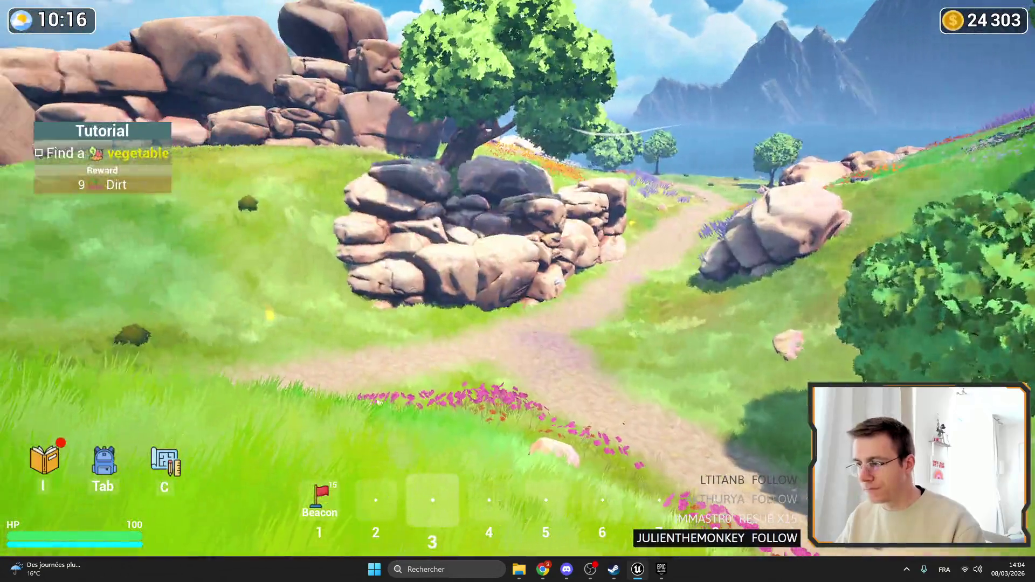
pyautogui.press('m')
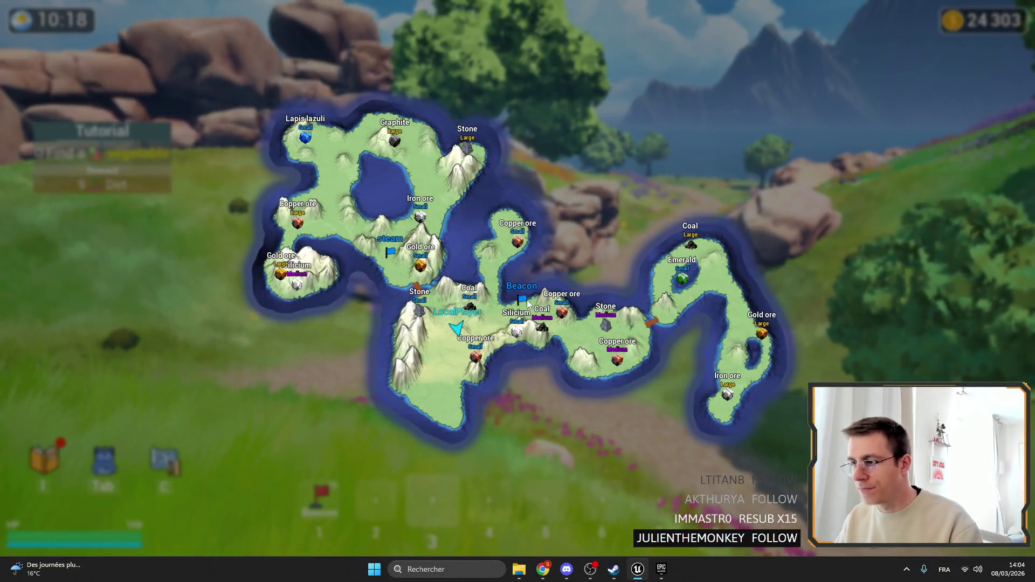
pyautogui.press('m')
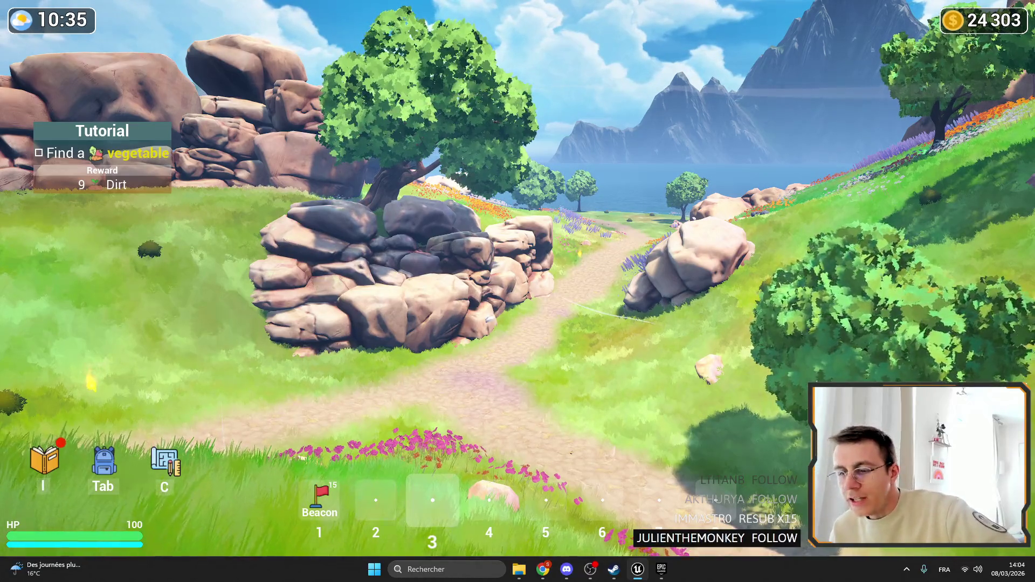
pyautogui.press('F11')
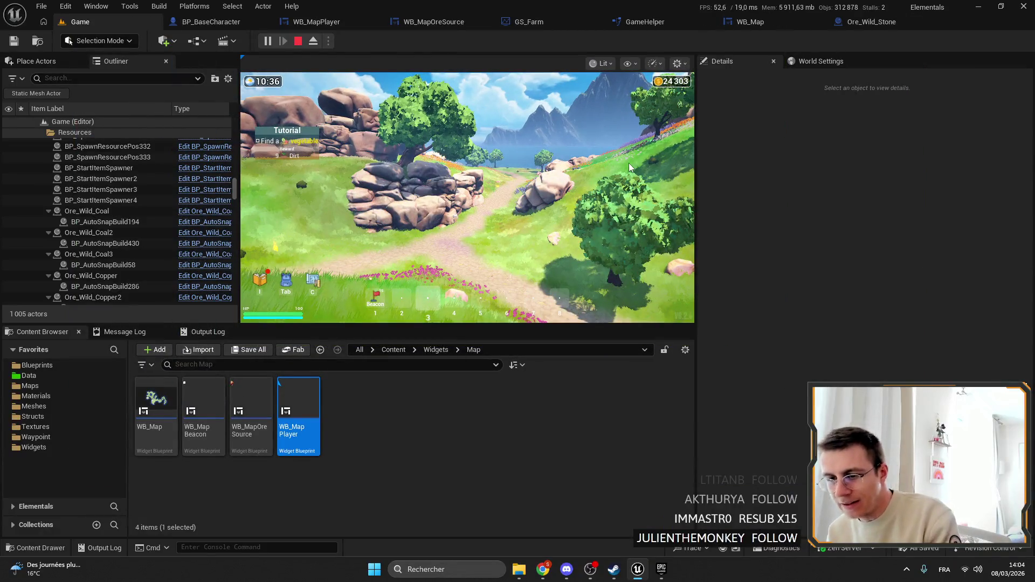
# Stop the play session and briefly check the translation browser window.
pyautogui.press('Escape')
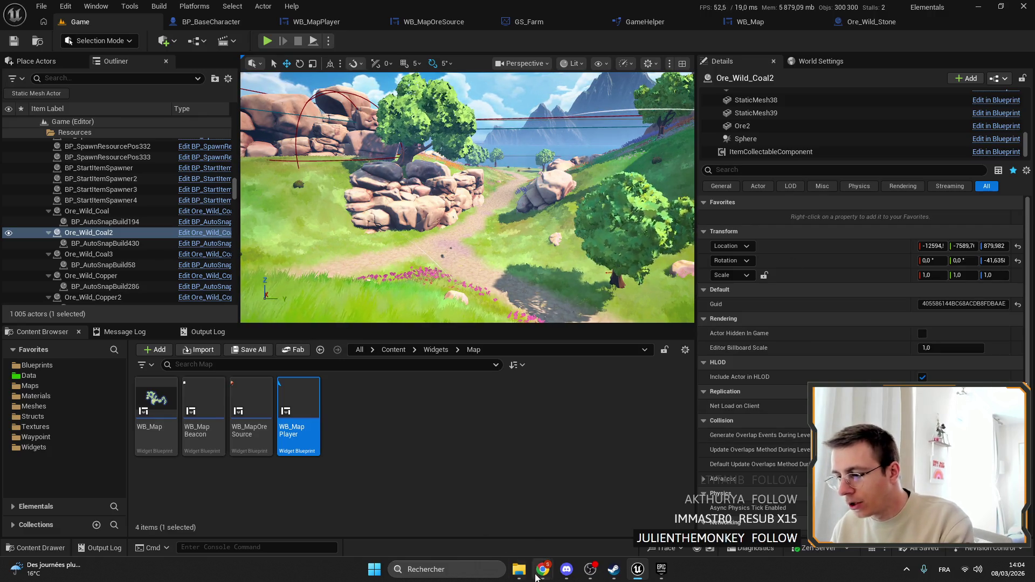
pyautogui.moveTo(542, 569)
pyautogui.click(552, 489)
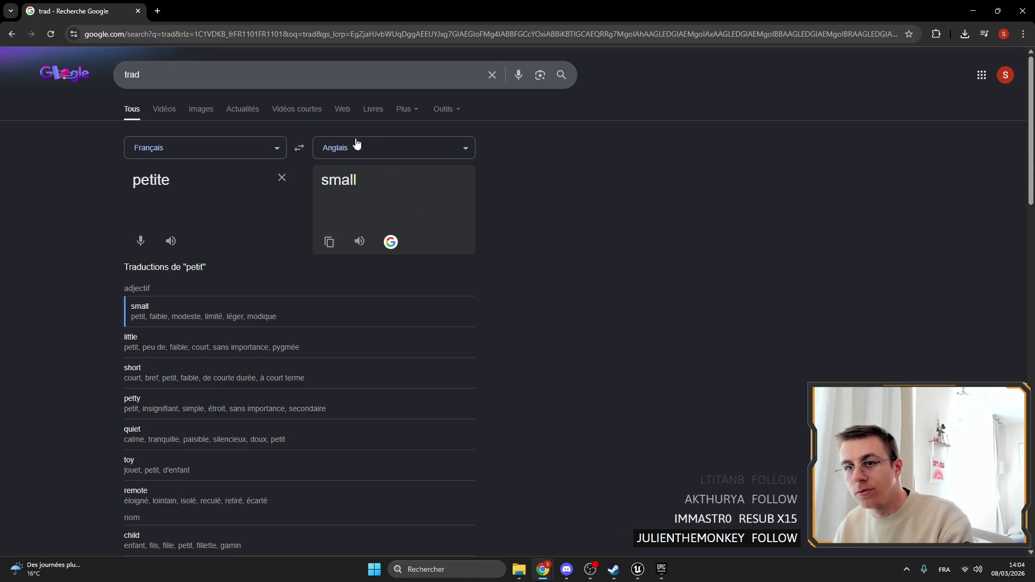
pyautogui.click(973, 11)
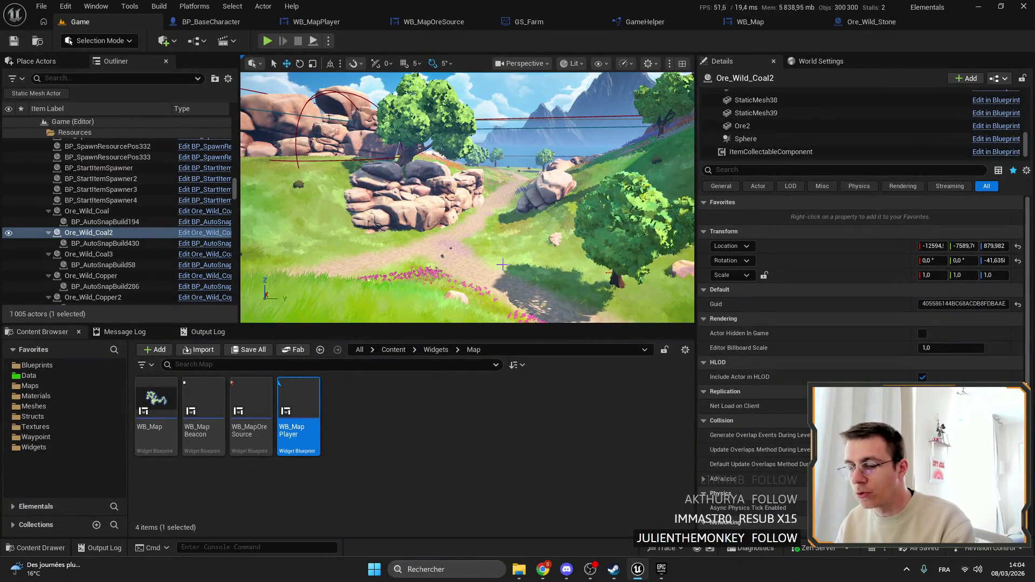
# Fly the camera over the rocky meadow, selecting a boulder beside the path and the Landscape.
pyautogui.moveTo(502, 264)
pyautogui.mouseDown()
pyautogui.moveTo(529, 245)
pyautogui.moveTo(497, 191)
pyautogui.moveTo(467, 216)
pyautogui.moveTo(467, 248)
pyautogui.mouseUp()
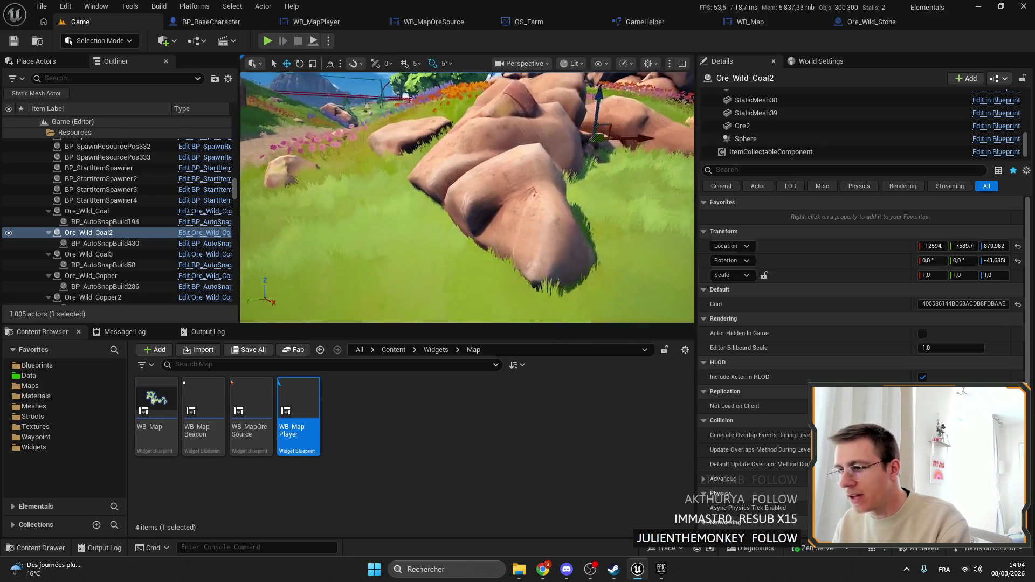
pyautogui.moveTo(462, 159); pyautogui.dragTo(463, 160)
pyautogui.click(463, 159)
pyautogui.click(507, 206)
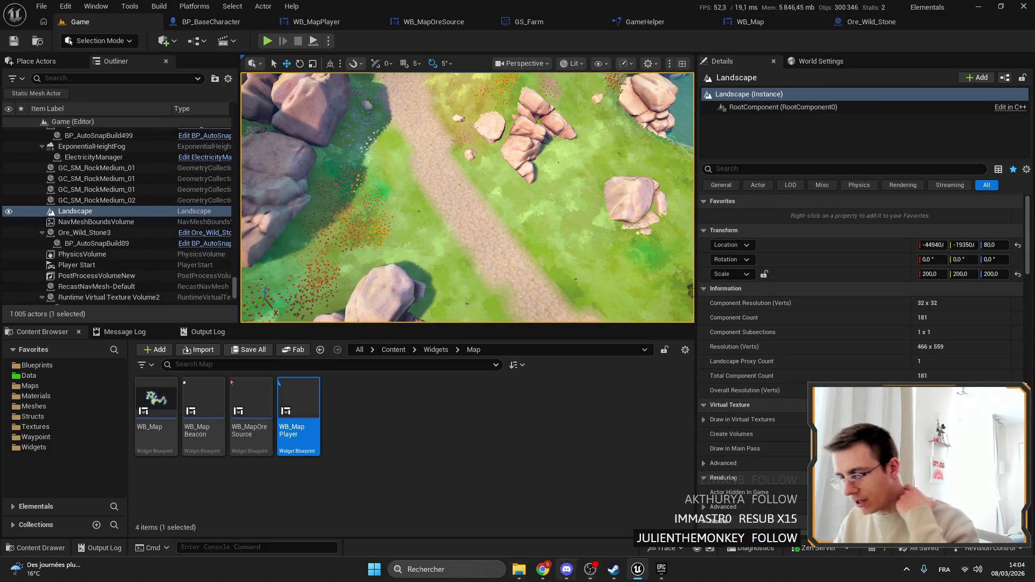
# Switch to Chrome showing the Elemency Island Steam store page.
pyautogui.hotkey('alt', 'Tab')
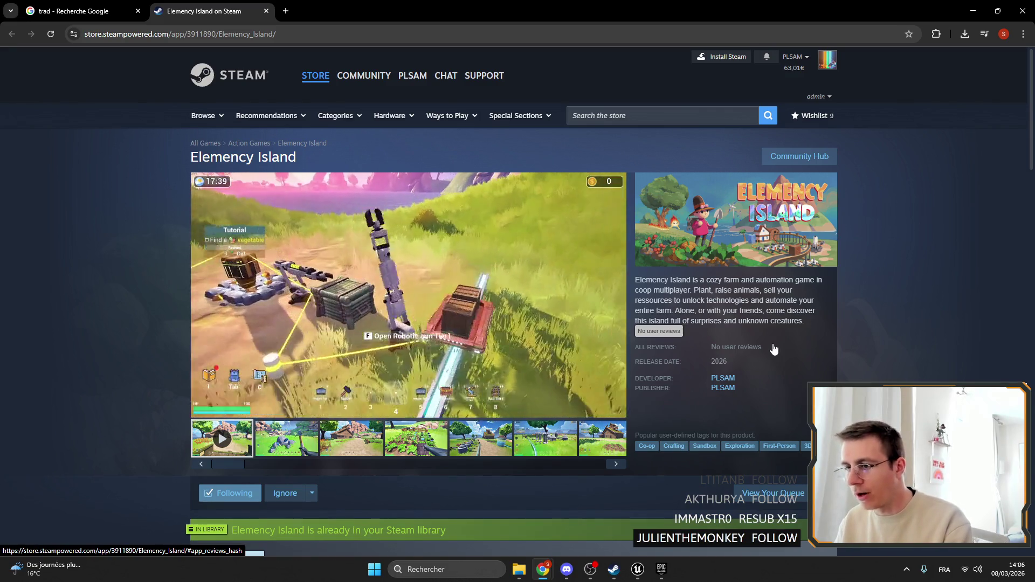
pyautogui.click(545, 437)
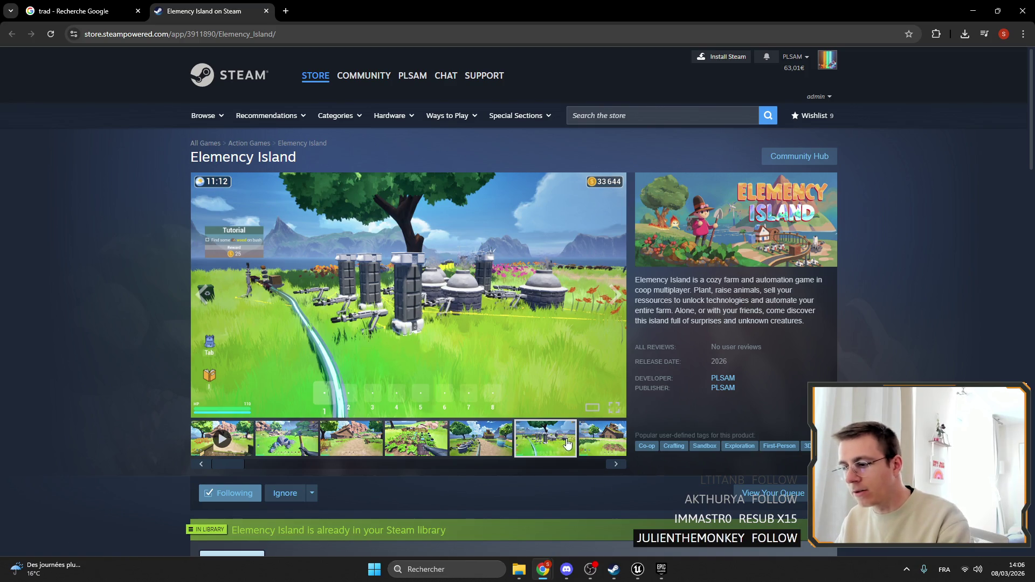
pyautogui.moveTo(228, 465); pyautogui.dragTo(531, 457)
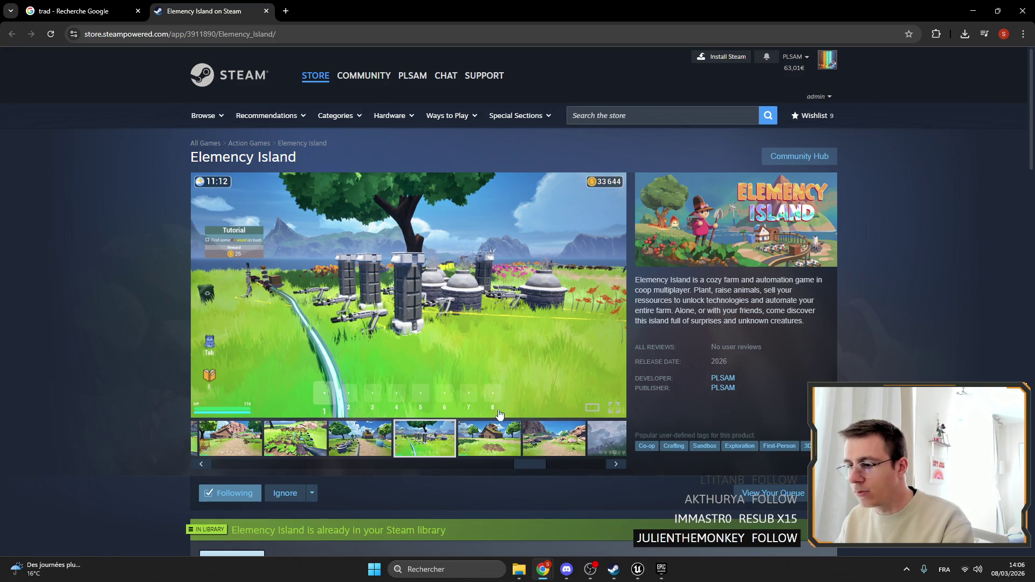
pyautogui.click(273, 466)
pyautogui.click(221, 438)
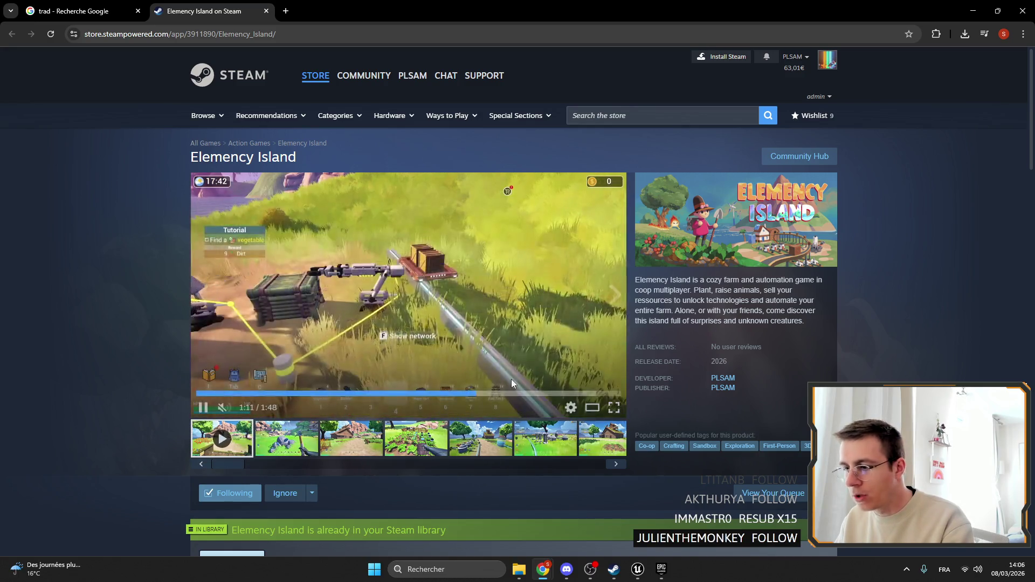
pyautogui.click(495, 392)
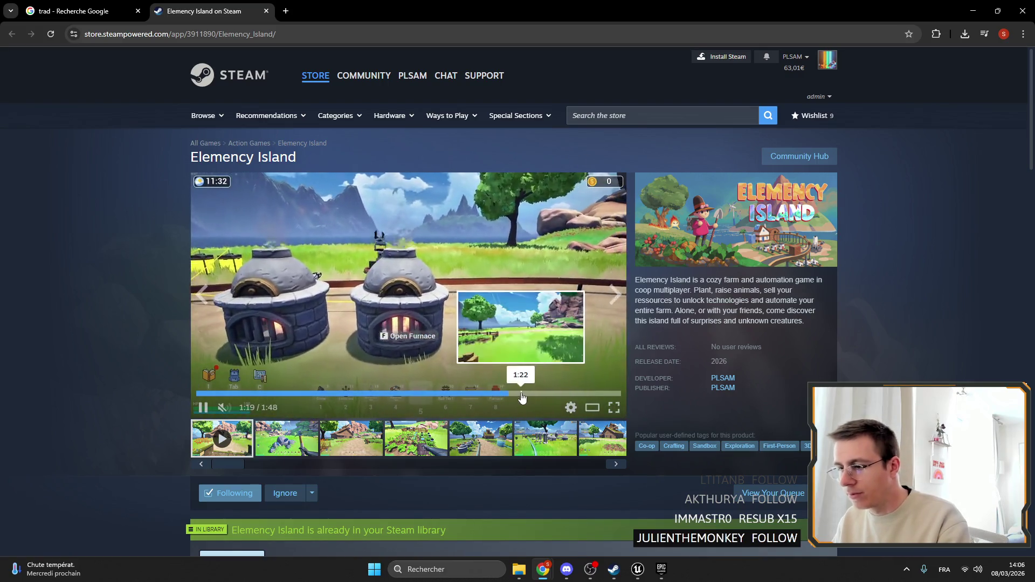
pyautogui.click(522, 393)
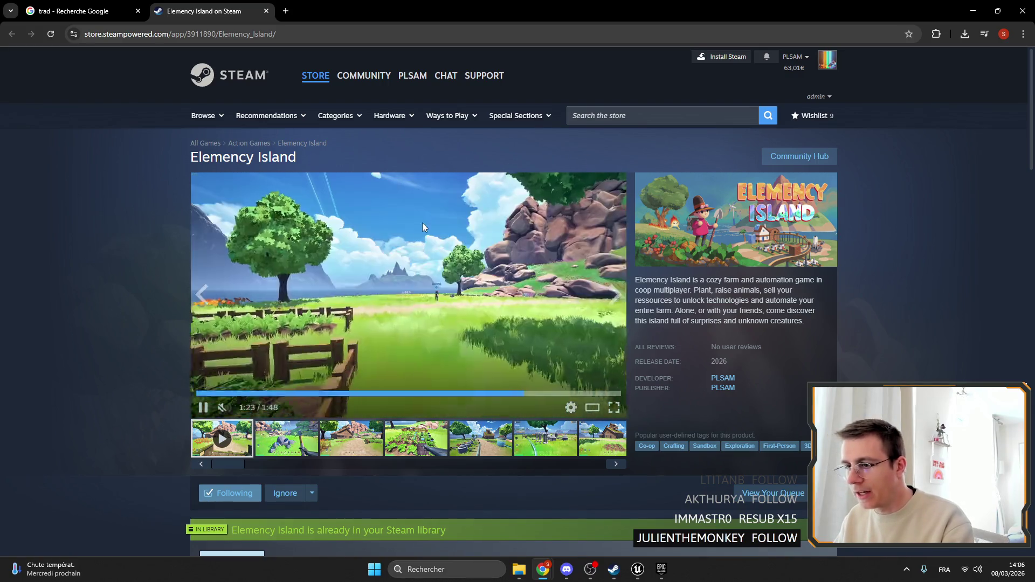
pyautogui.click(423, 220)
pyautogui.click(510, 393)
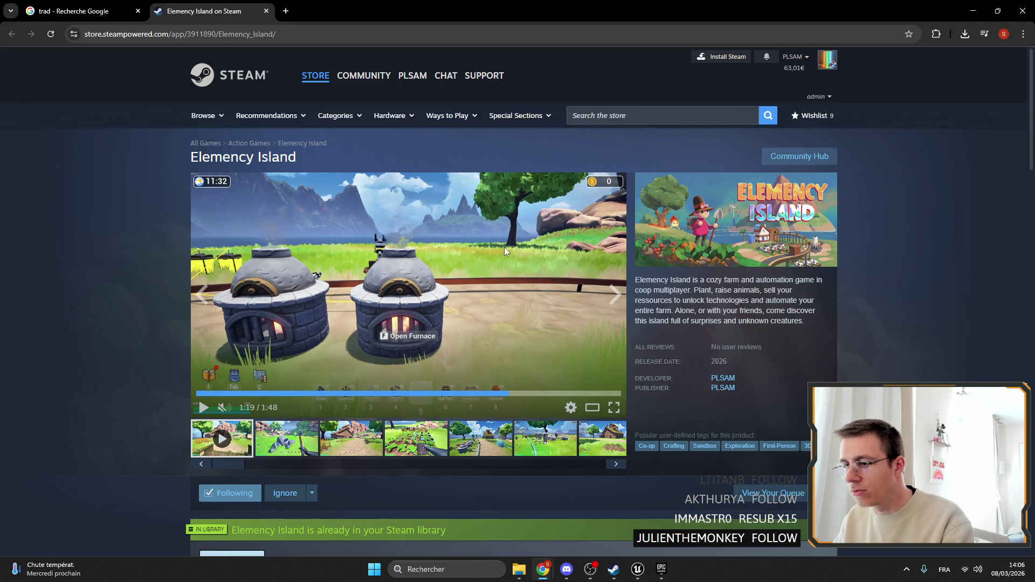
pyautogui.click(463, 292)
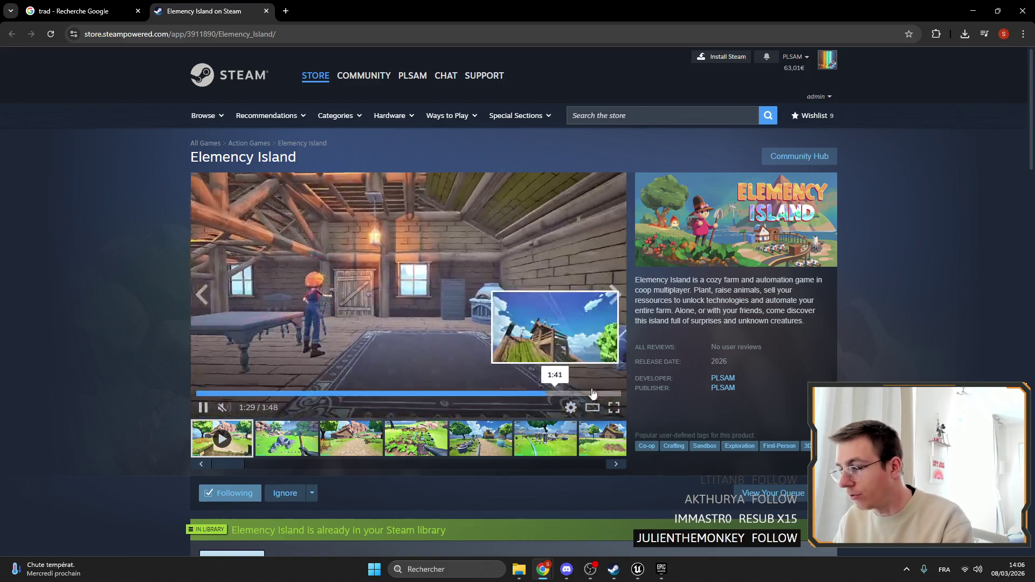
pyautogui.click(502, 315)
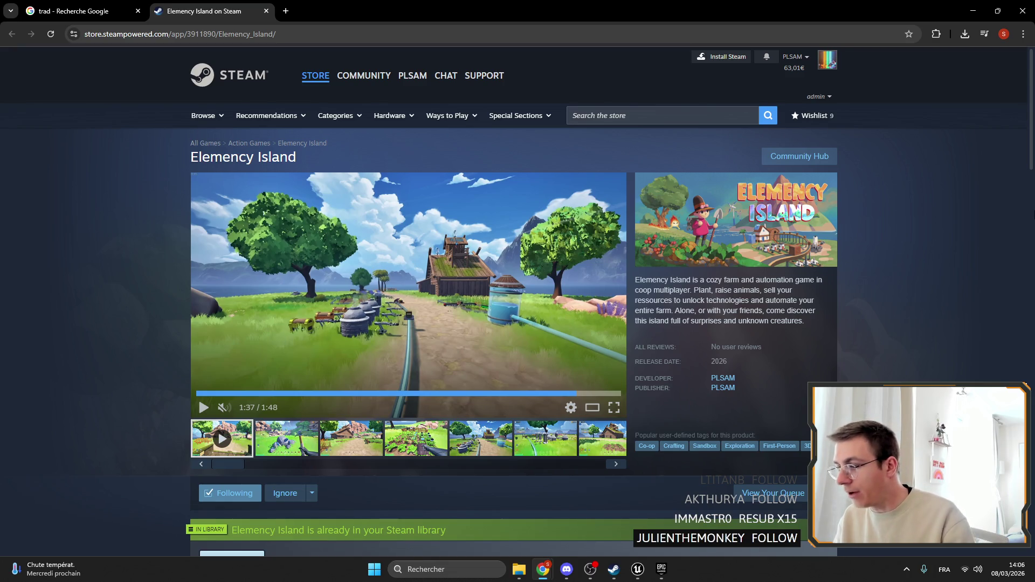
pyautogui.click(973, 11)
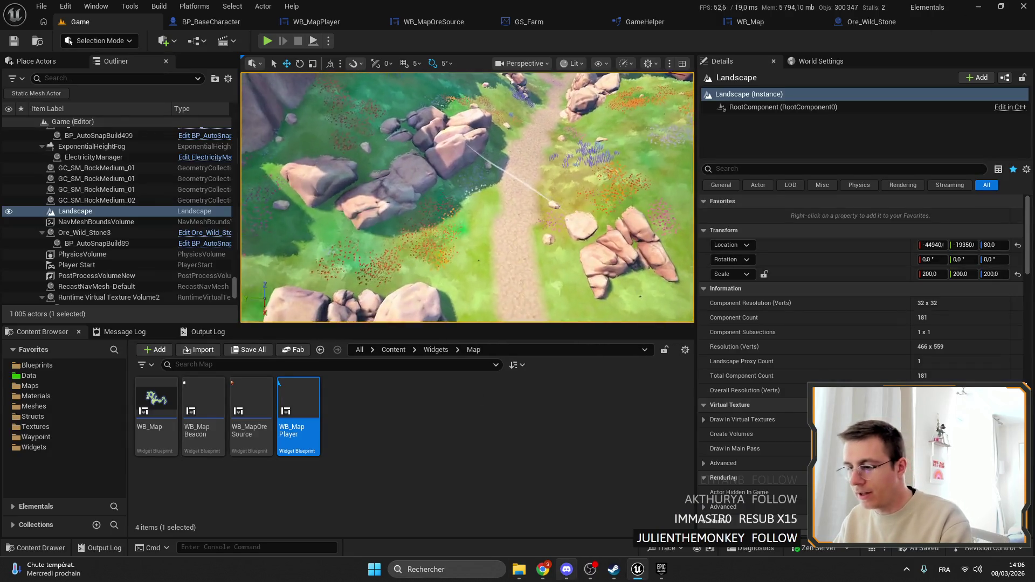
pyautogui.click(544, 570)
pyautogui.scroll(-5, 581, 282)
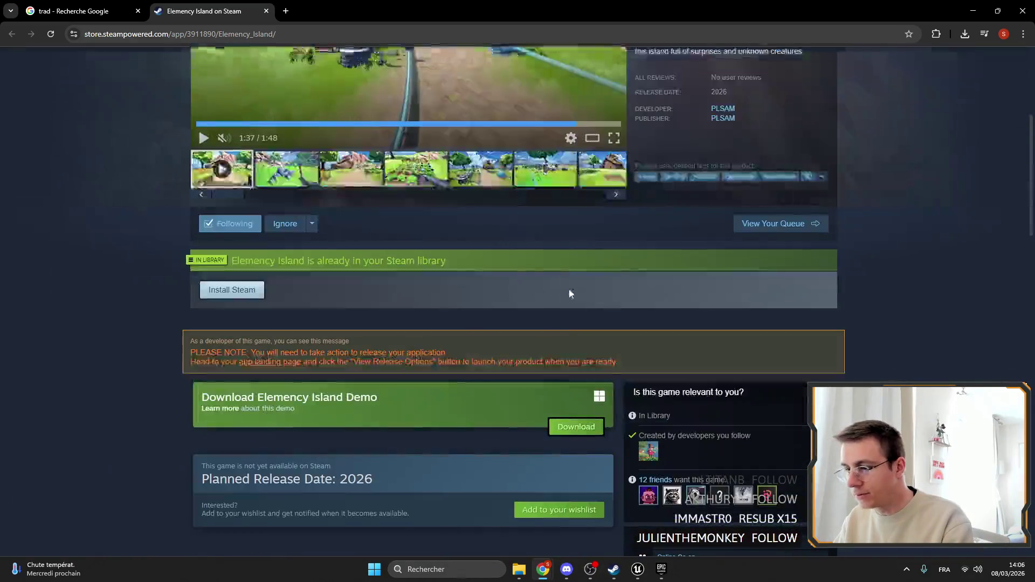
pyautogui.scroll(3, 161, 353)
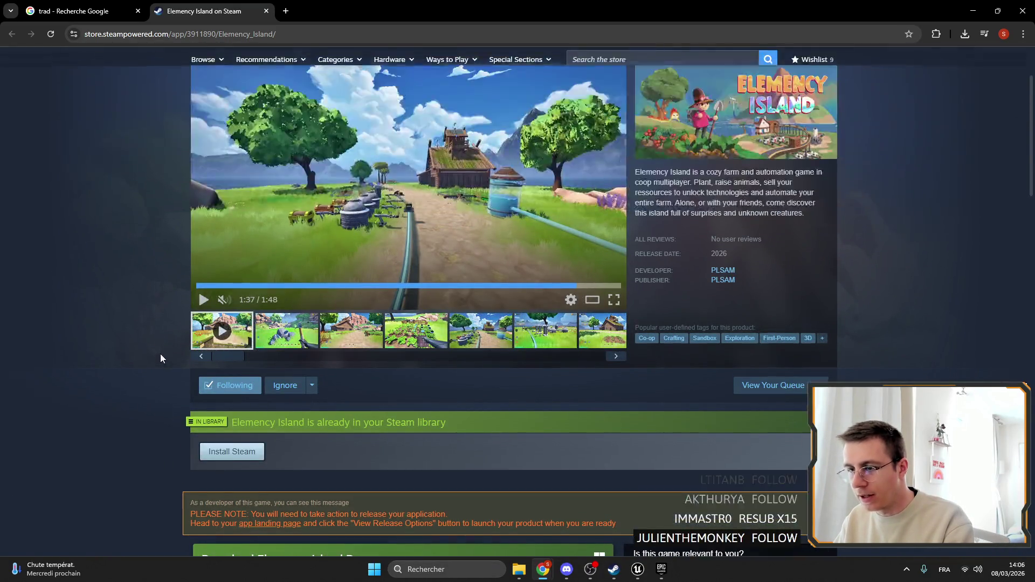
pyautogui.scroll(-6, 587, 390)
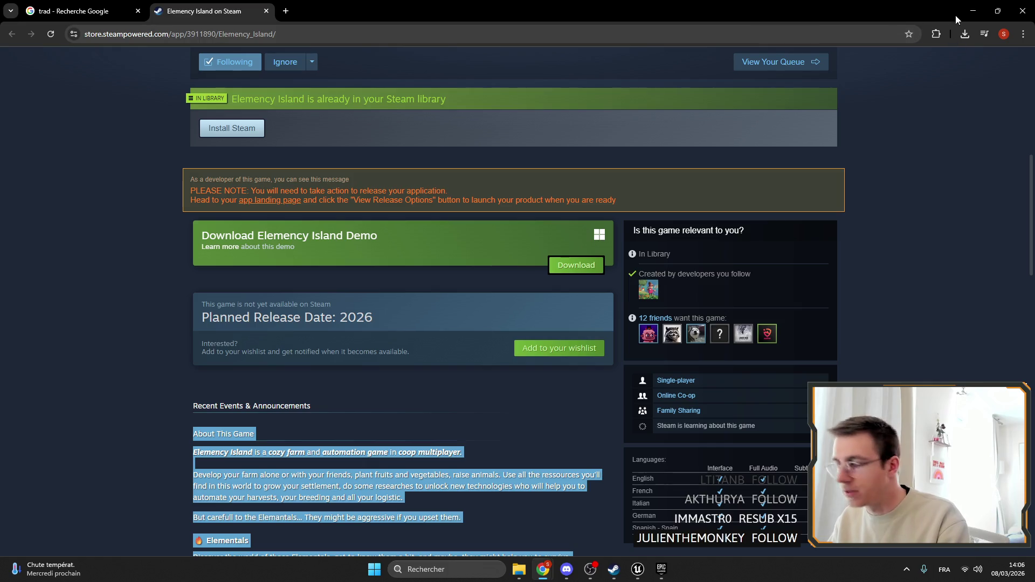
pyautogui.click(971, 12)
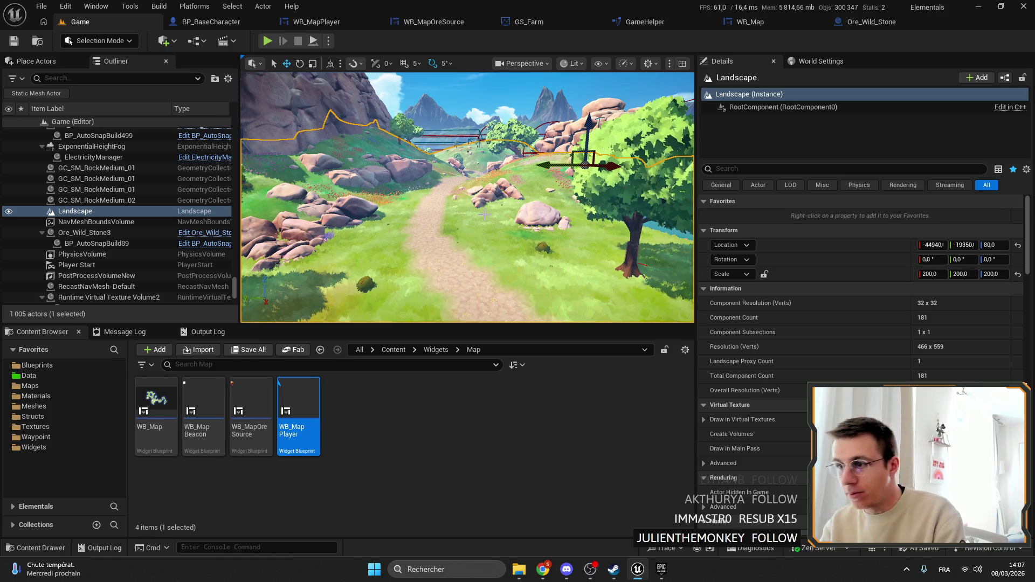
pyautogui.press('f')
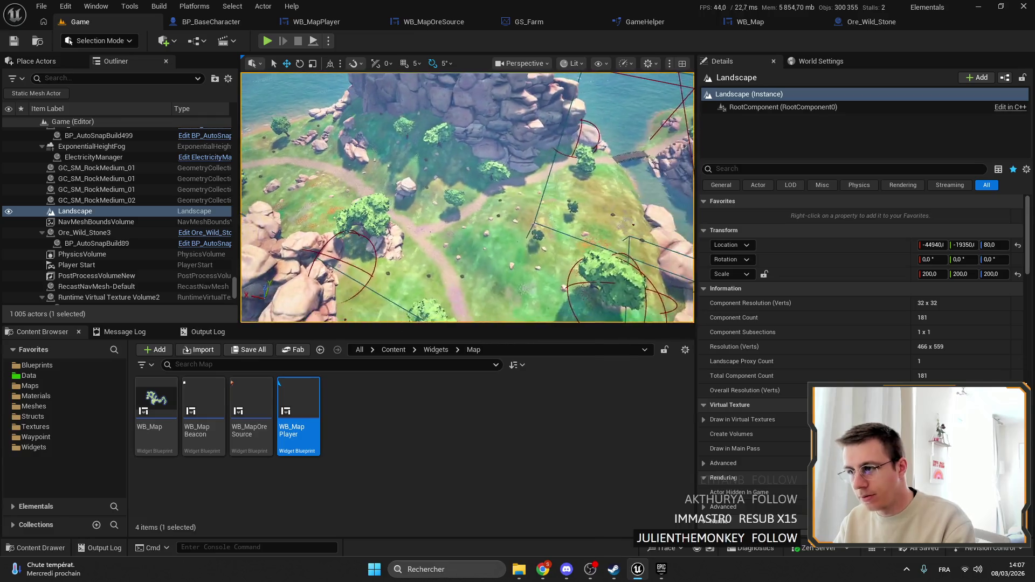
pyautogui.click(367, 210)
pyautogui.press('f')
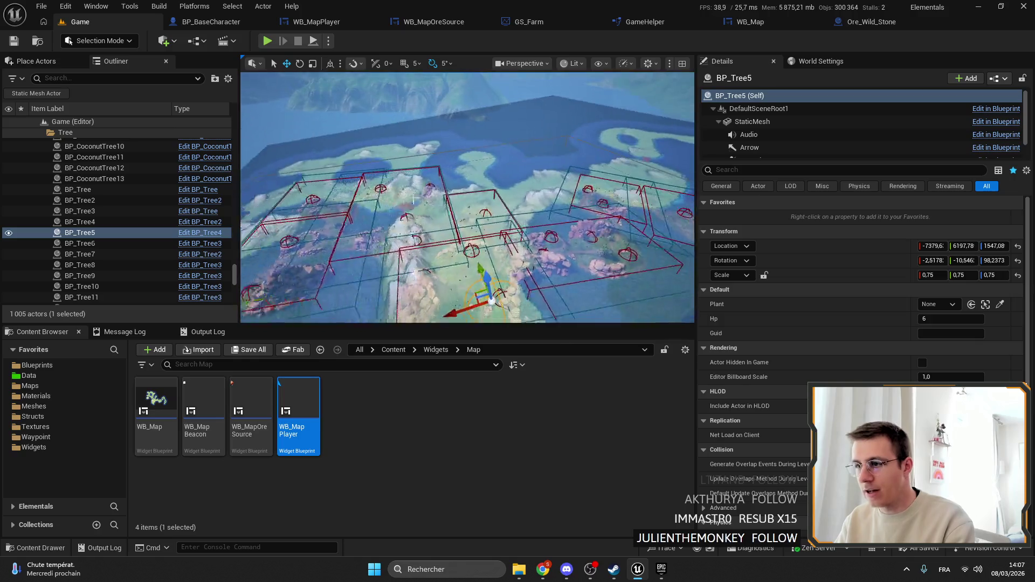
pyautogui.click(475, 190)
pyautogui.scroll(-10, 113, 226)
pyautogui.click(113, 222)
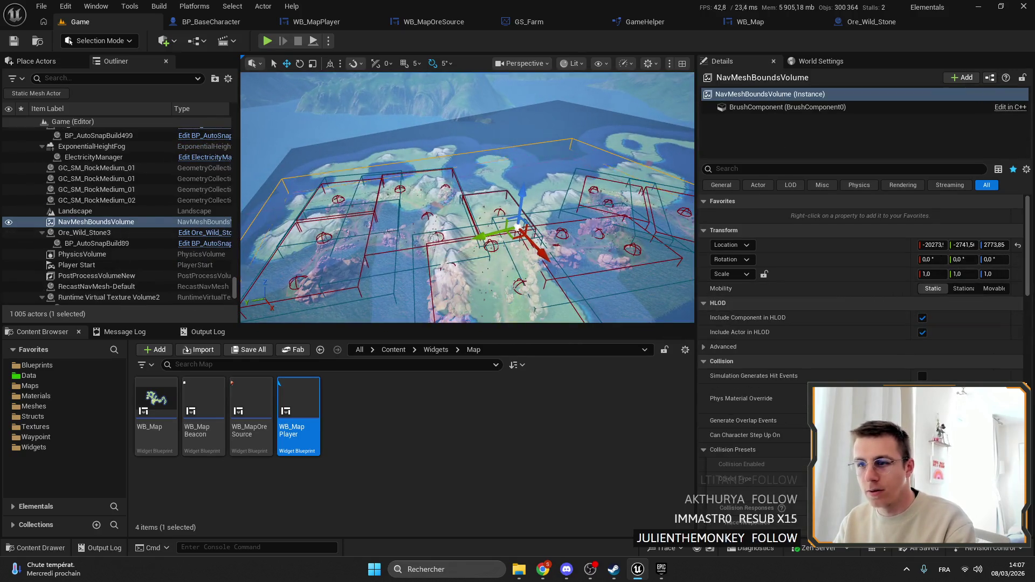
# Filter the Outliner for 'plane' and set the Plane actor's rotation pitch to 0.
pyautogui.scroll(-5, 617, 225)
pyautogui.click(618, 226)
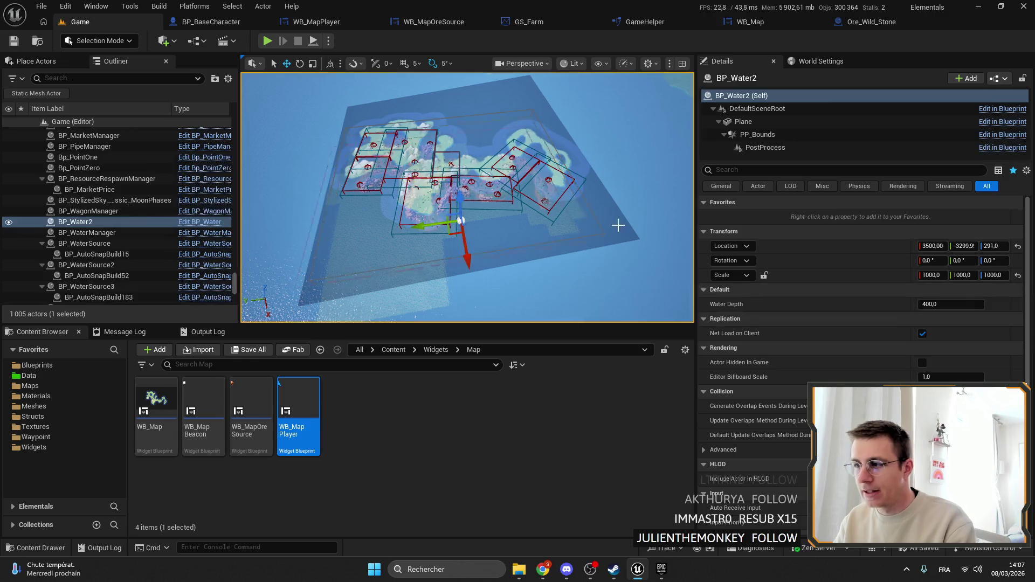
pyautogui.click(89, 73)
pyautogui.write('plan')
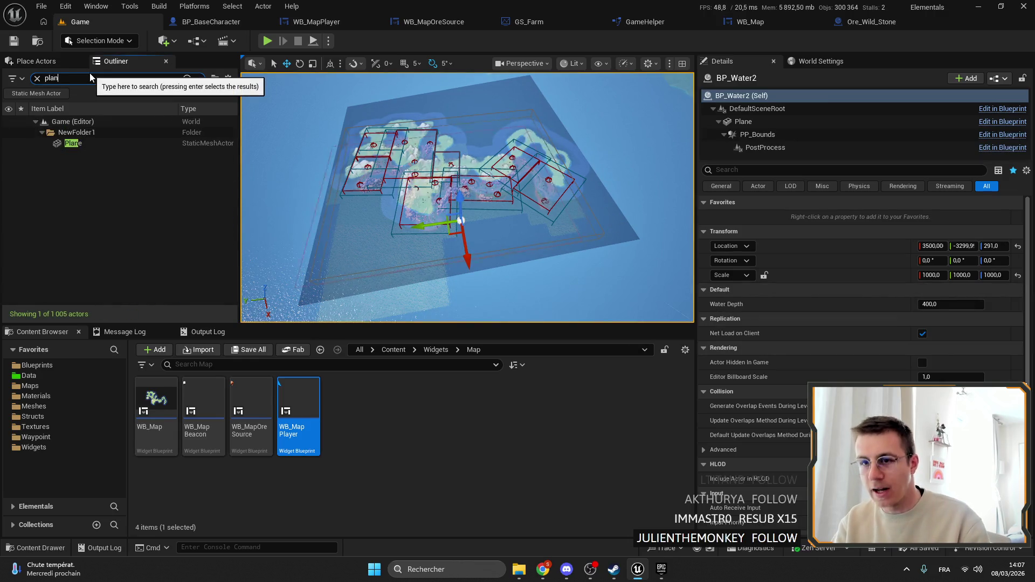
pyautogui.write('e')
pyautogui.click(90, 141)
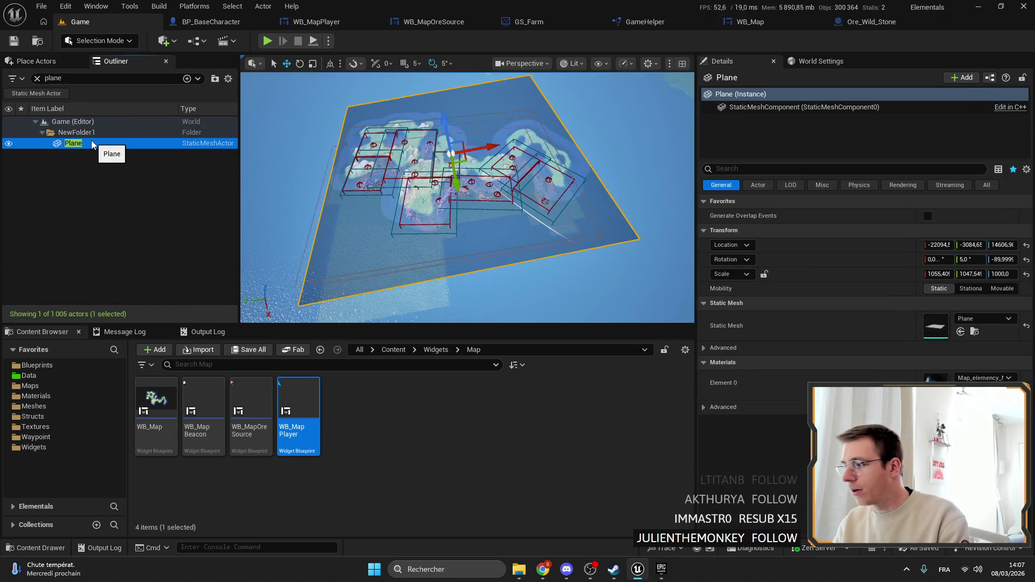
pyautogui.scroll(4, 467, 215)
pyautogui.click(970, 259)
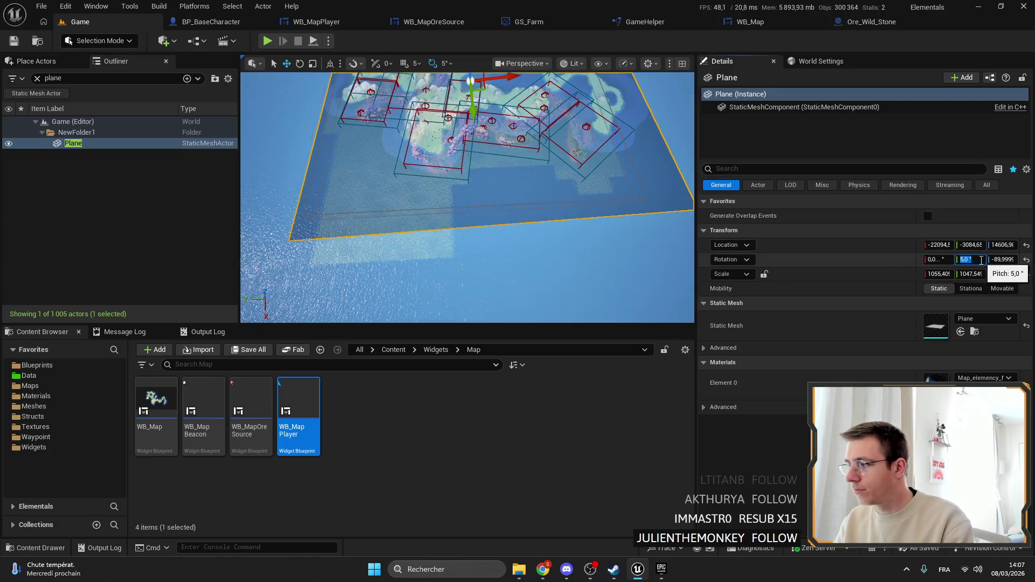
pyautogui.write('0')
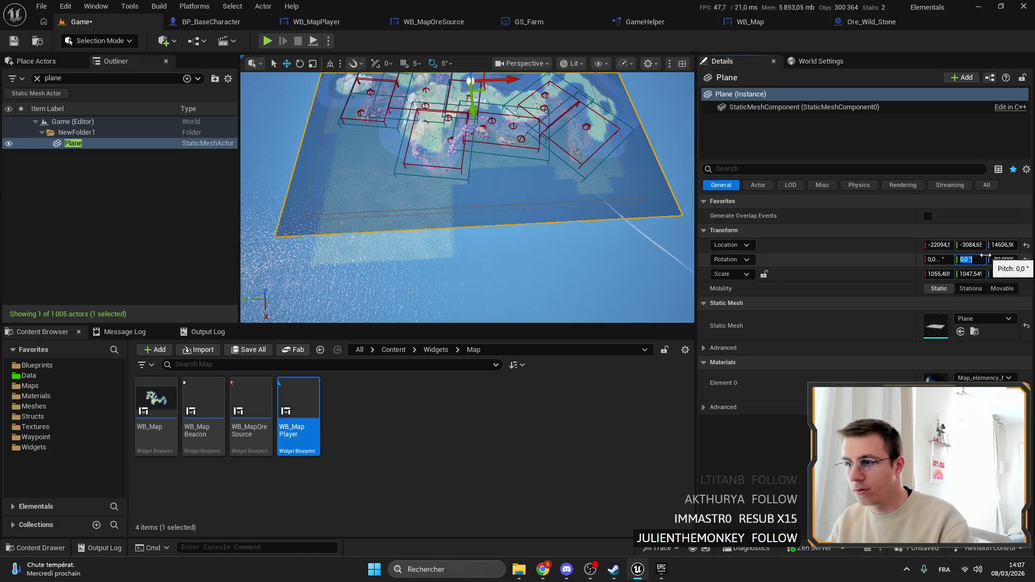
pyautogui.press('Return')
# Frame the flattened map Plane and the island in the viewport.
pyautogui.scroll(-5, 427, 197)
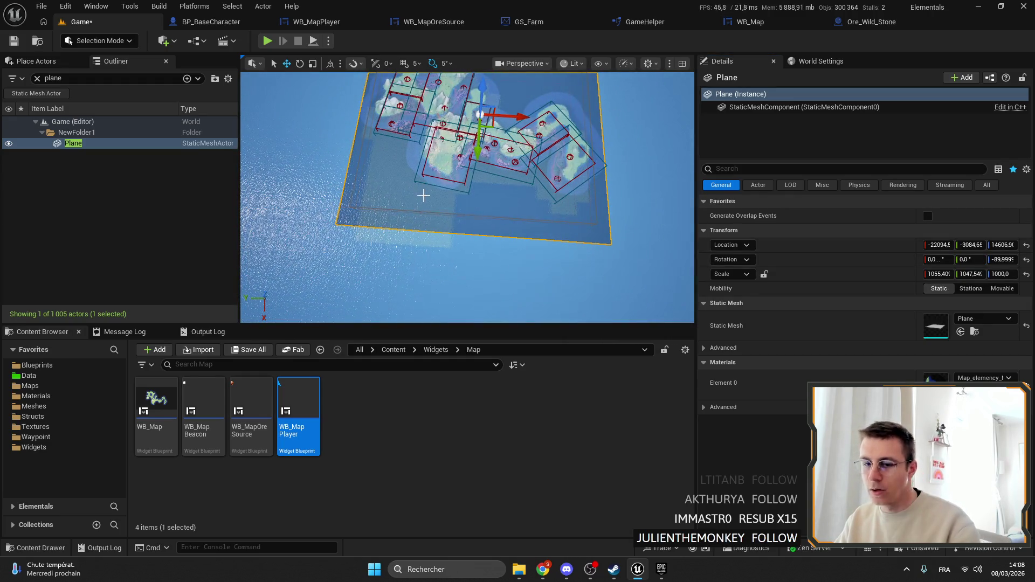
pyautogui.scroll(10, 433, 200)
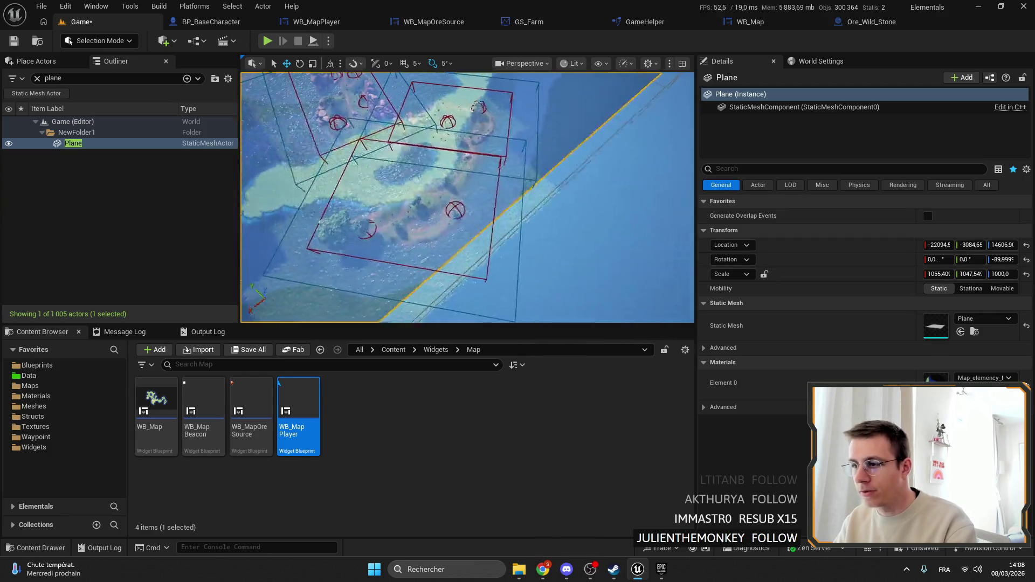
pyautogui.scroll(5, 467, 198)
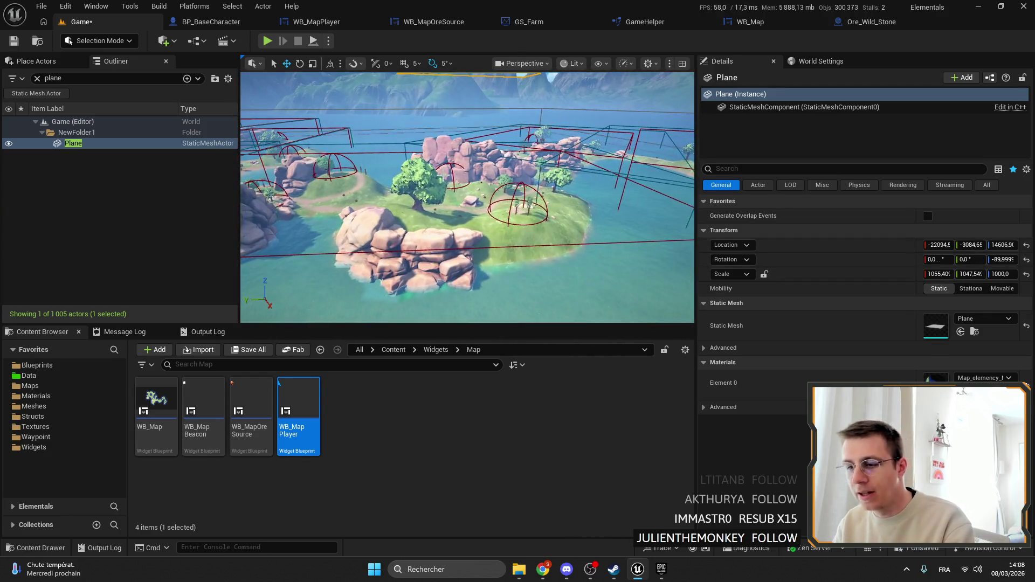
pyautogui.click(521, 572)
pyautogui.click(490, 450)
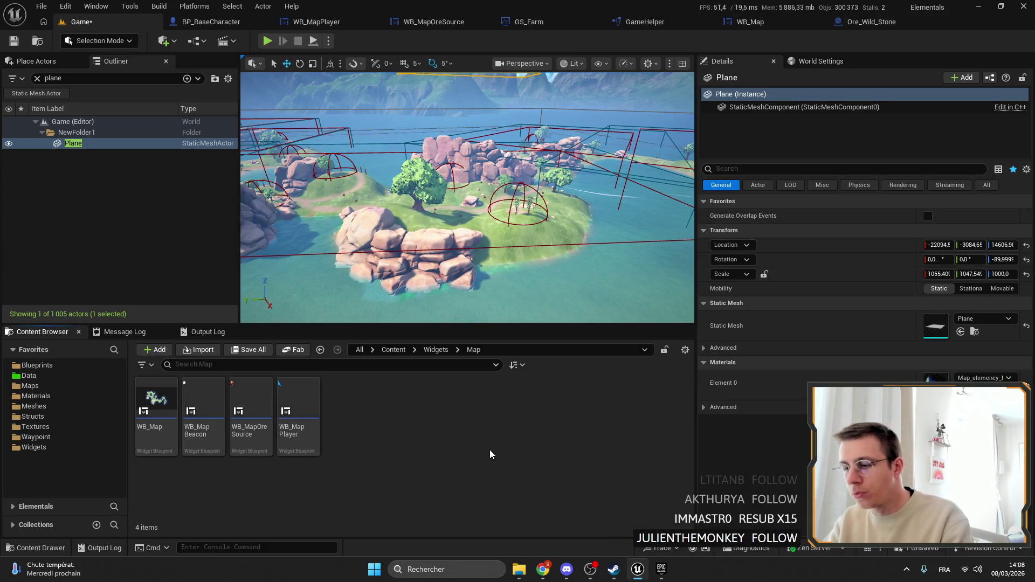
pyautogui.moveTo(466, 215)
pyautogui.mouseDown()
pyautogui.moveTo(467, 178)
pyautogui.moveTo(546, 188)
pyautogui.moveTo(545, 162)
pyautogui.mouseUp()
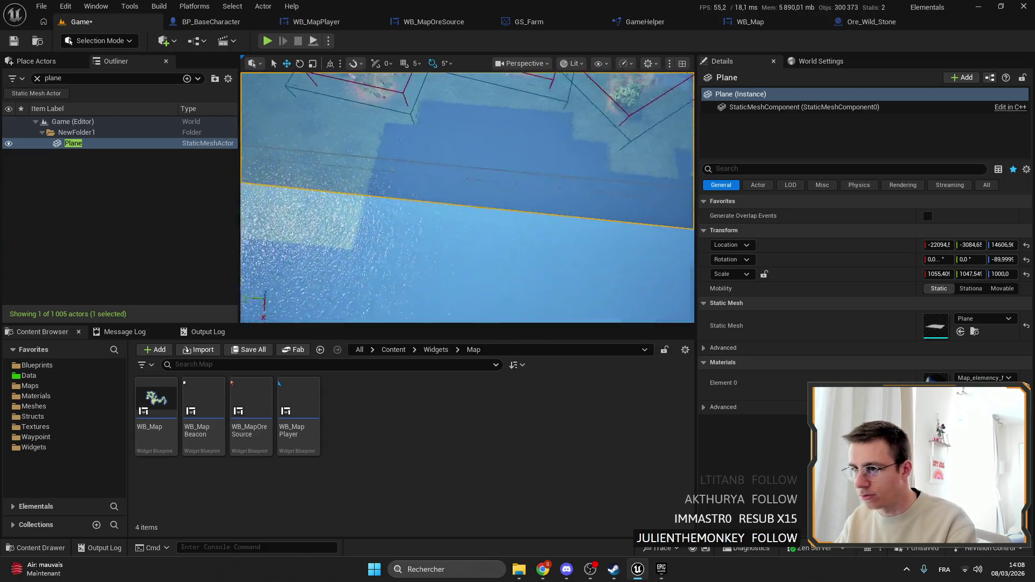
pyautogui.press('f')
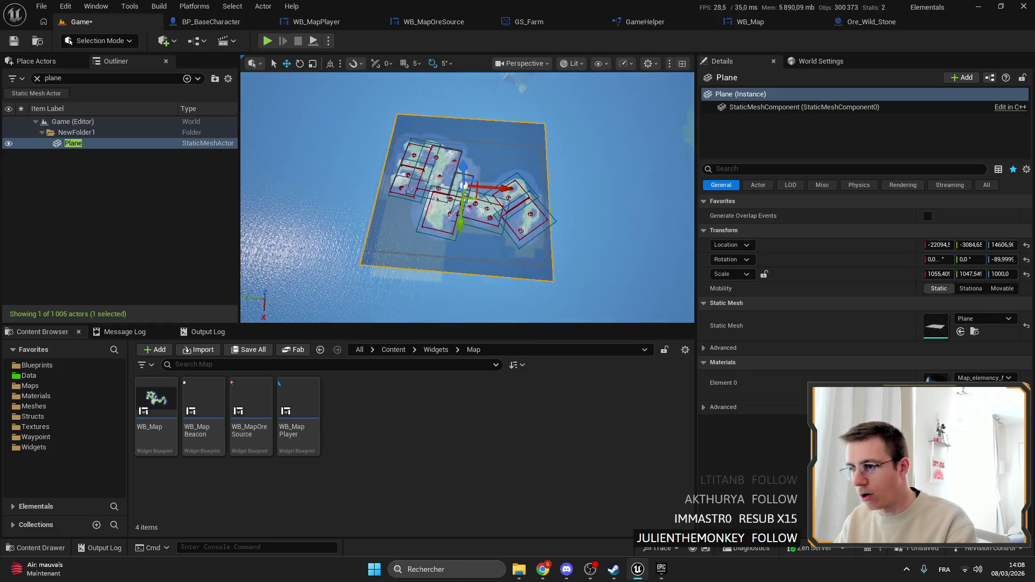
# Reselect the Plane, check its Map_elemency_Mat material without changing it, and begin renaming it.
pyautogui.click(496, 259)
pyautogui.click(96, 143)
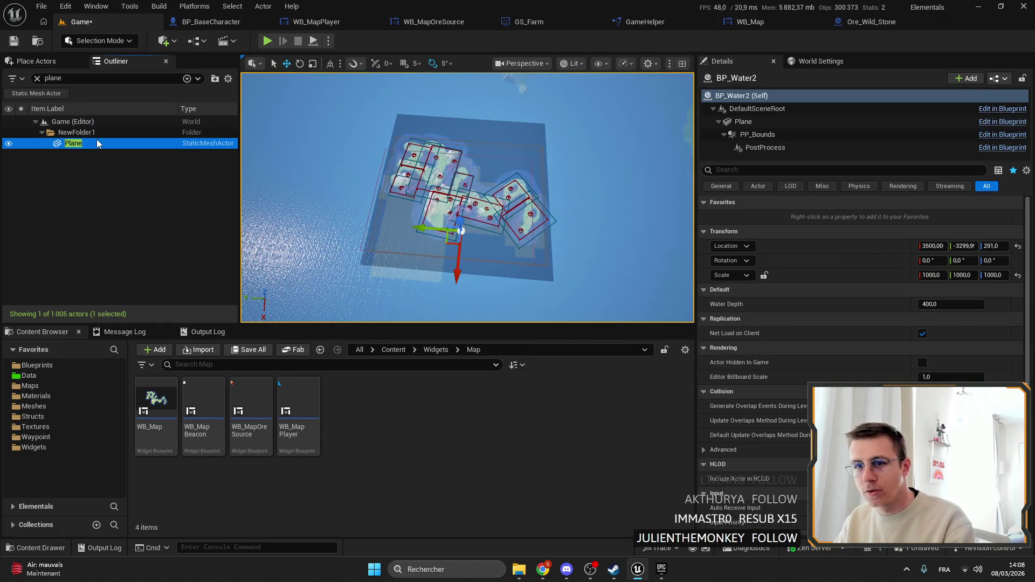
pyautogui.click(980, 378)
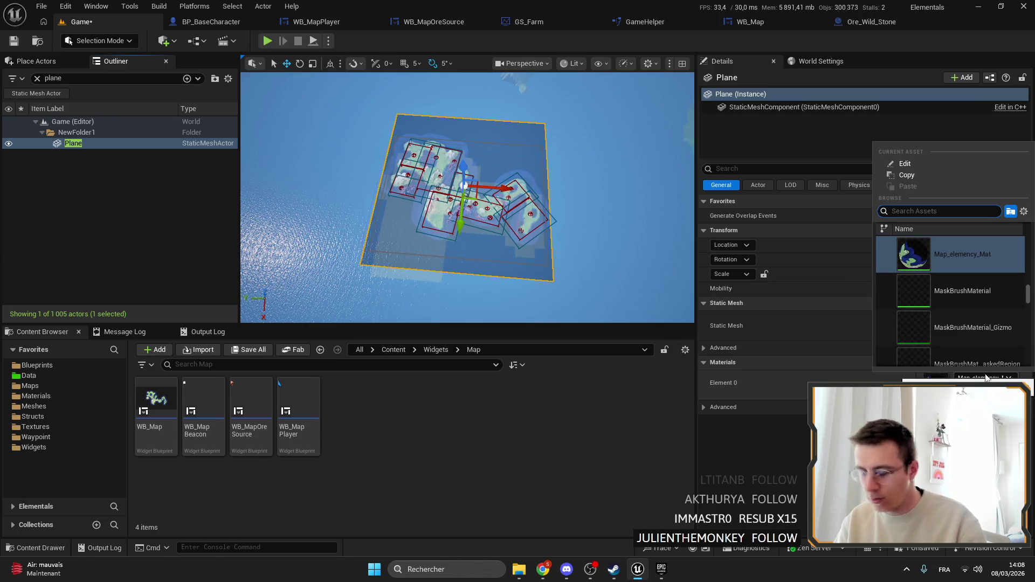
pyautogui.press('Escape')
pyautogui.click(113, 133)
pyautogui.click(113, 144)
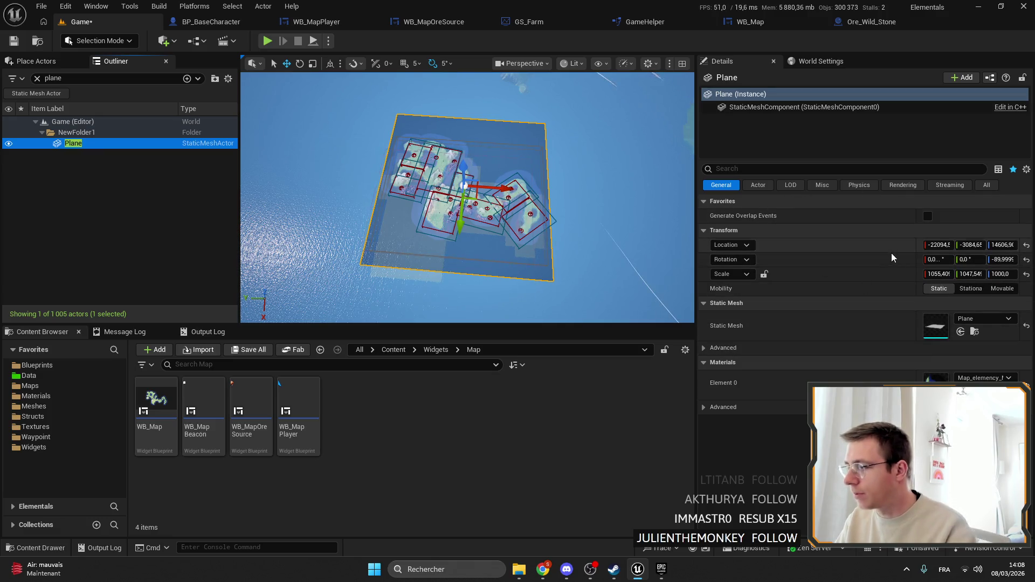
pyautogui.click(141, 139)
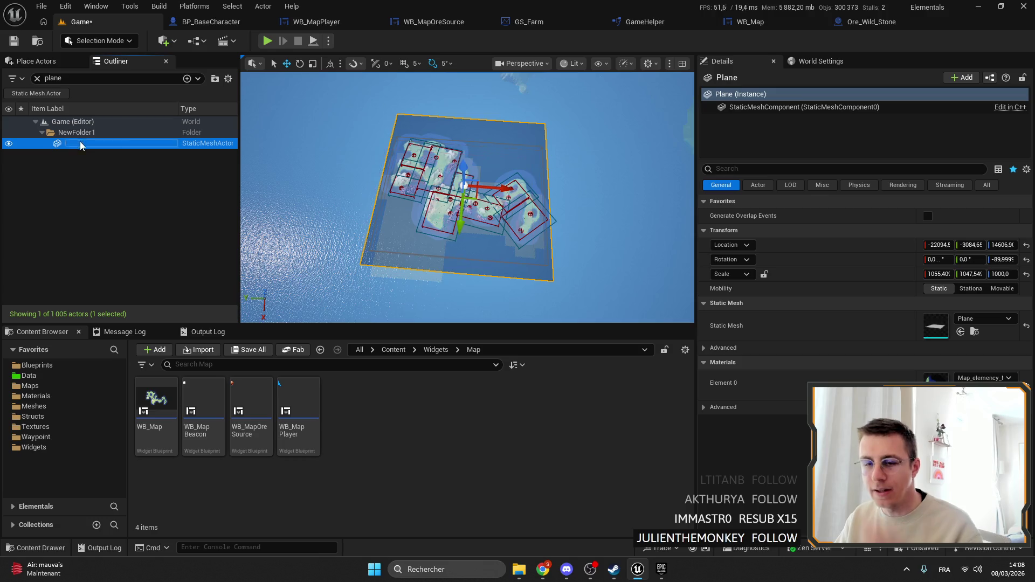
# Rename the plane to Map and give it a Custom collision preset with collision disabled.
pyautogui.write('Map')
pyautogui.press('Return')
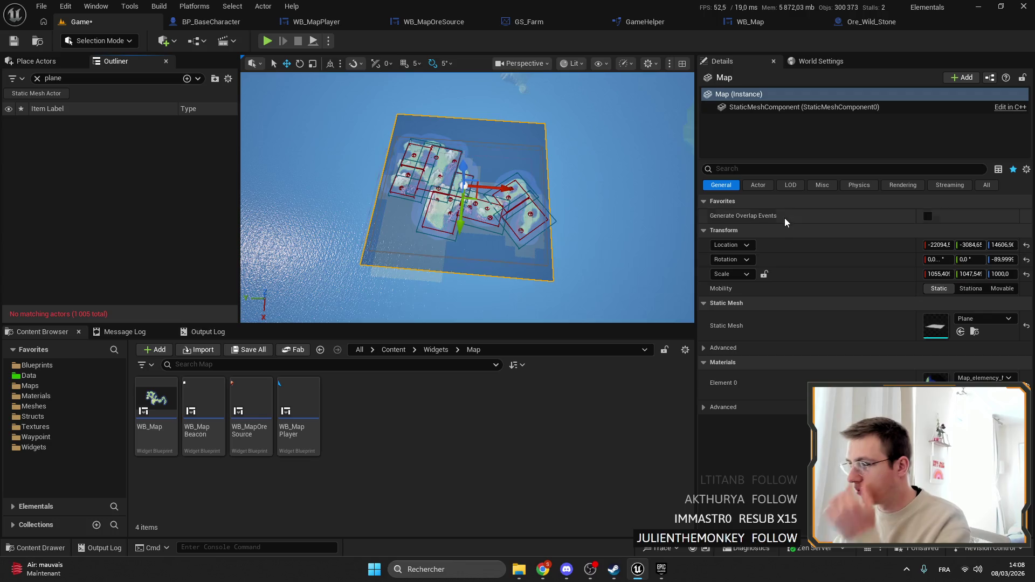
pyautogui.click(987, 185)
pyautogui.scroll(-5, 821, 337)
pyautogui.scroll(-8, 821, 337)
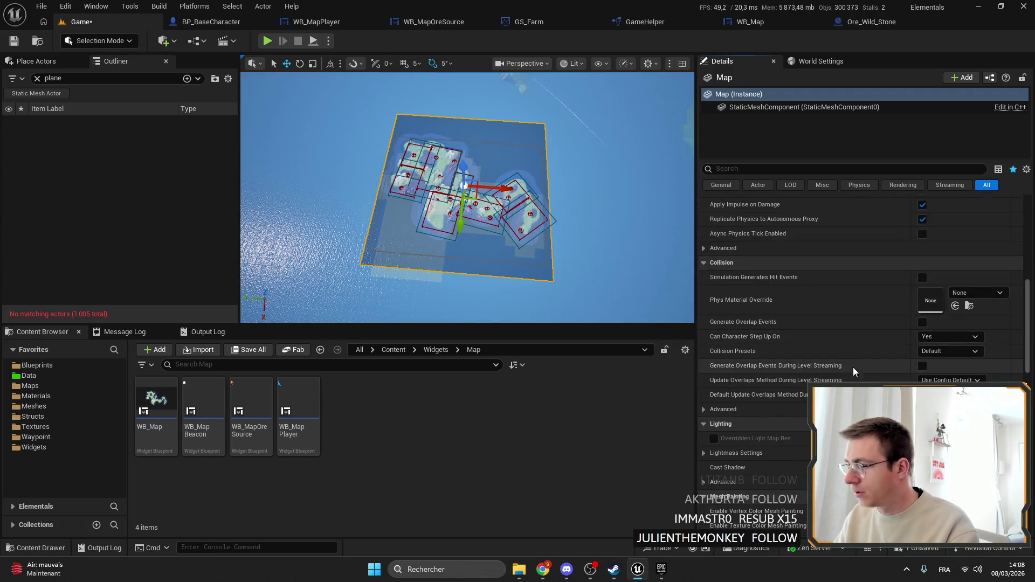
pyautogui.click(931, 351)
pyautogui.click(937, 156)
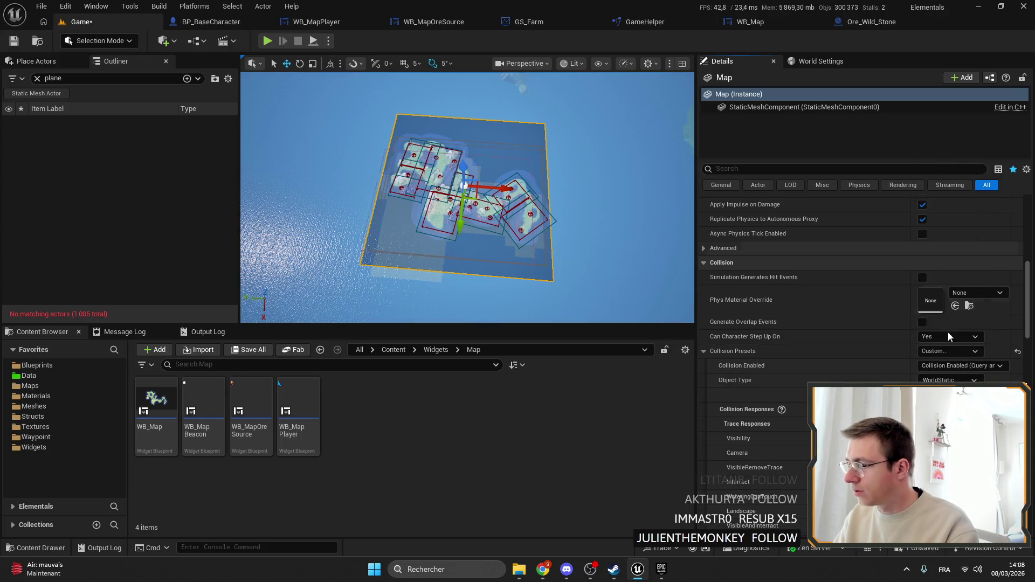
pyautogui.click(947, 366)
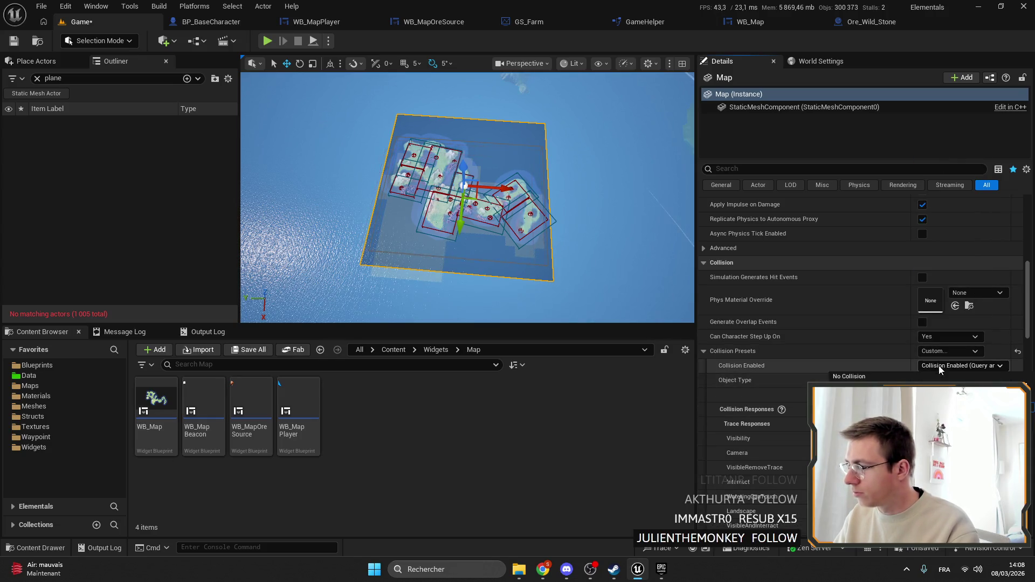
pyautogui.click(939, 376)
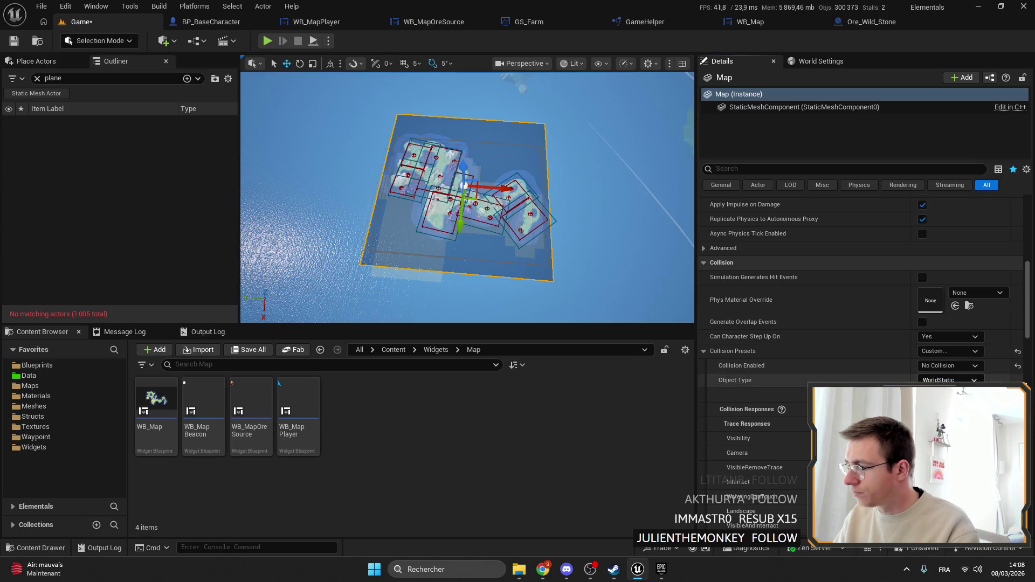
# Stop characters stepping up onto the Map plane and save the level.
pyautogui.click(949, 337)
pyautogui.click(941, 349)
pyautogui.scroll(-6, 862, 323)
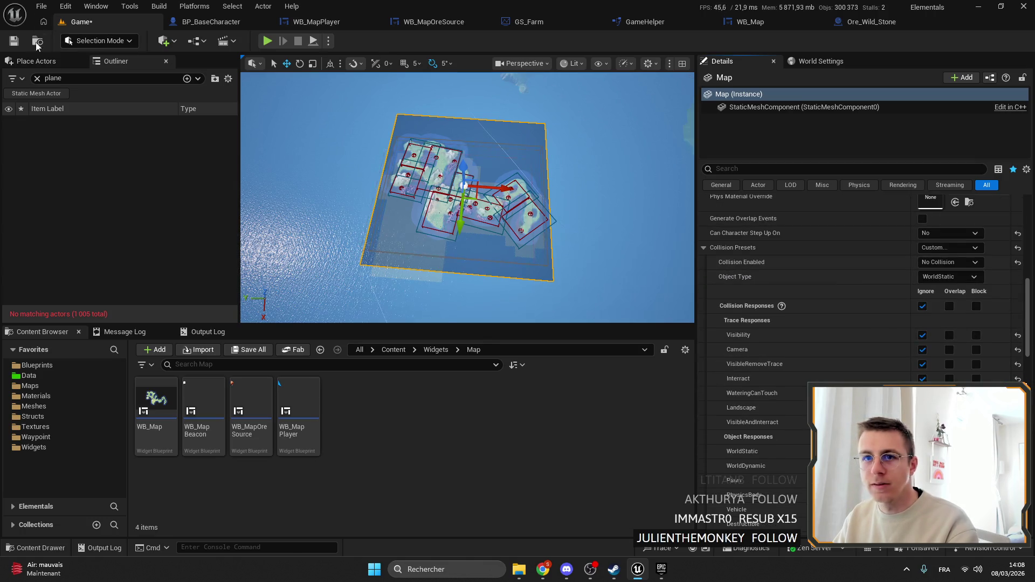
pyautogui.hotkey('ctrl', 's')
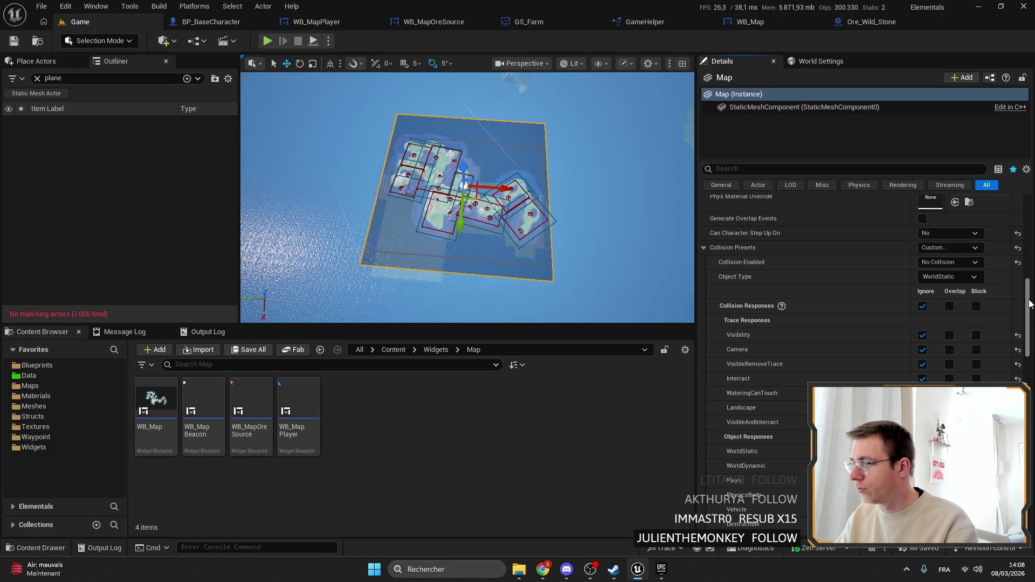
# Locate the plane's material, Map_elemency_Mat, in the Content Browser and open it.
pyautogui.moveTo(1029, 303); pyautogui.dragTo(1029, 224)
pyautogui.click(975, 378)
pyautogui.press('Escape')
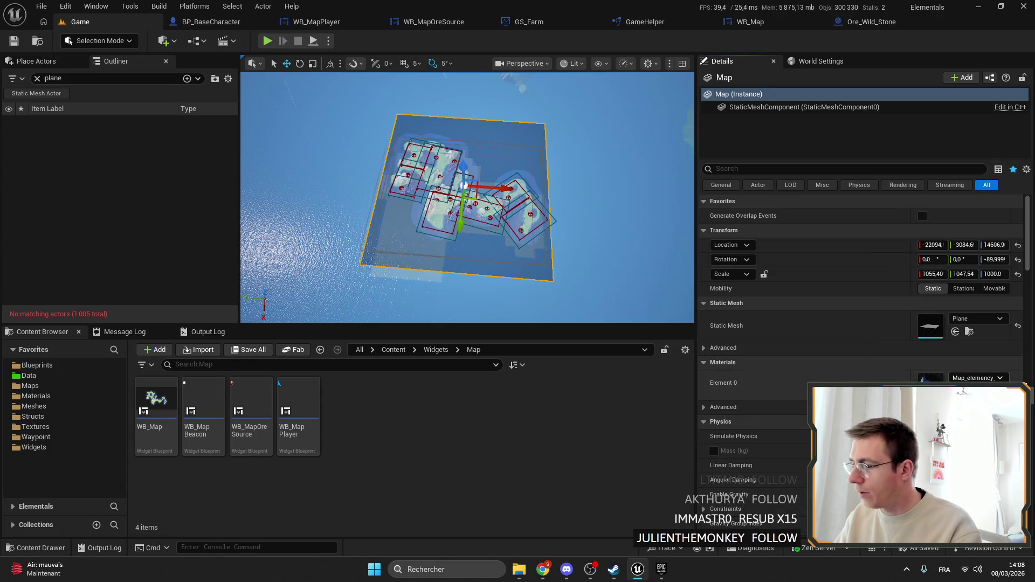
pyautogui.click(969, 391)
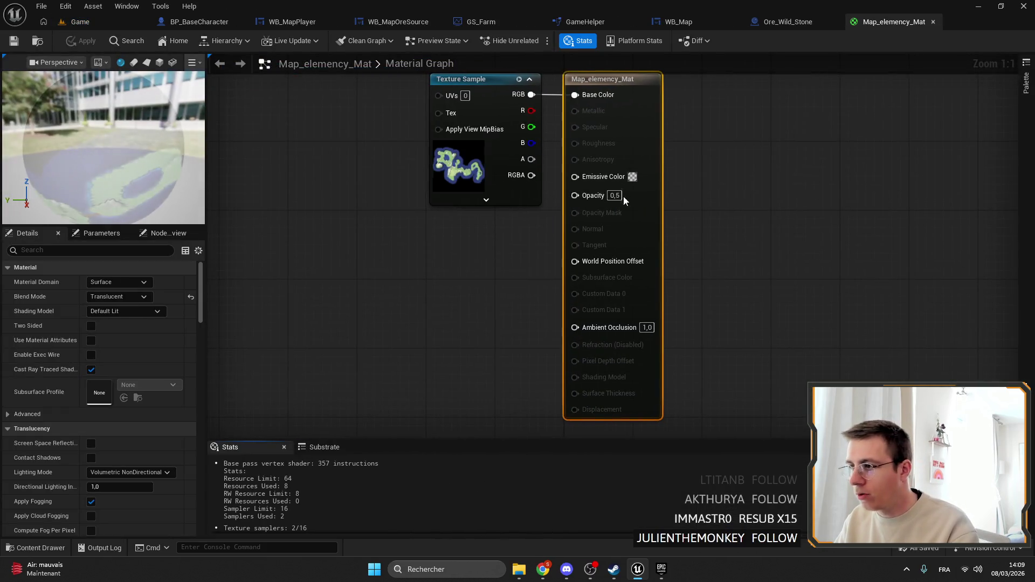
# Set Map_elemency_Mat's Opacity to 0 and apply the change.
pyautogui.write('0')
pyautogui.press('Return')
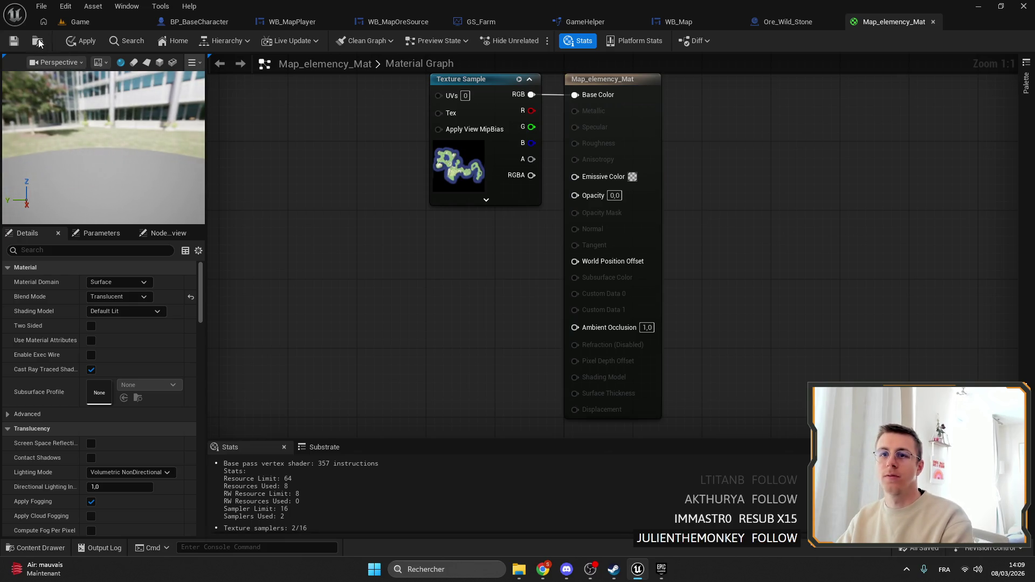
pyautogui.click(80, 40)
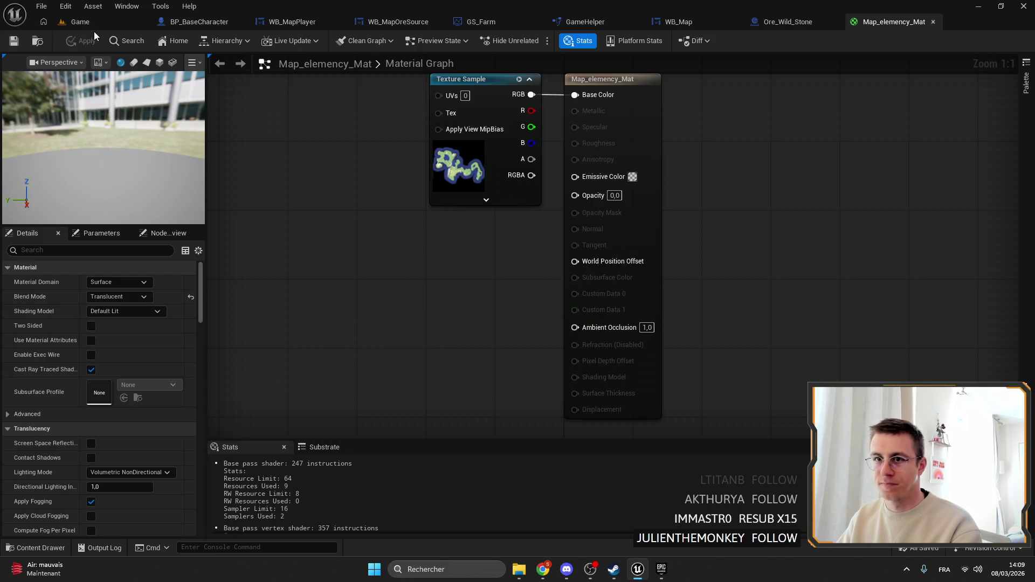
# Save the modified assets from the WB_Map tab and return to the Game level.
pyautogui.click(89, 23)
pyautogui.moveTo(467, 198)
pyautogui.mouseDown()
pyautogui.moveTo(469, 162)
pyautogui.moveTo(473, 204)
pyautogui.moveTo(473, 151)
pyautogui.moveTo(474, 181)
pyautogui.mouseUp()
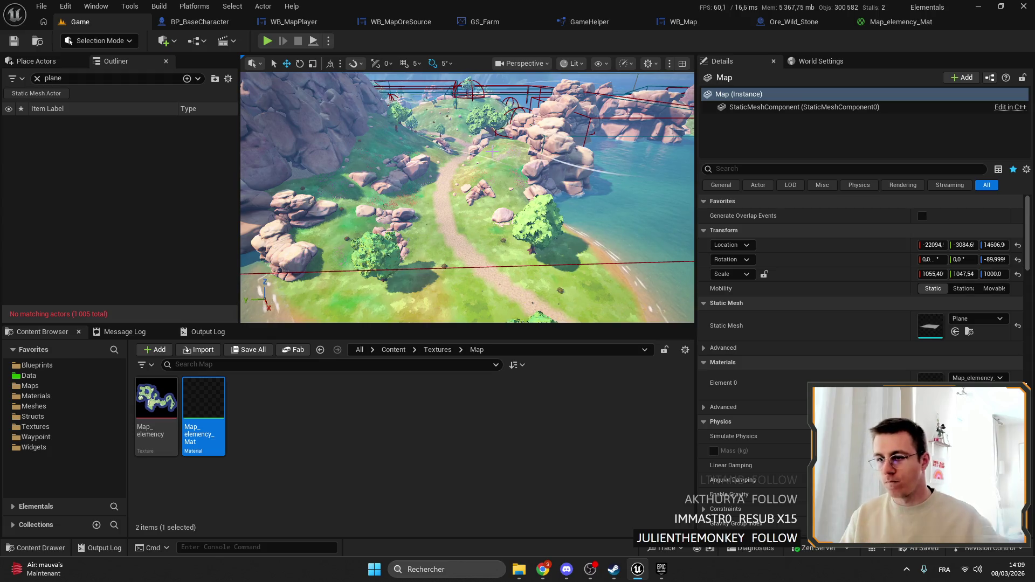
pyautogui.click(662, 24)
pyautogui.click(432, 169)
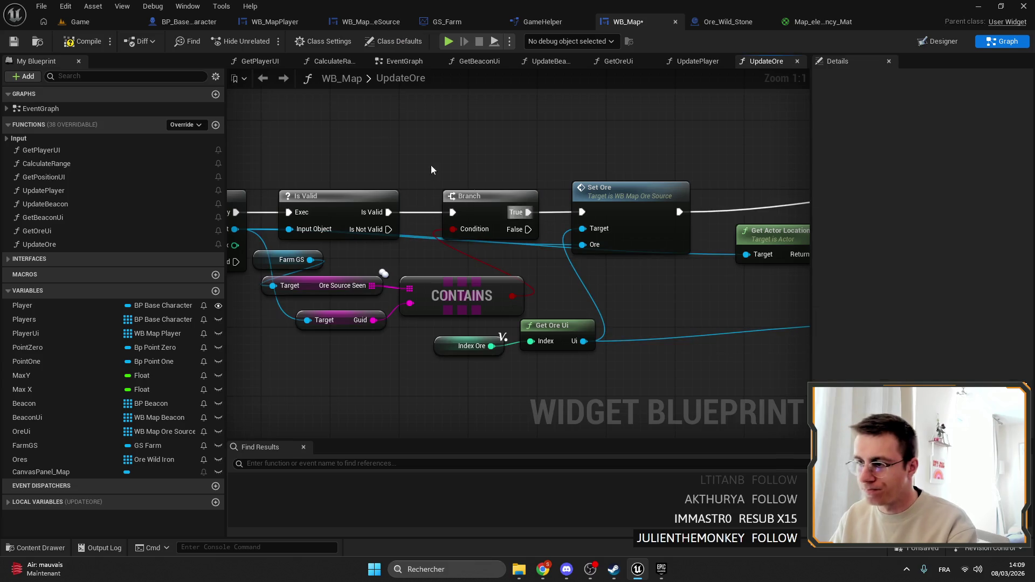
pyautogui.click(14, 42)
pyautogui.click(81, 21)
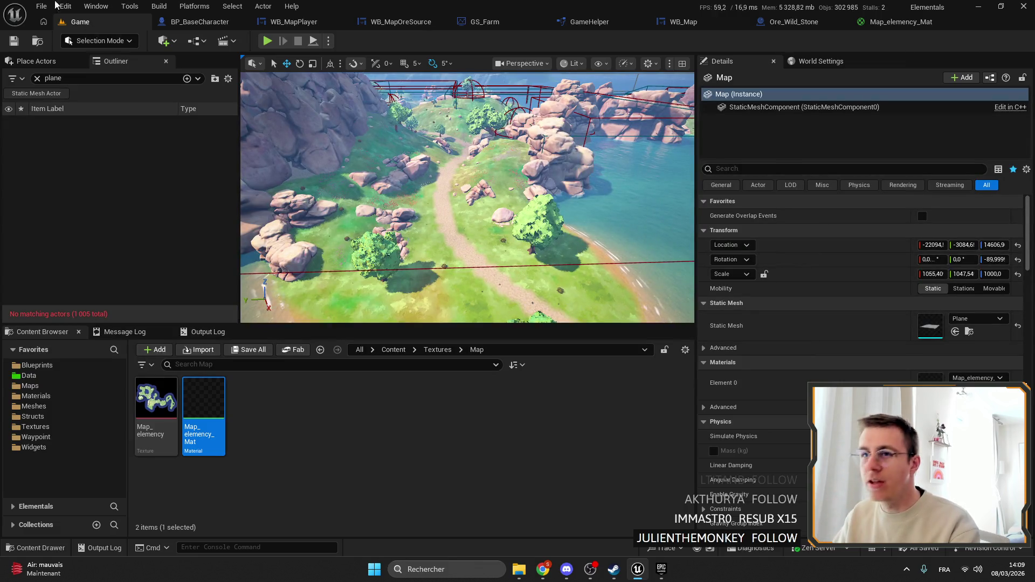
pyautogui.click(194, 6)
# Launch the Ship build profile in the Project Launcher and move the launcher window aside.
pyautogui.click(248, 59)
pyautogui.click(366, 222)
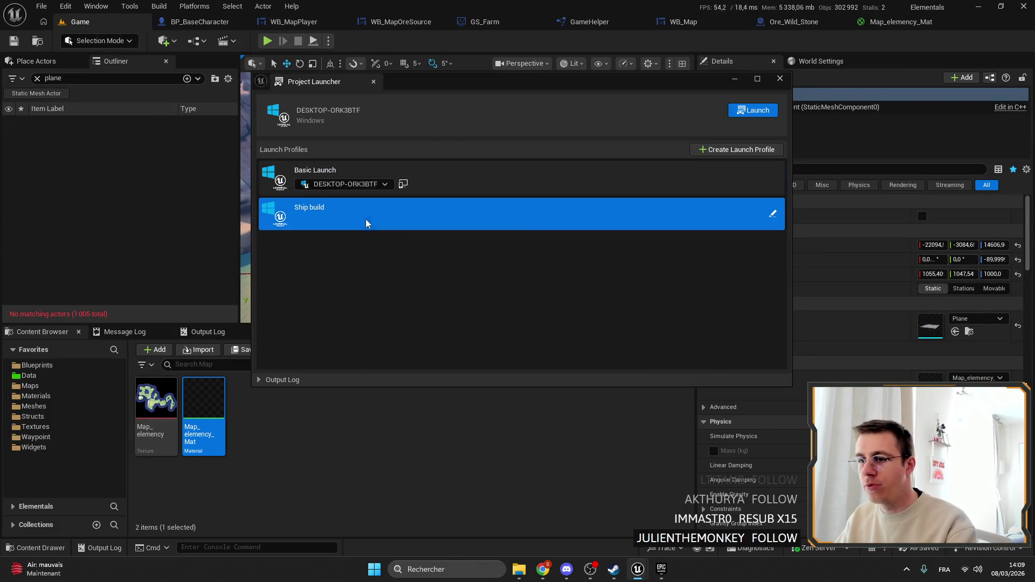
pyautogui.click(759, 112)
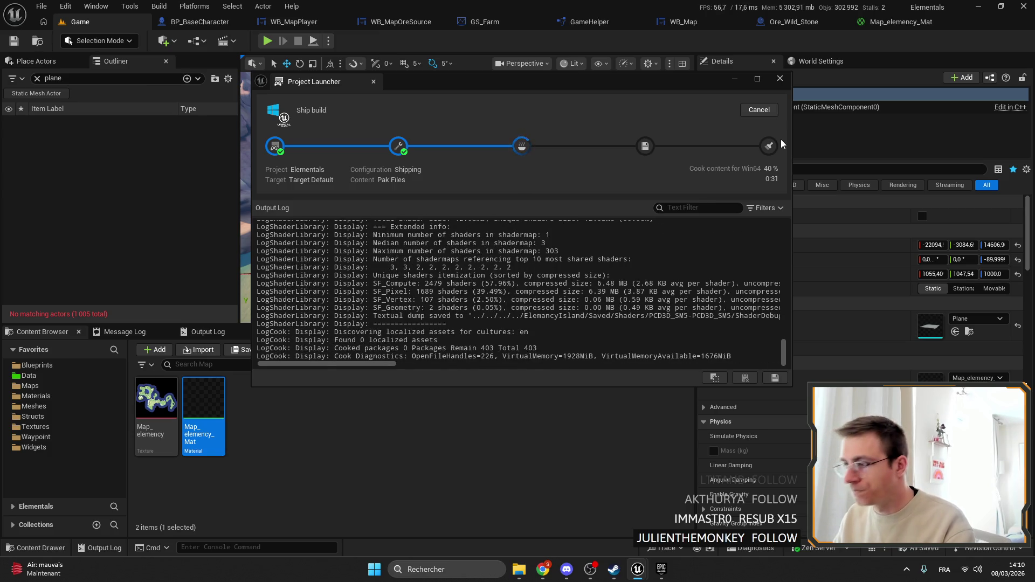
pyautogui.moveTo(534, 80); pyautogui.dragTo(502, 129)
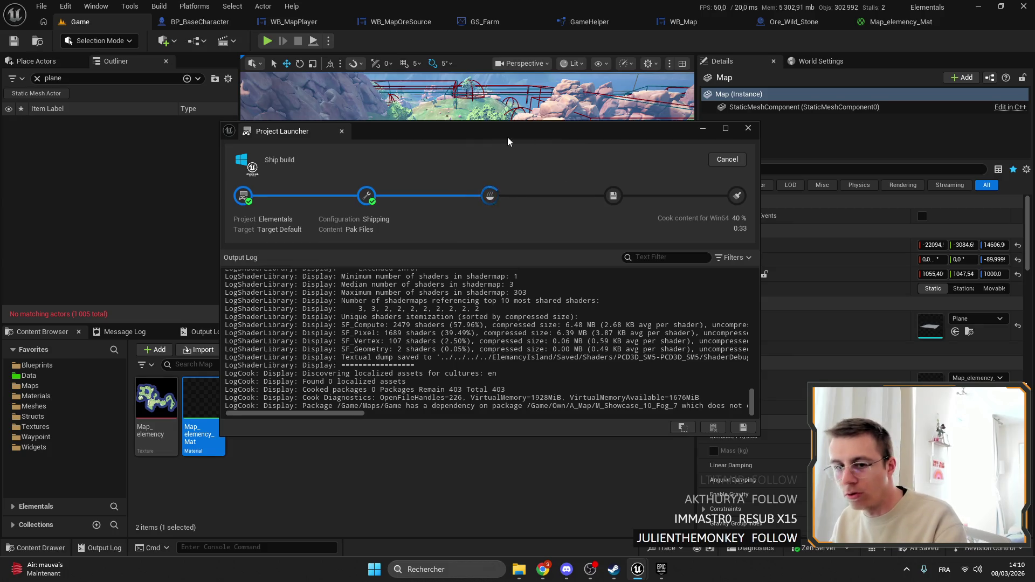
# Scroll through the Elemency Island Steam store page, then go to Twitch in a new tab.
pyautogui.click(542, 572)
pyautogui.scroll(-15, 108, 277)
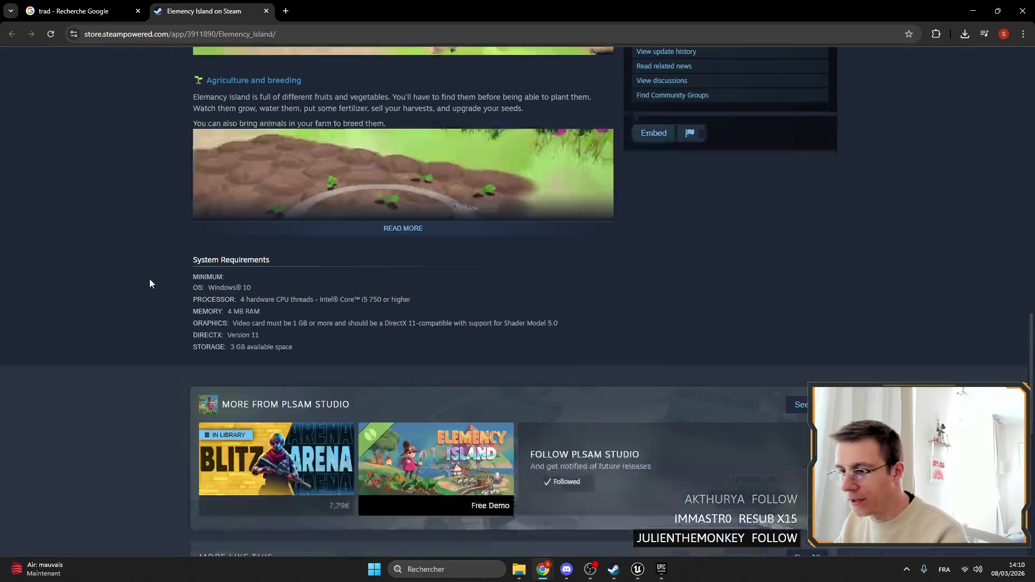
pyautogui.scroll(10, 199, 297)
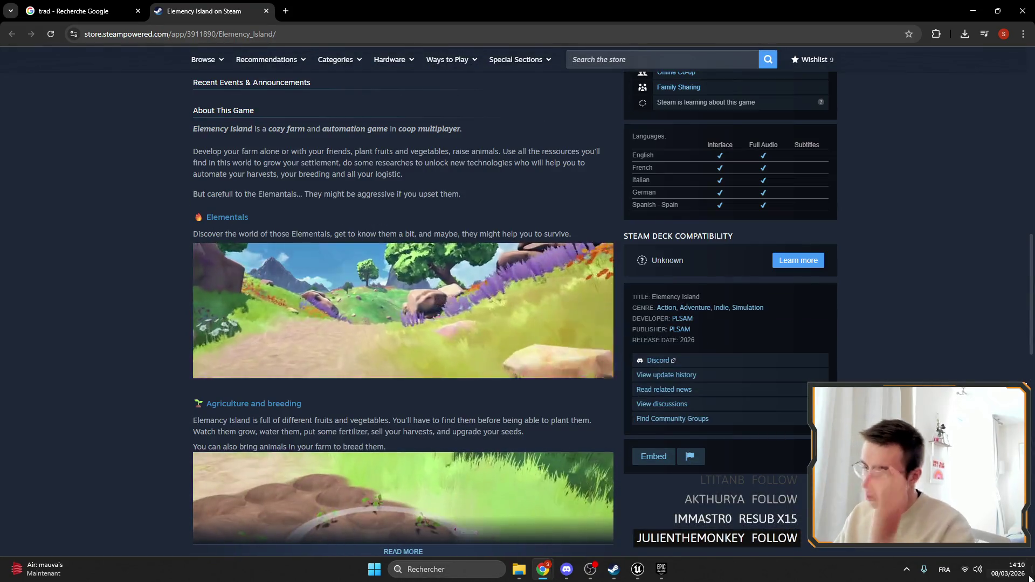
pyautogui.press('super+n')
pyautogui.click(99, 298)
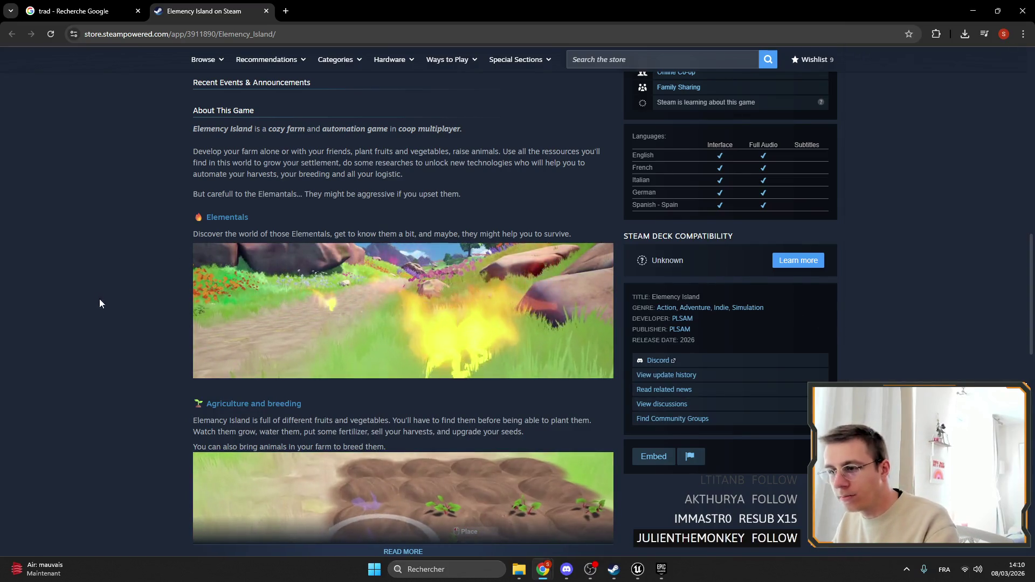
pyautogui.scroll(7, 134, 323)
pyautogui.scroll(7, 228, 382)
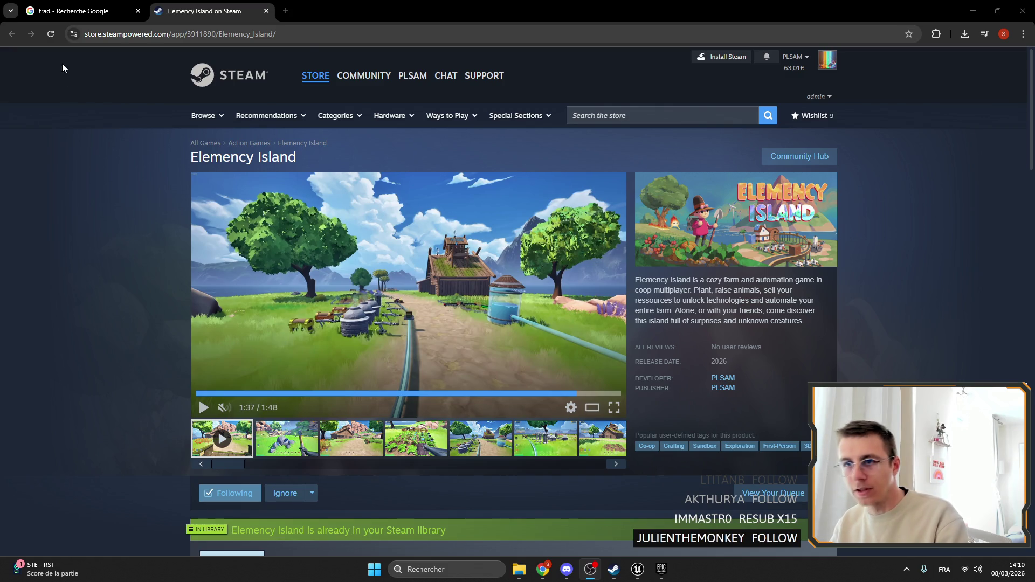
pyautogui.hotkey('ctrl', 't')
pyautogui.click(246, 59)
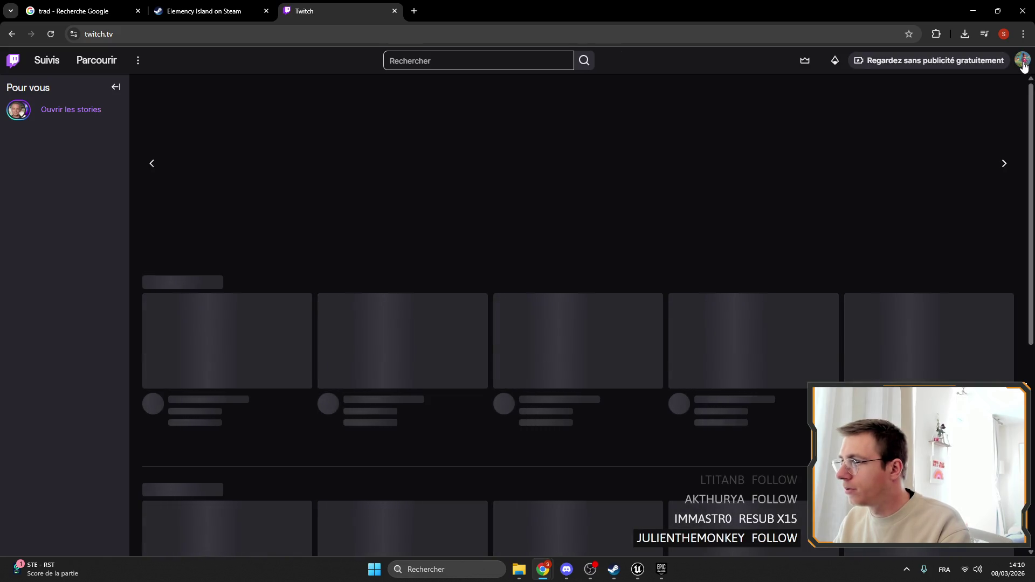
# Go to the streamer's own channel from the account menu and scroll to its About panels.
pyautogui.click(1022, 61)
pyautogui.click(934, 117)
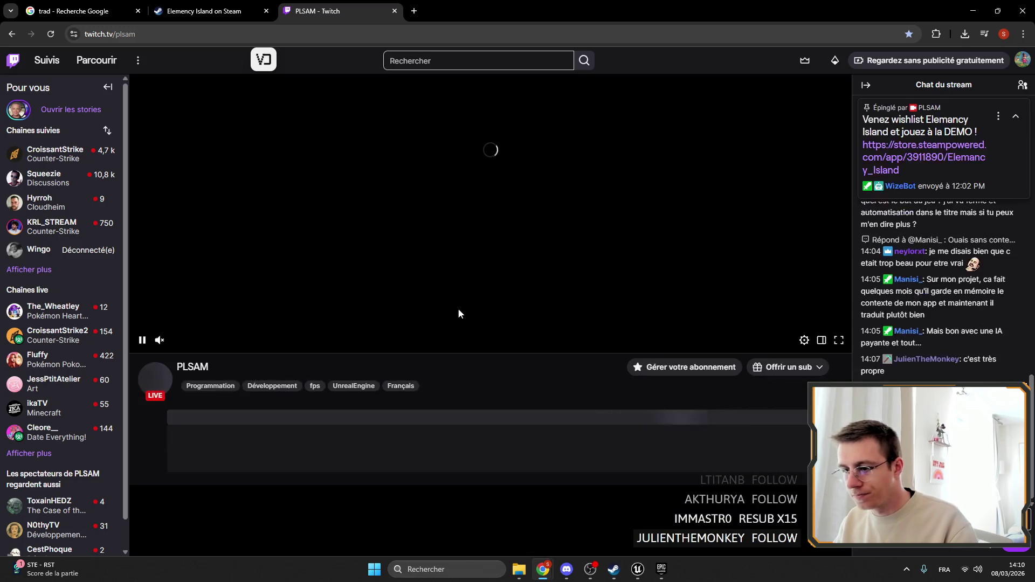
pyautogui.scroll(-5, 396, 338)
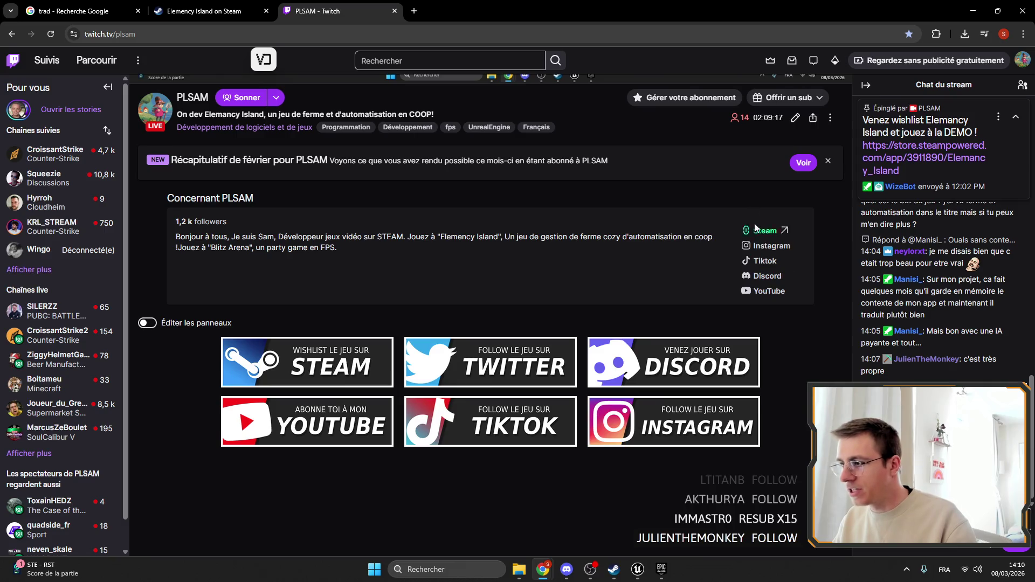
# Load the studio's Instagram profile from the About panel link in a new tab.
pyautogui.click(769, 253)
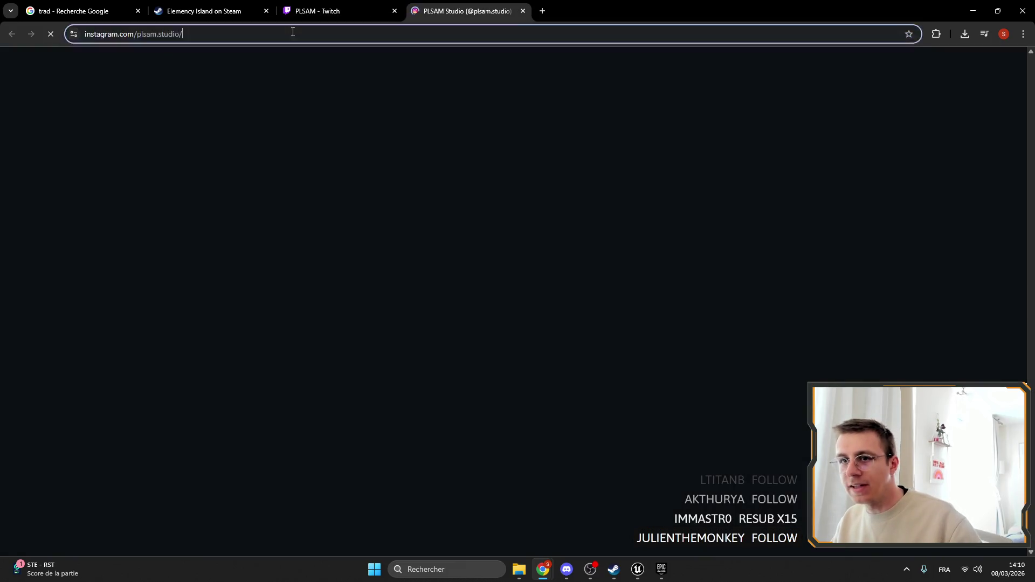
pyautogui.click(291, 32)
pyautogui.click(522, 10)
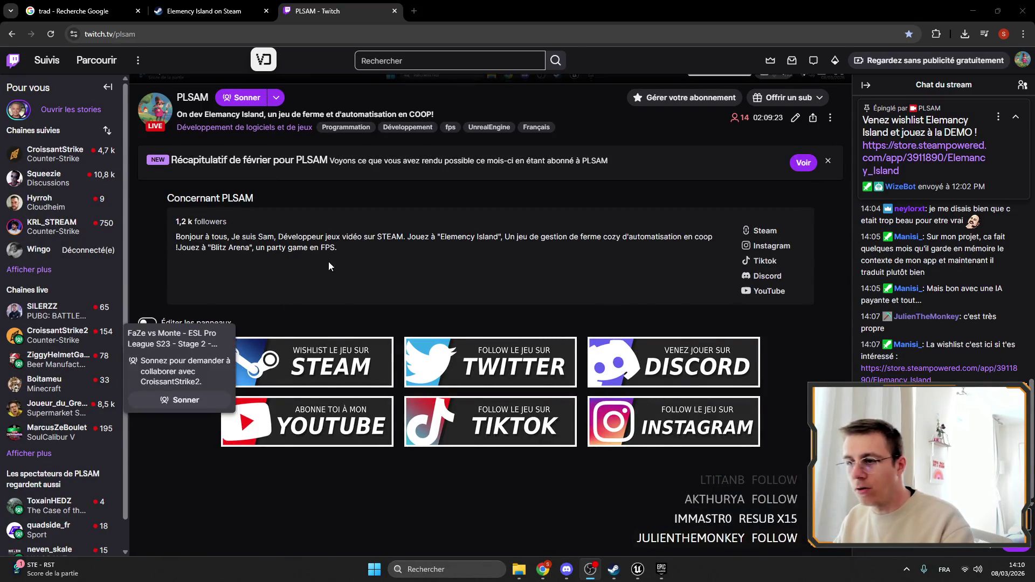
pyautogui.click(415, 11)
pyautogui.hotkey('ctrl', 'v')
pyautogui.press('Return')
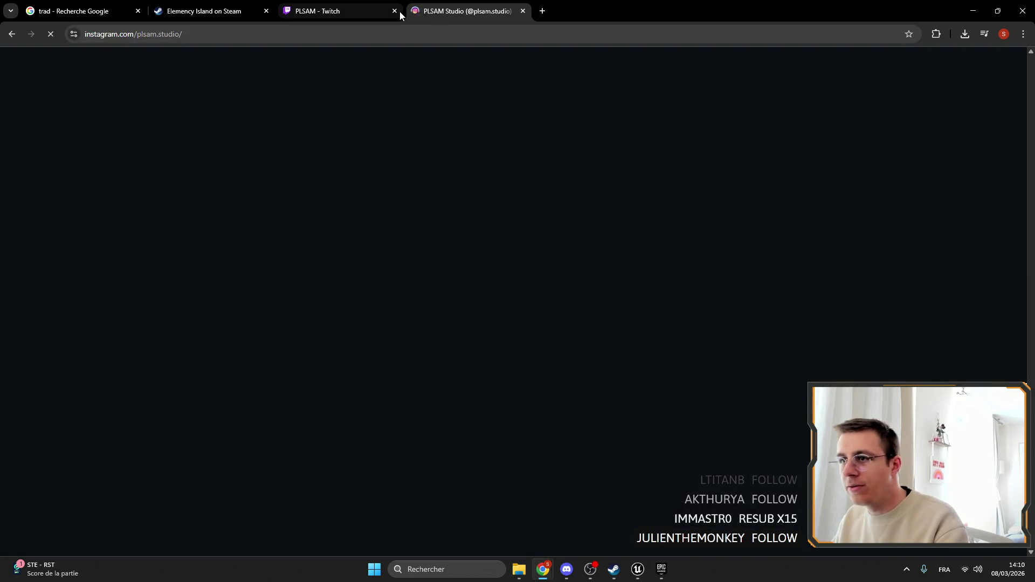
# Close the Twitch tab and view the pinned Elemency Island post and the watering-dirt reel.
pyautogui.click(395, 11)
pyautogui.scroll(-4, 386, 186)
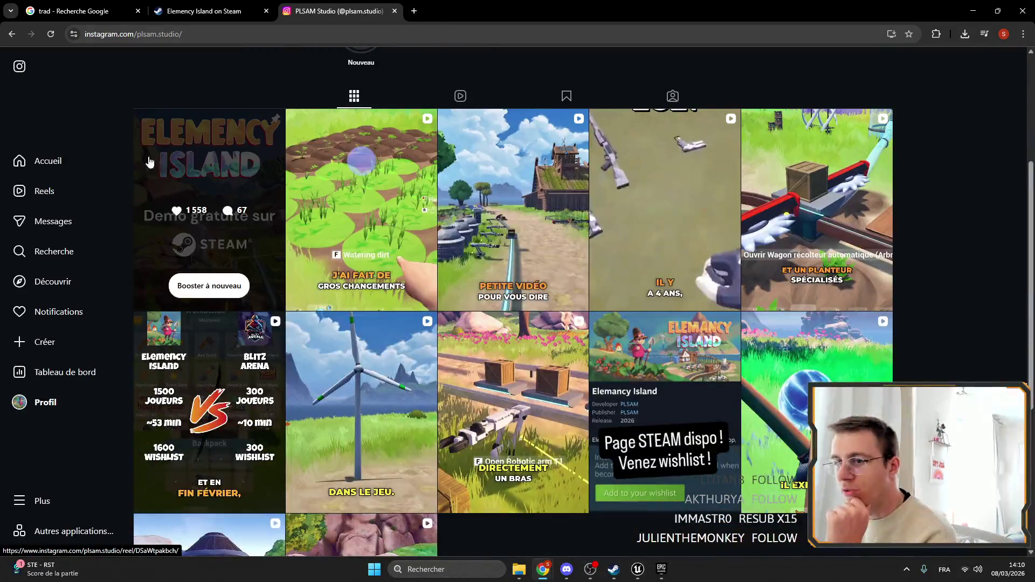
pyautogui.click(185, 153)
pyautogui.click(189, 102)
pyautogui.click(415, 173)
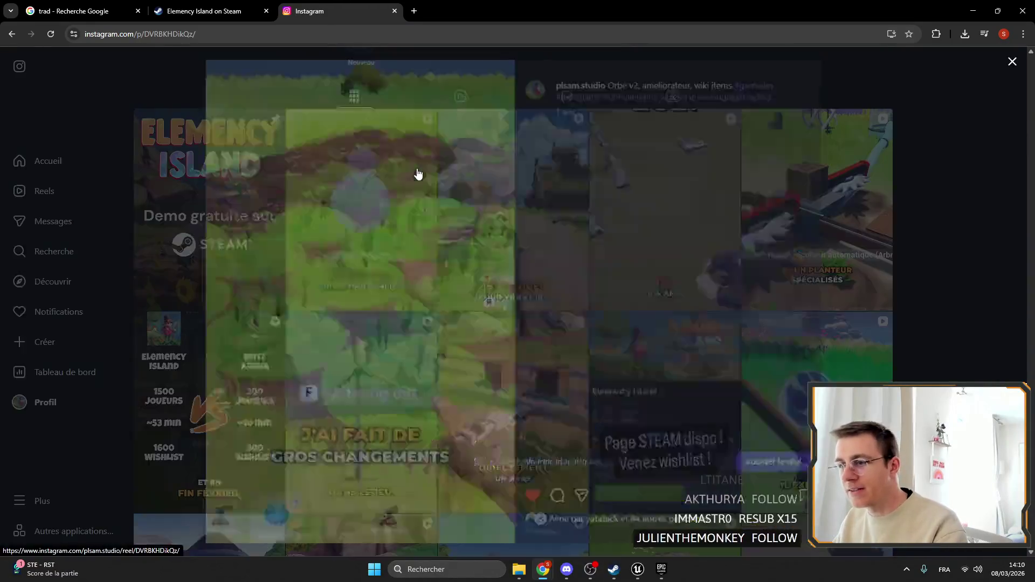
pyautogui.click(186, 137)
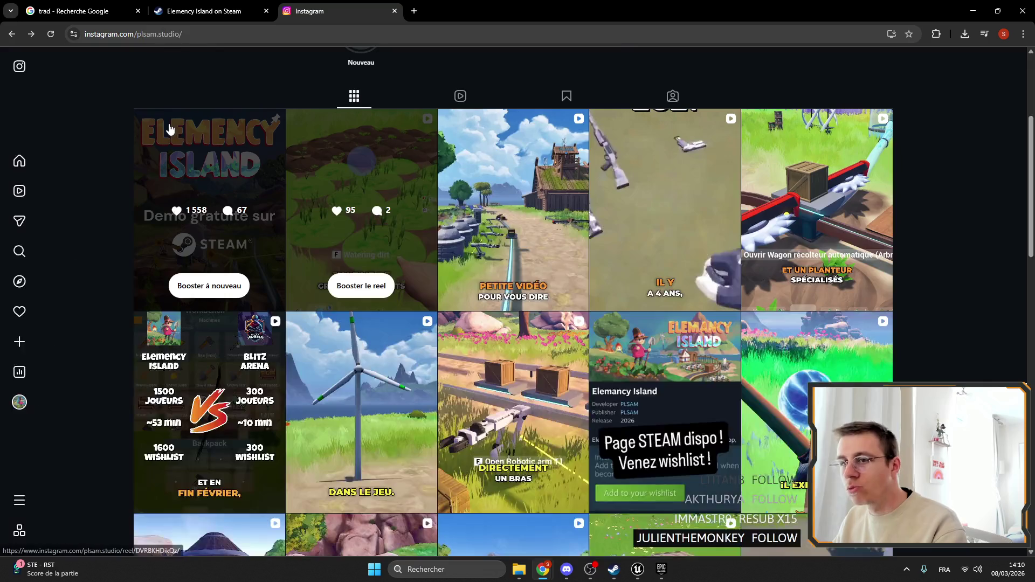
# Watch the 'Petite vidéo' reel and the fourth and fifth reels in the profile grid.
pyautogui.click(502, 205)
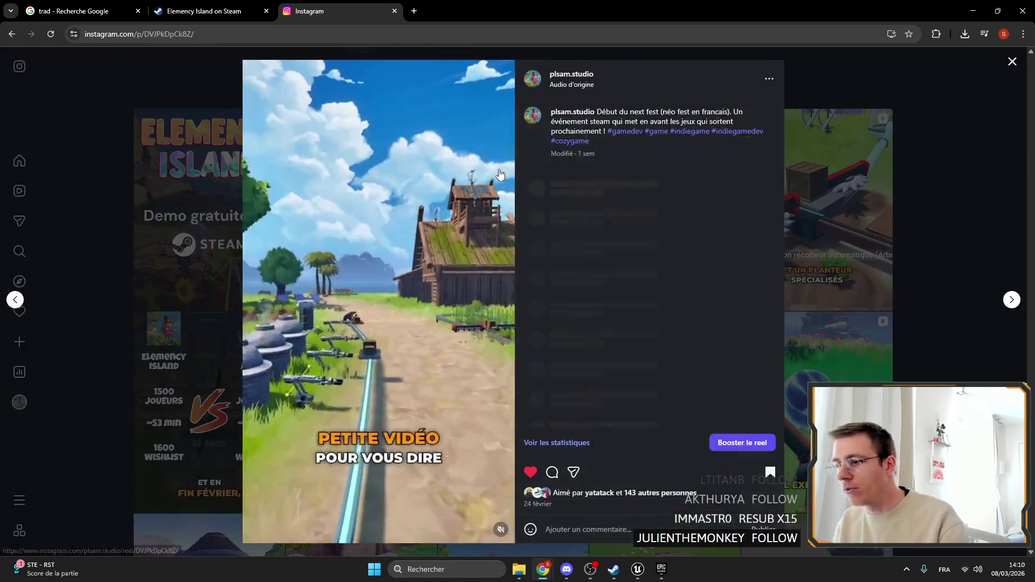
pyautogui.click(231, 210)
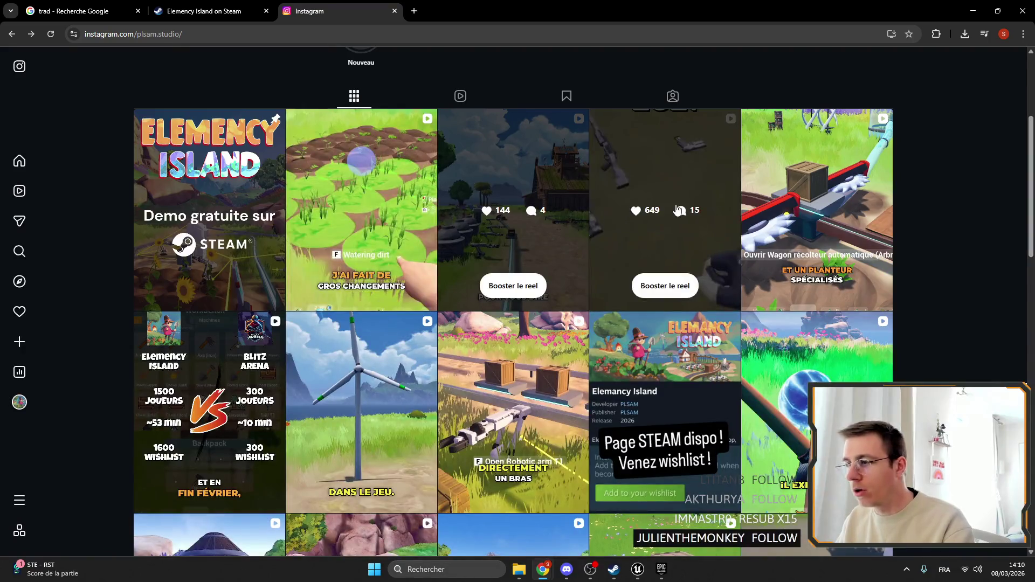
pyautogui.click(635, 168)
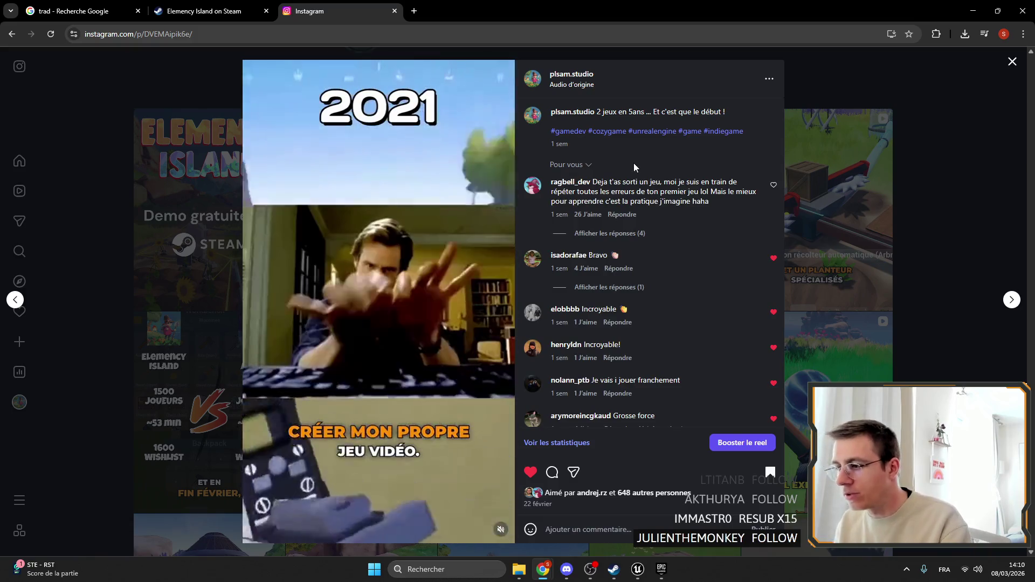
pyautogui.click(882, 217)
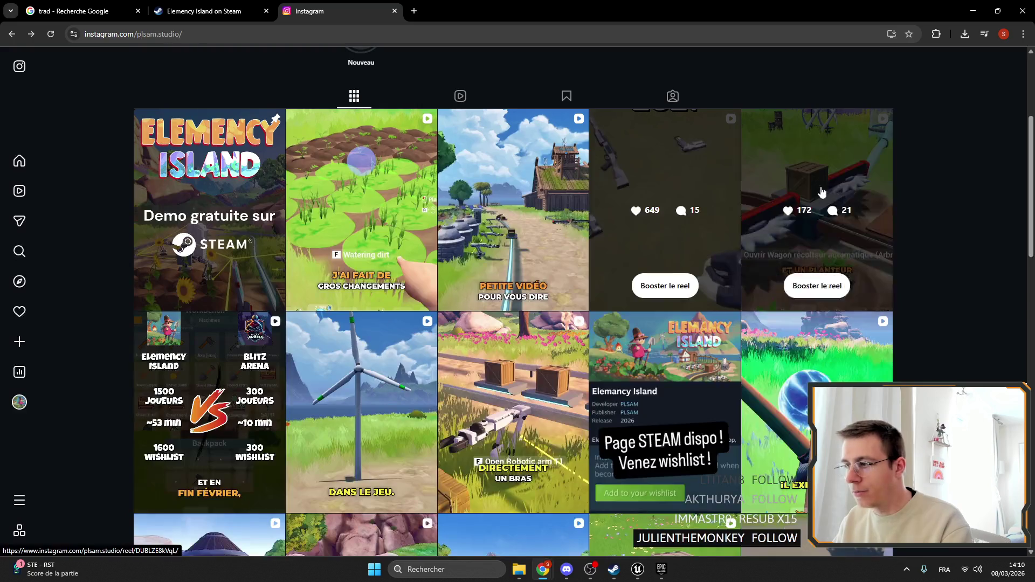
pyautogui.click(844, 183)
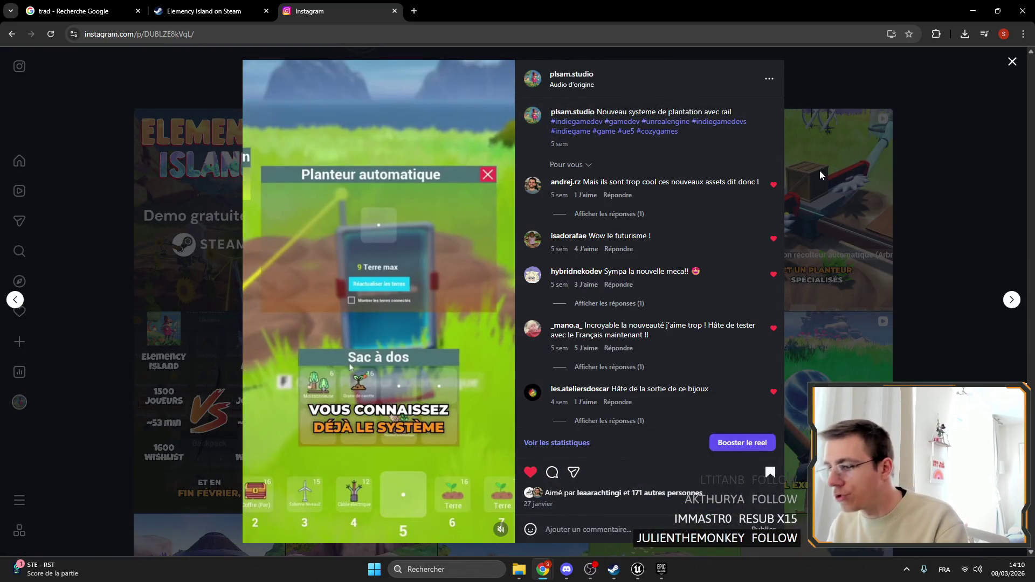
pyautogui.scroll(-3, 593, 270)
pyautogui.scroll(3, 630, 355)
pyautogui.press('Escape')
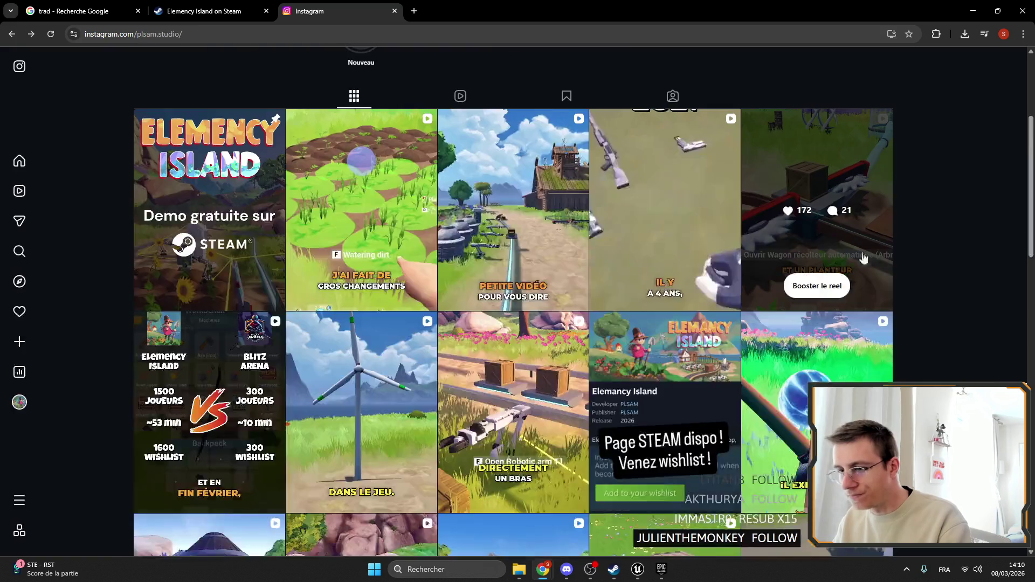
# Scroll back up the profile and close the Instagram tab to return to Steam.
pyautogui.scroll(2, 602, 423)
pyautogui.rightClick(669, 456)
pyautogui.rightClick(173, 403)
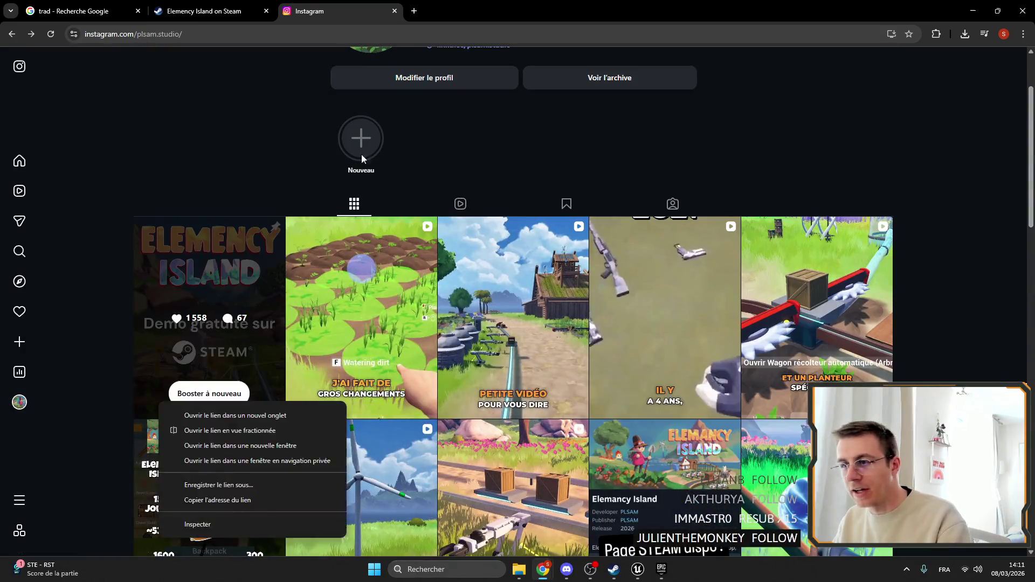
pyautogui.scroll(2, 264, 237)
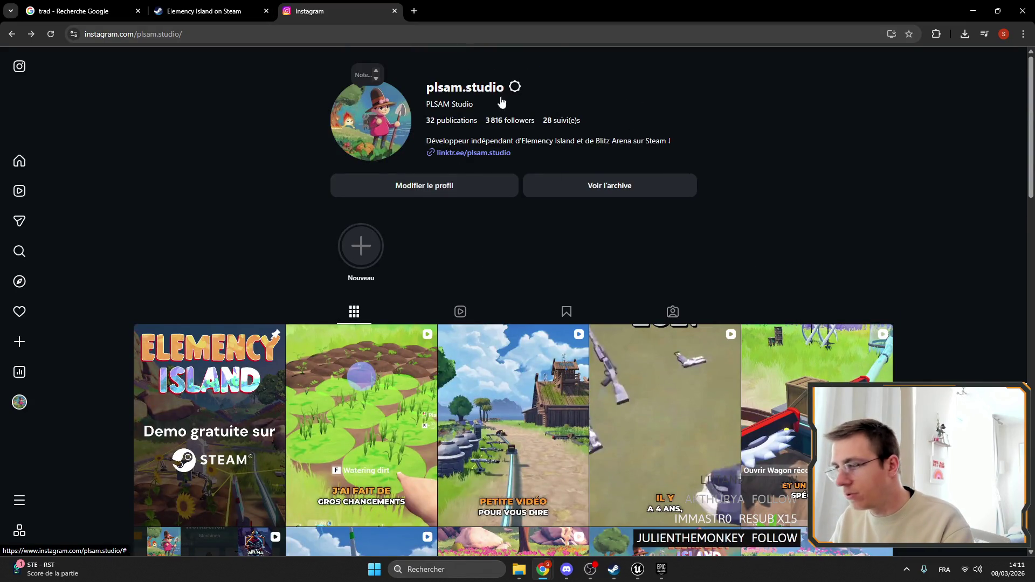
pyautogui.click(395, 11)
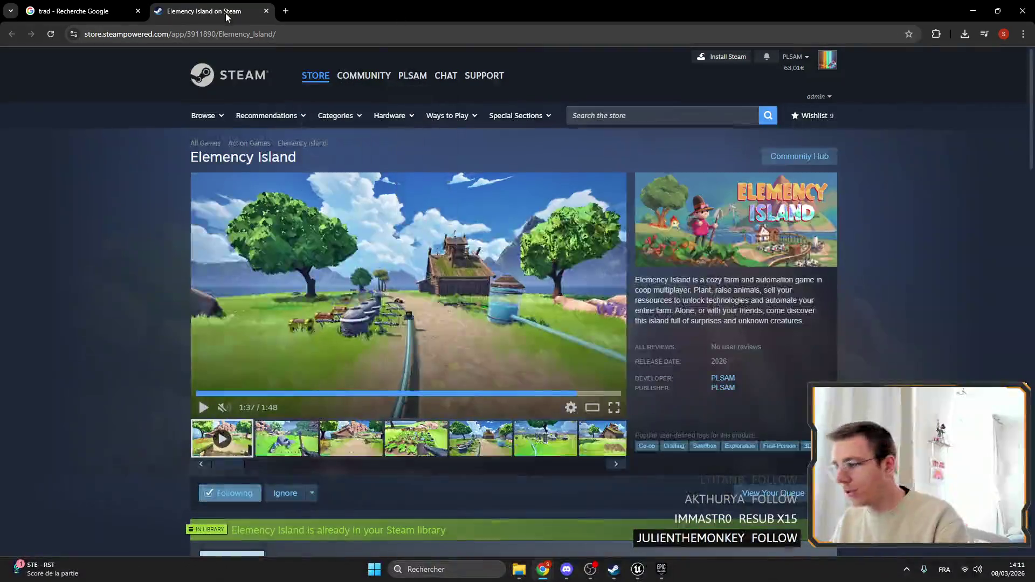
# Close the translation search tab and the Project Launcher window.
pyautogui.hotkey('ctrl', 'shift', 'Tab')
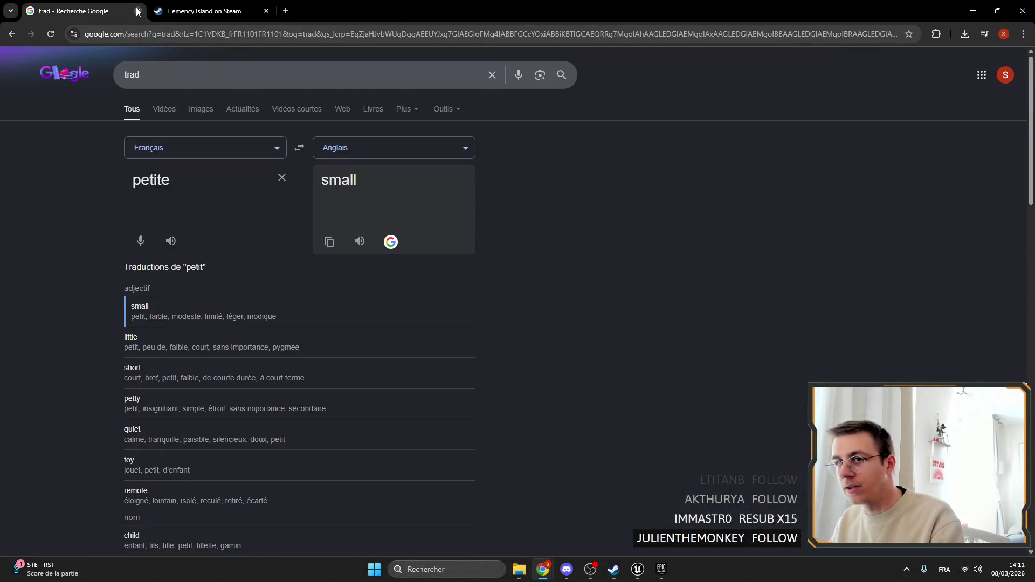
pyautogui.click(137, 10)
pyautogui.click(973, 10)
pyautogui.click(744, 159)
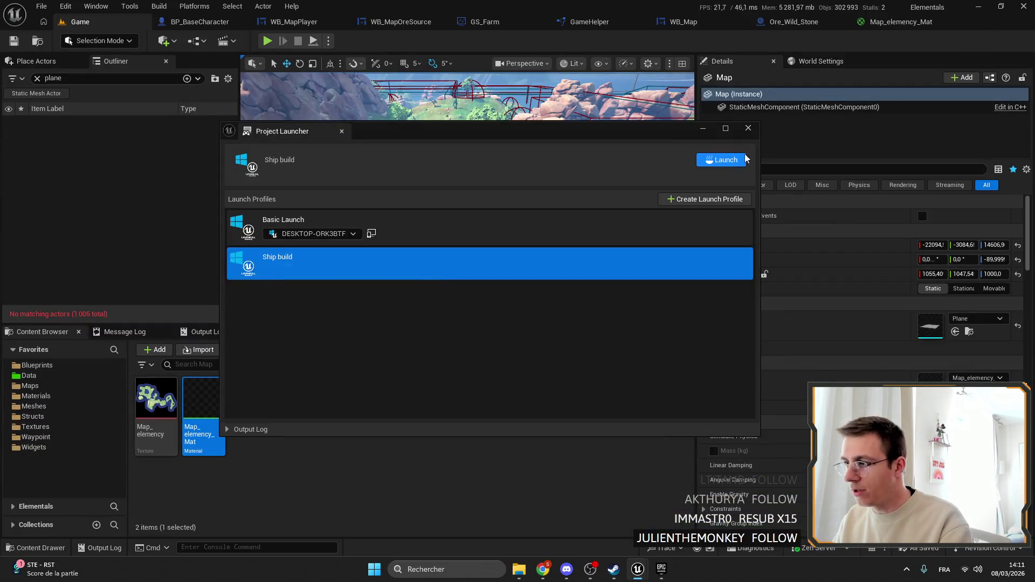
pyautogui.click(748, 127)
# Browse in File Explorer to the Elementals project folder to run the packaged build.
pyautogui.click(519, 569)
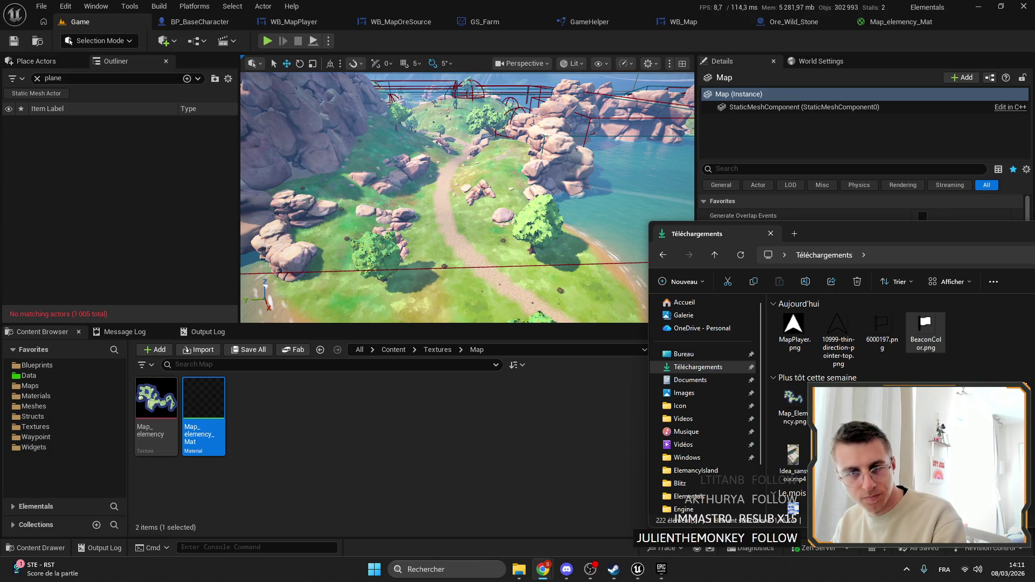
pyautogui.click(926, 329)
pyautogui.click(887, 216)
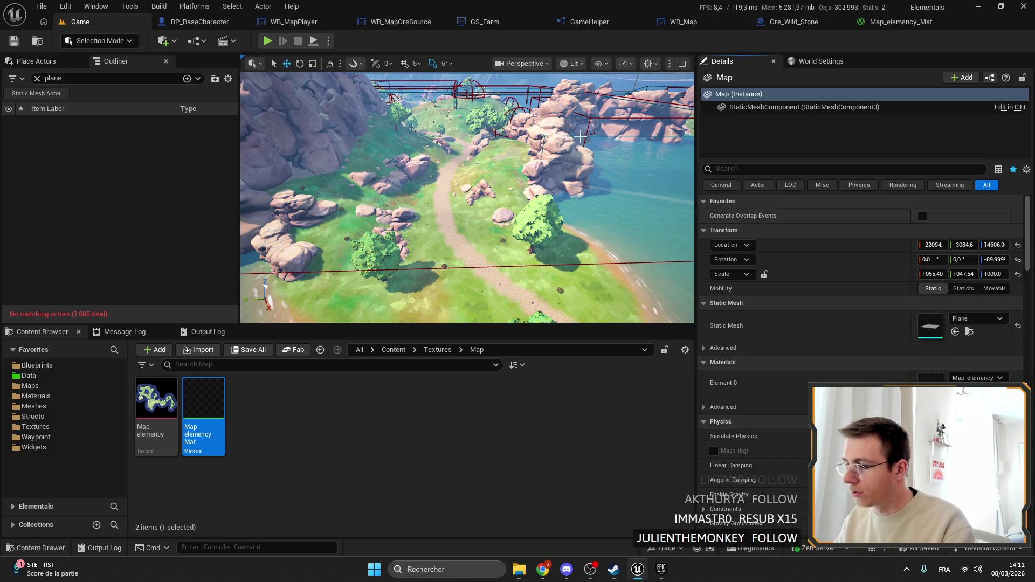
pyautogui.click(519, 570)
pyautogui.moveTo(846, 231); pyautogui.dragTo(600, 169)
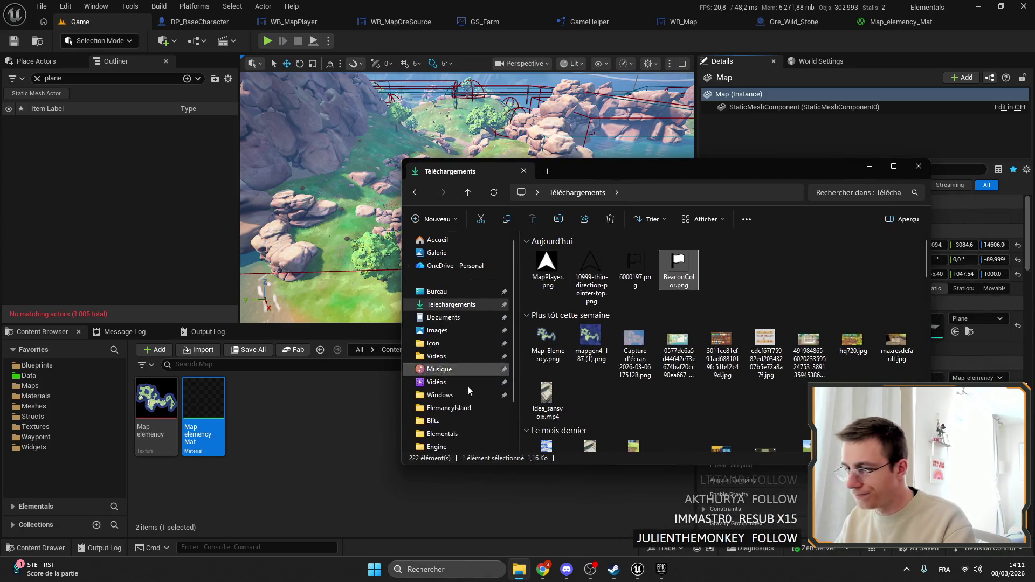
pyautogui.click(452, 436)
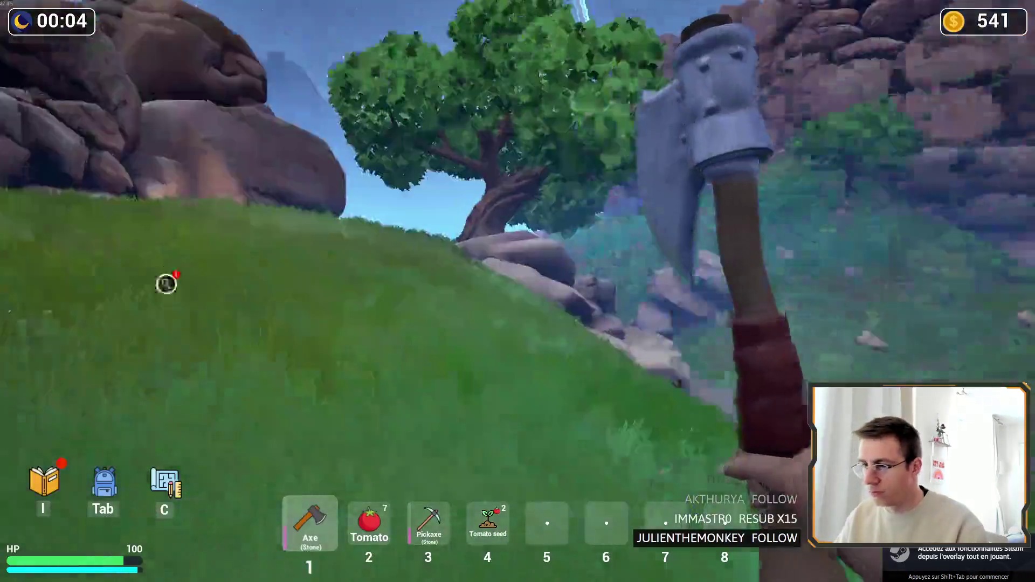
# Toggle the island map overlay repeatedly and cycle the hotbar through tomato, pickaxe and axe.
pyautogui.press('m')
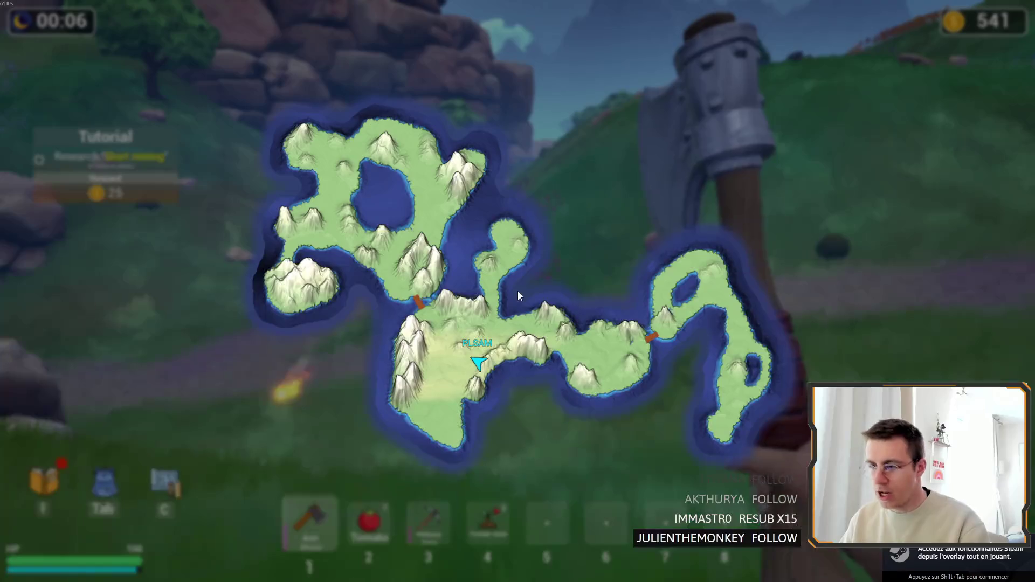
pyautogui.press('m')
pyautogui.press('2')
pyautogui.press('3')
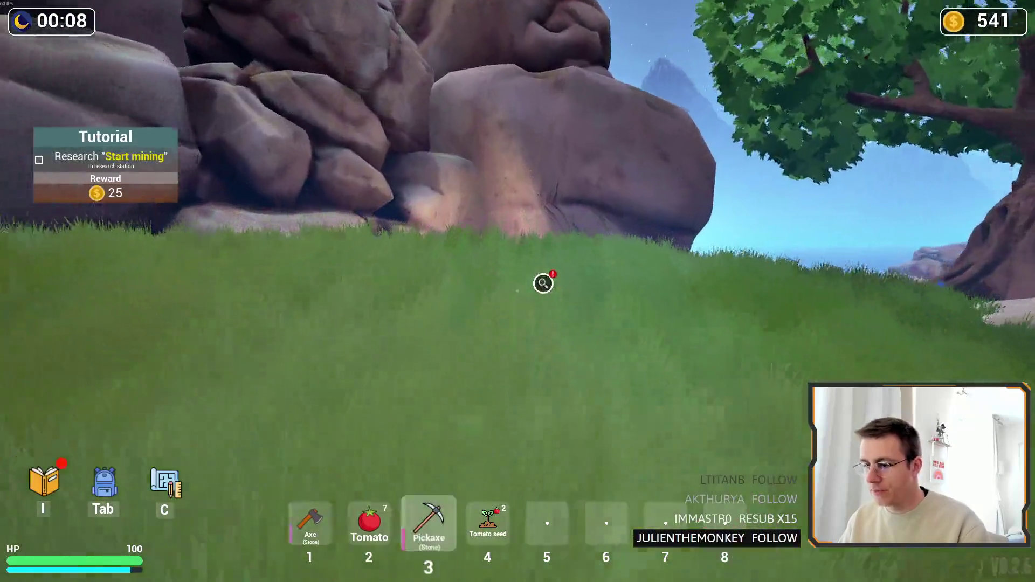
pyautogui.press('1')
pyautogui.press('m')
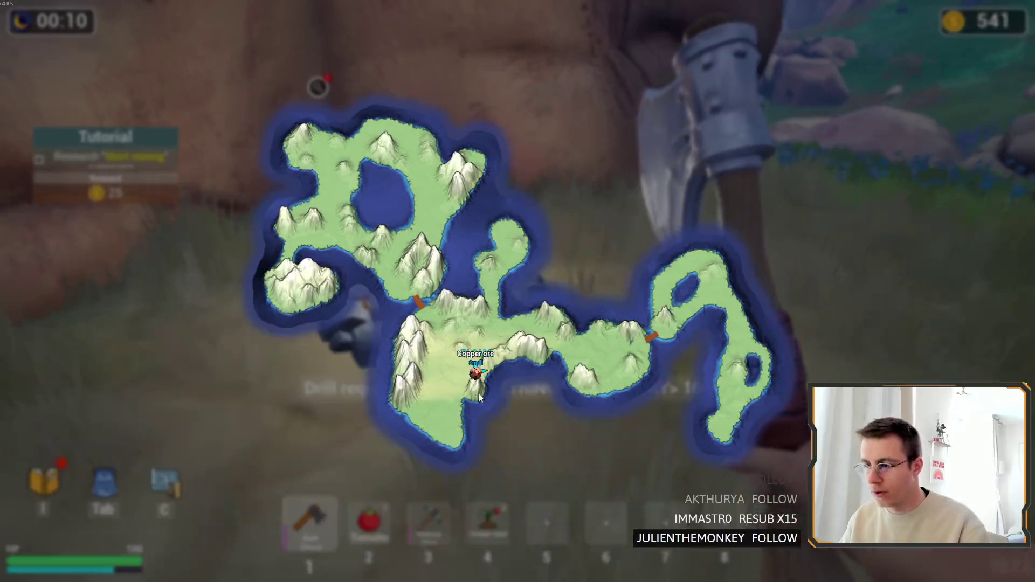
pyautogui.press('m')
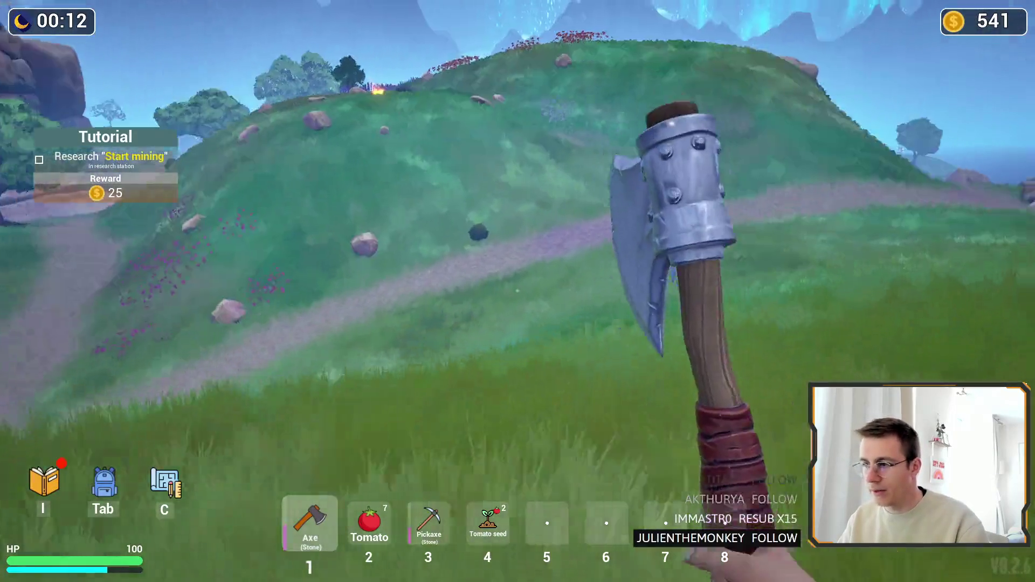
pyautogui.press('m')
pyautogui.press('m')
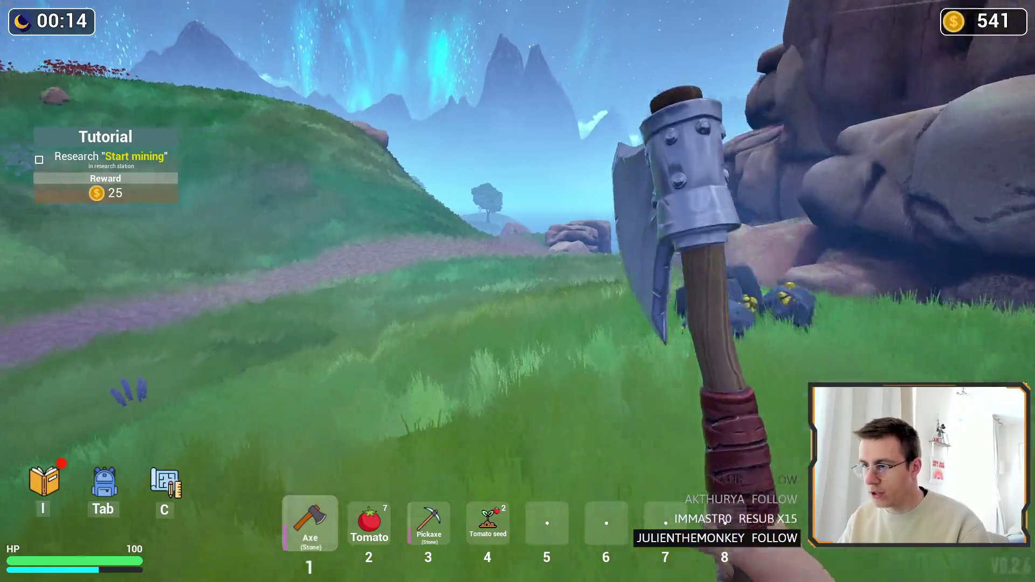
pyautogui.press('m')
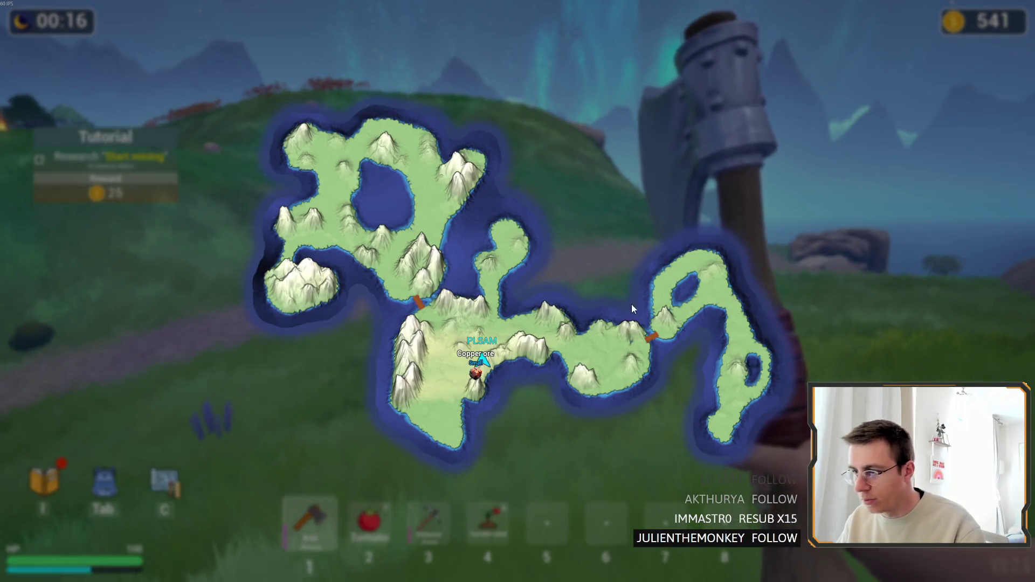
pyautogui.press('m')
pyautogui.press('m')
pyautogui.press('m')
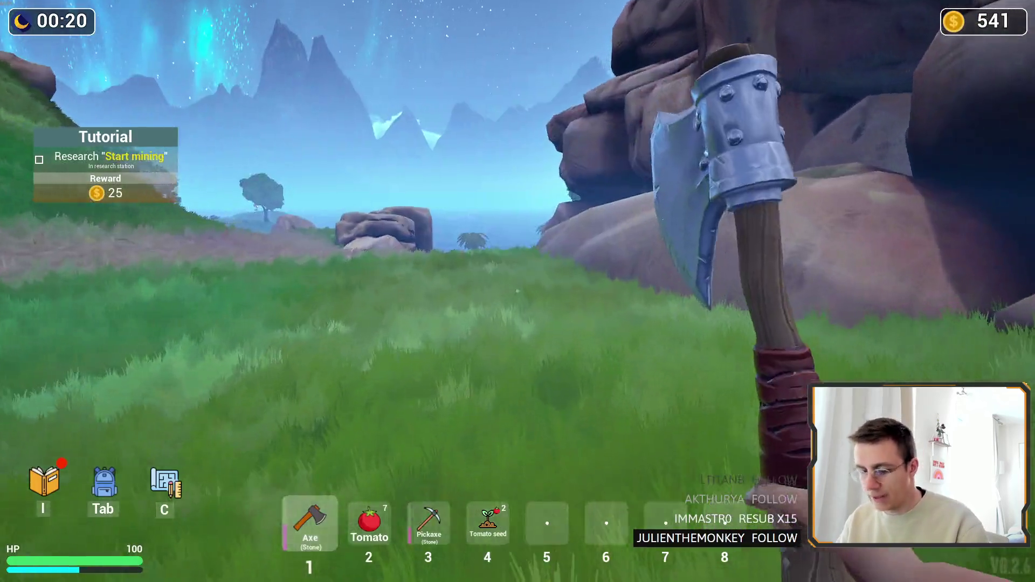
pyautogui.press('m')
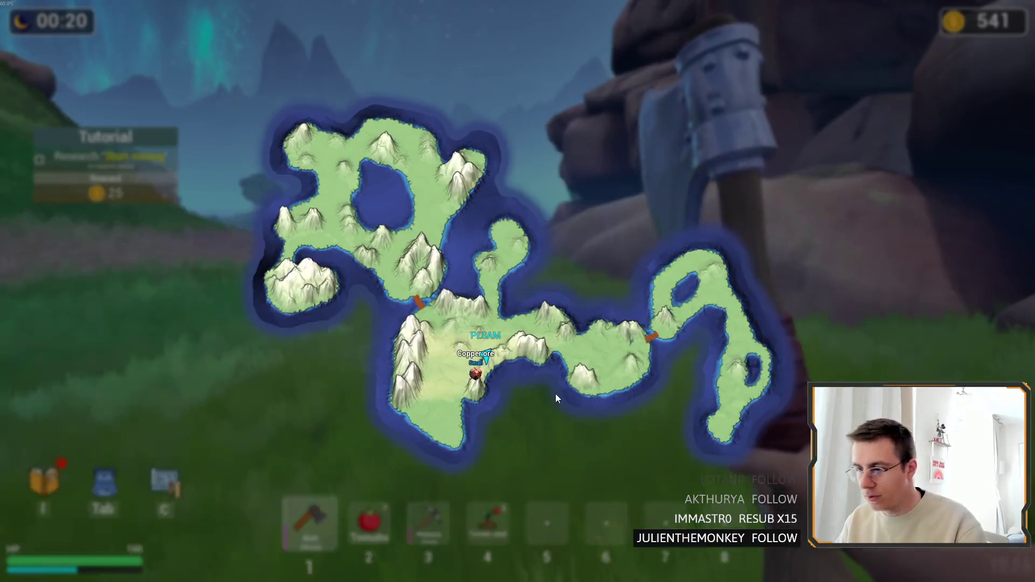
pyautogui.press('m')
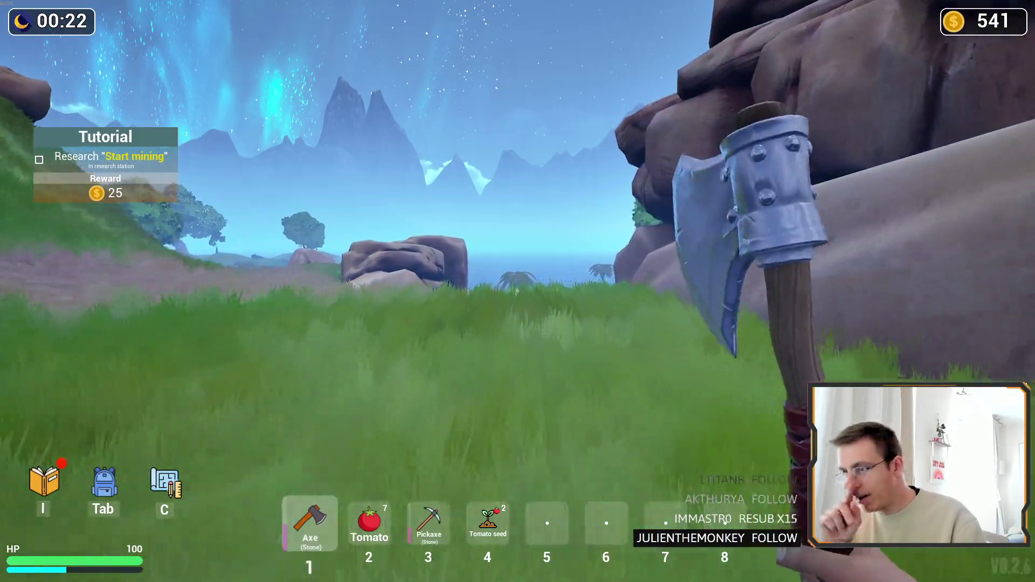
# Walk toward the beach, harvest the radish plants and chop a tree for wood.
pyautogui.press('w')
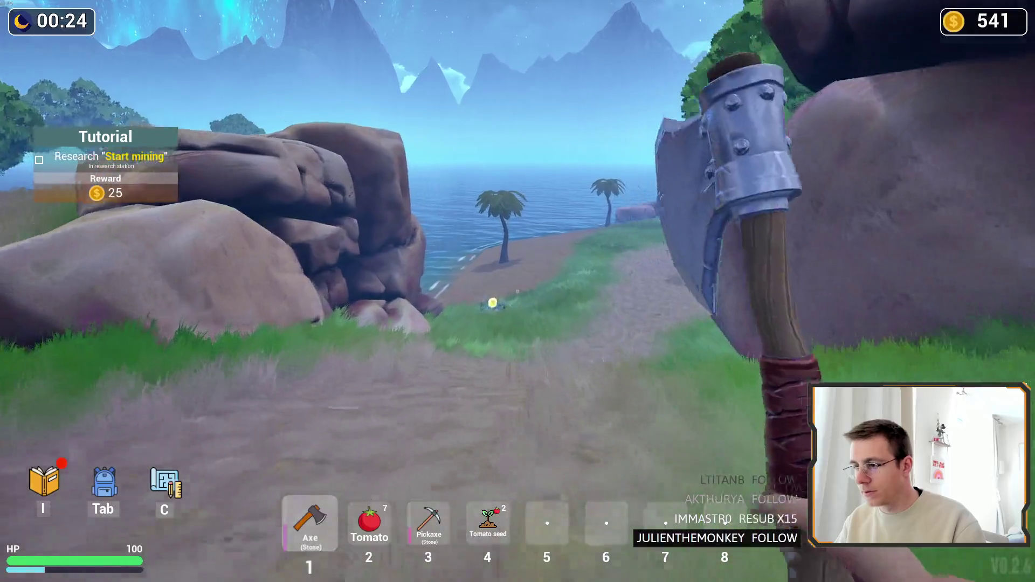
pyautogui.press('w')
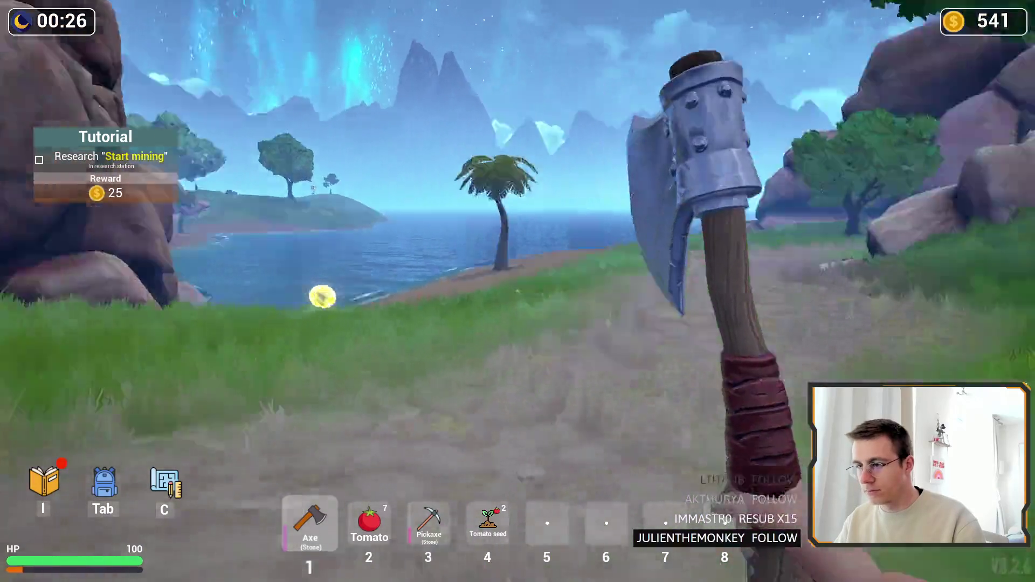
pyautogui.press('m')
pyautogui.press('m')
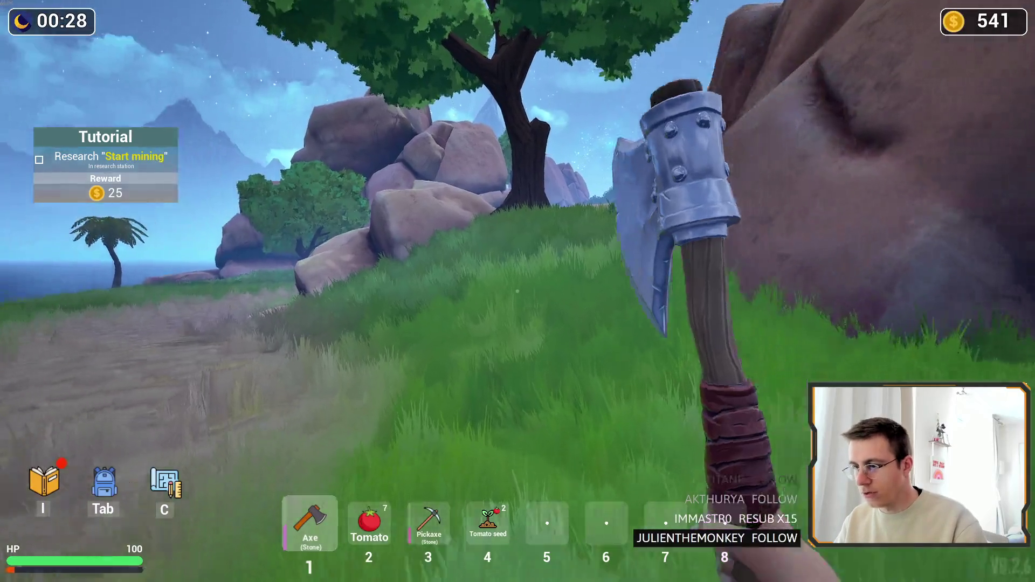
pyautogui.press('w')
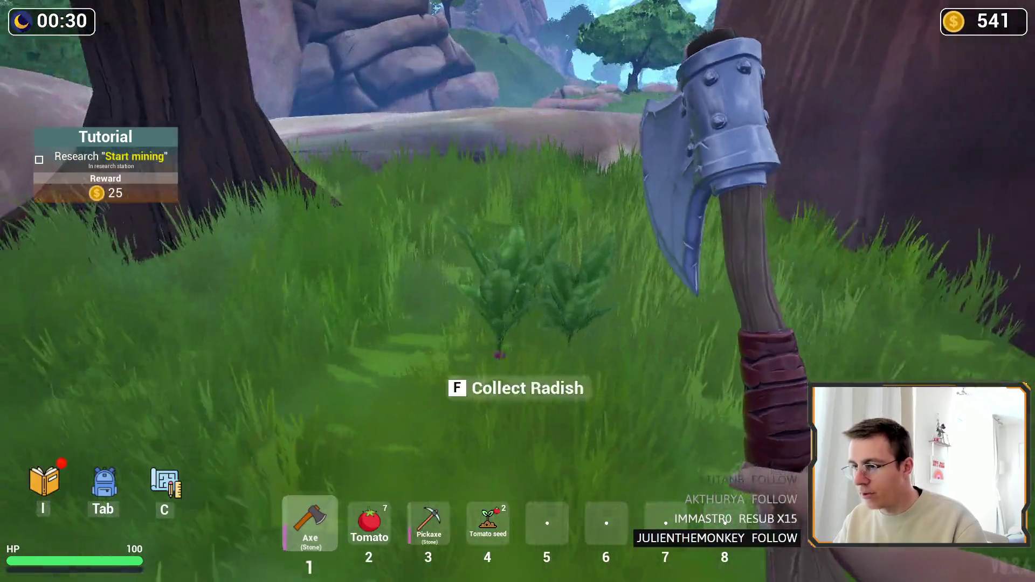
pyautogui.press('f')
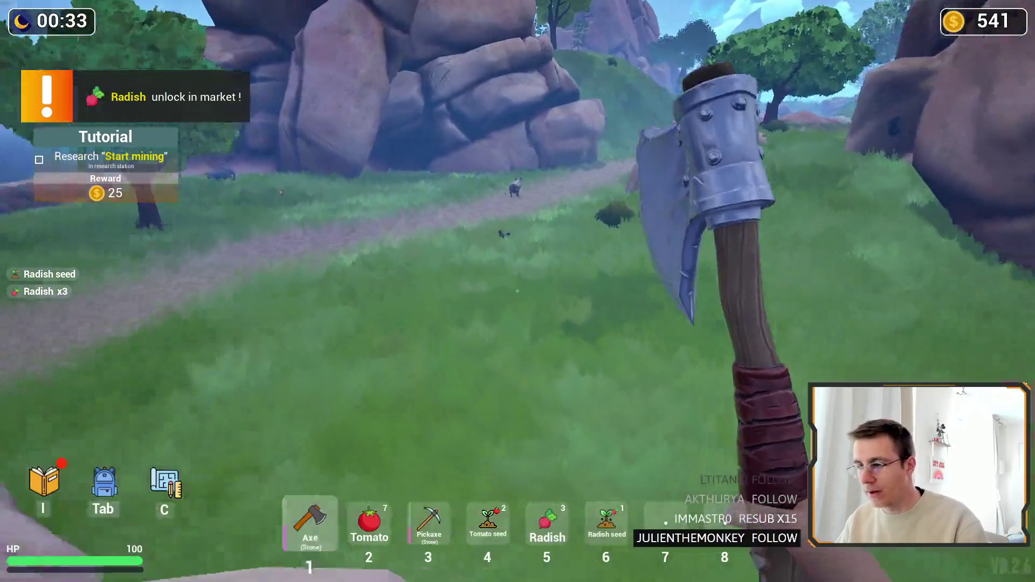
pyautogui.press('m')
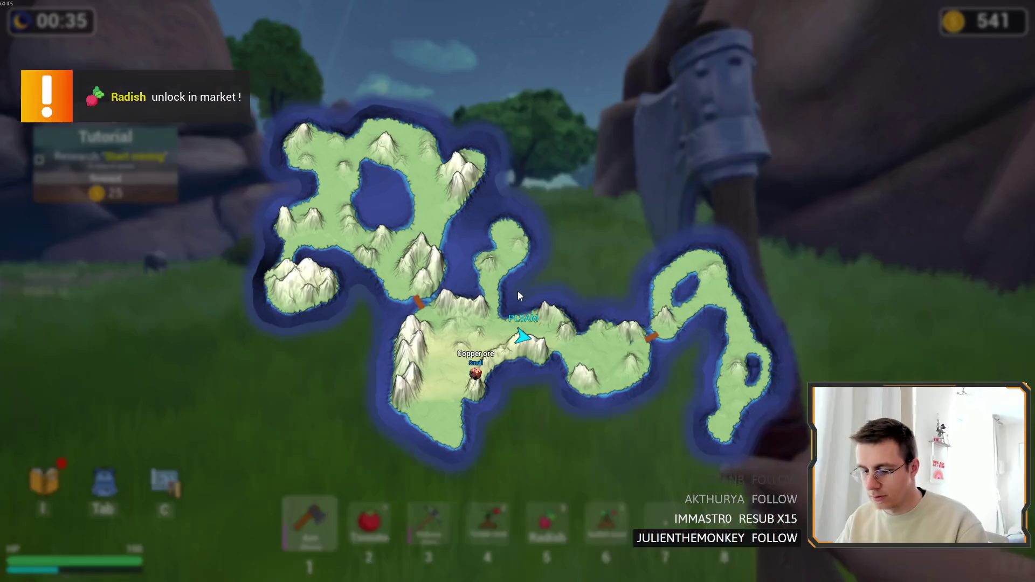
pyautogui.press('m')
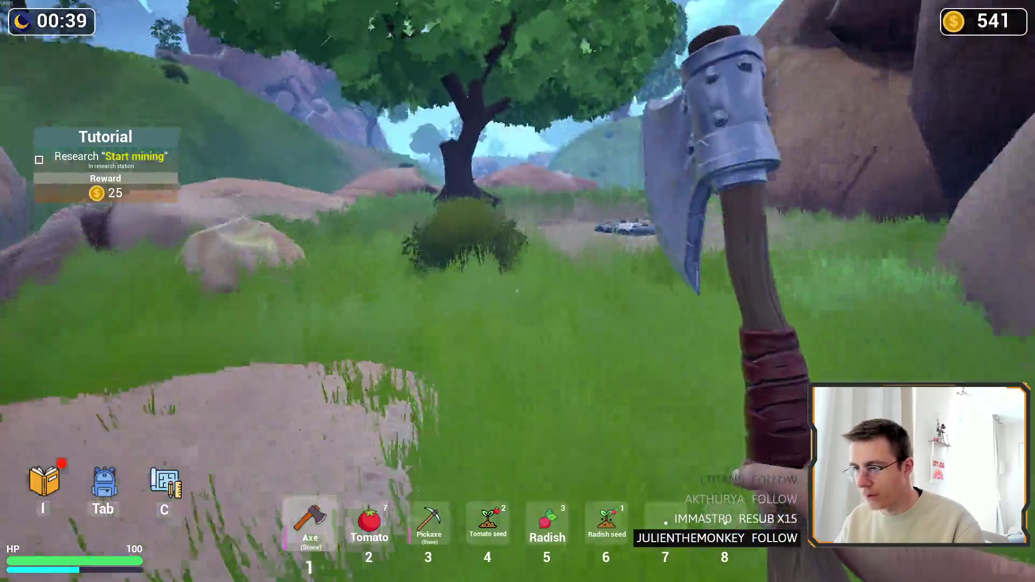
pyautogui.press('f')
# Check the ore markers on the island map, leave fullscreen and quit the game.
pyautogui.press('m')
pyautogui.press('m')
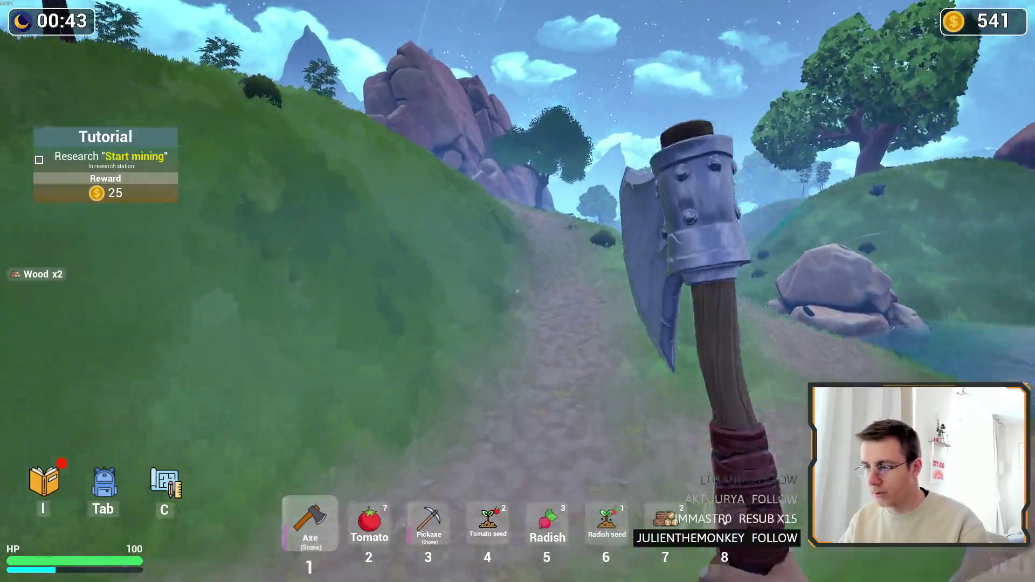
pyautogui.press('m')
pyautogui.press('m')
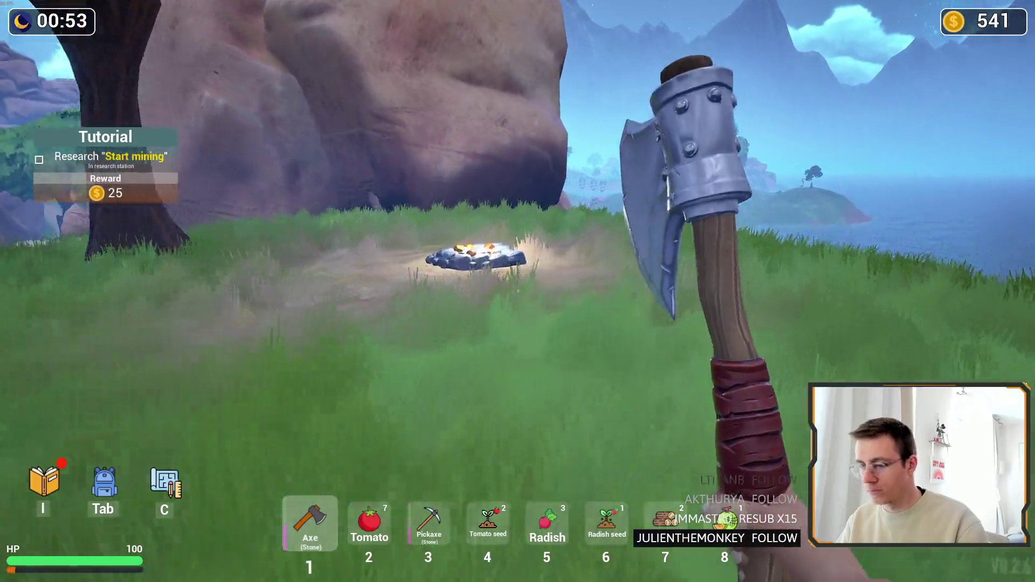
pyautogui.press('m')
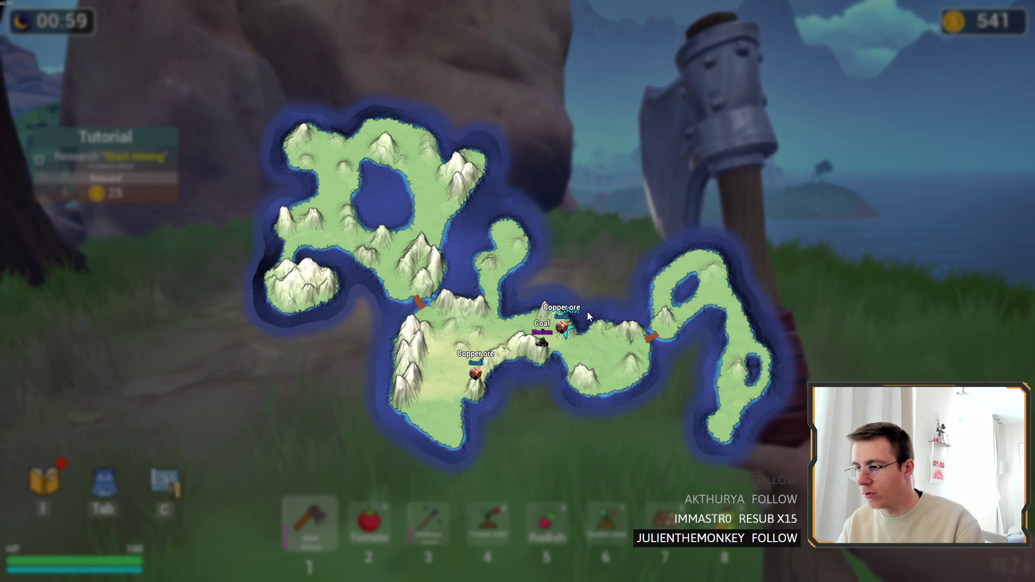
pyautogui.press('m')
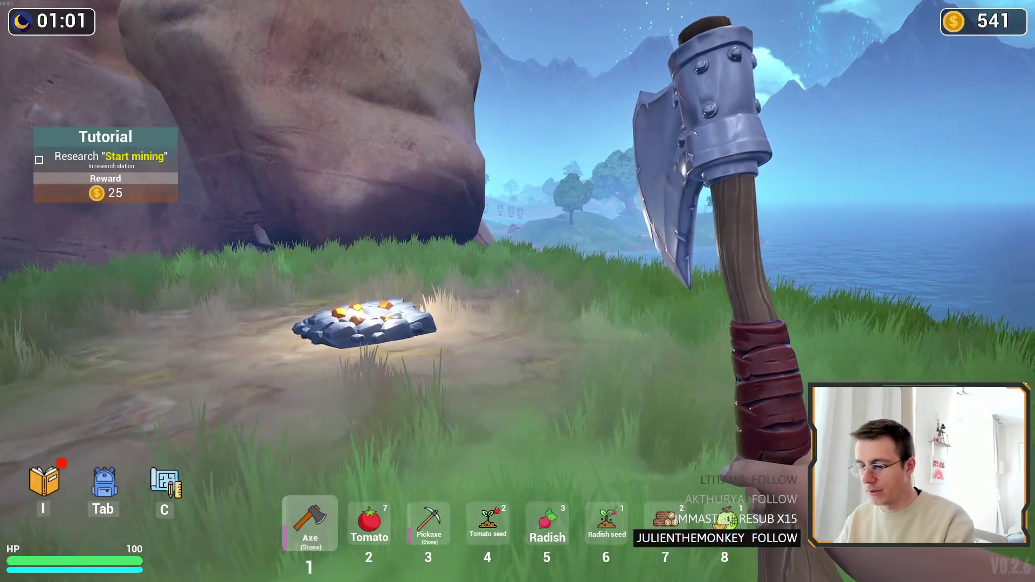
pyautogui.hotkey('alt', 'Return')
pyautogui.hotkey('alt', 'F4')
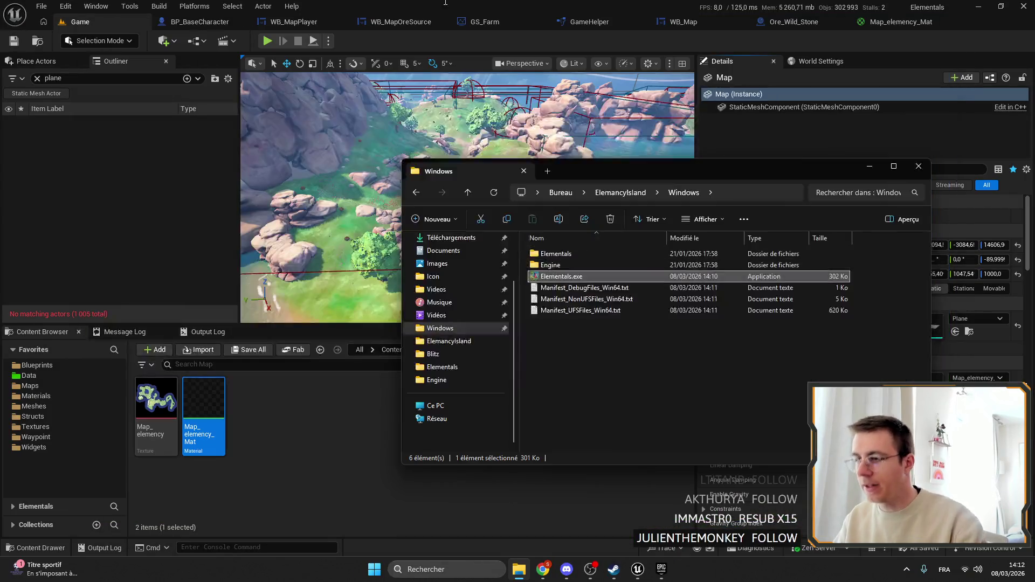
# Set the WB_MapPlayer nickname Scale Box's ZOrder to 1 using the ORDER Details filter.
pyautogui.click(504, 36)
pyautogui.click(286, 24)
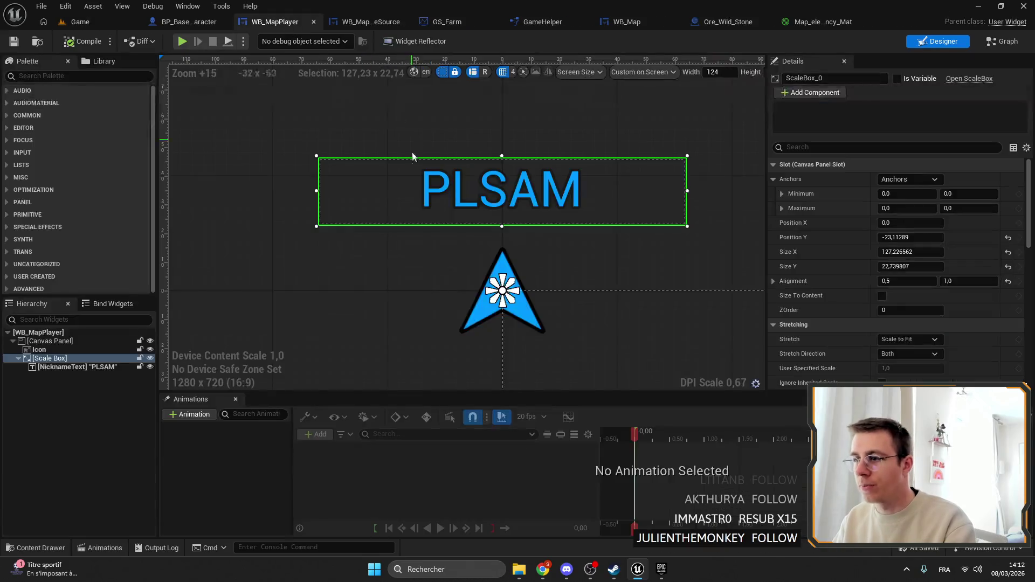
pyautogui.click(537, 301)
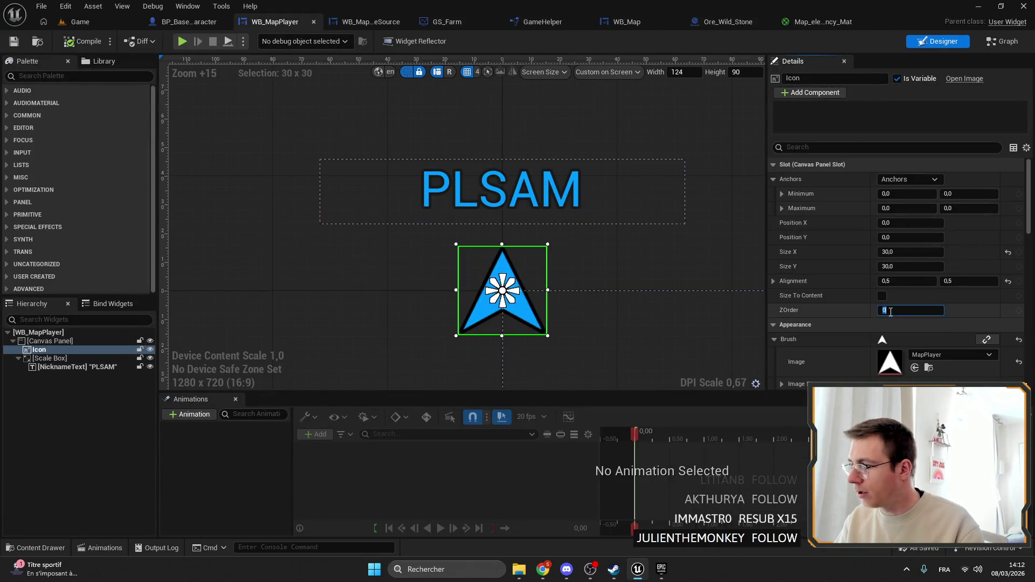
pyautogui.click(598, 202)
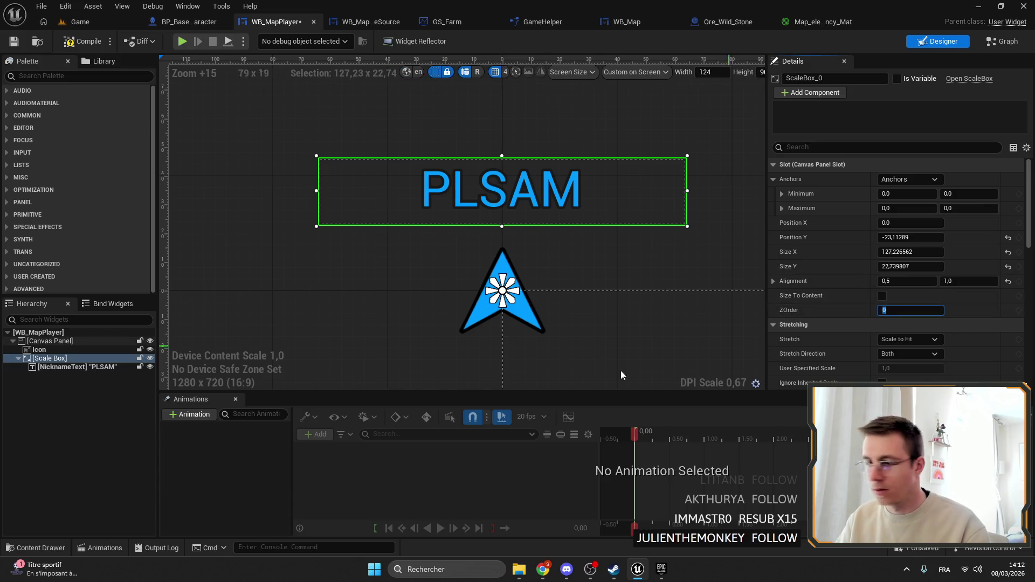
pyautogui.click(92, 367)
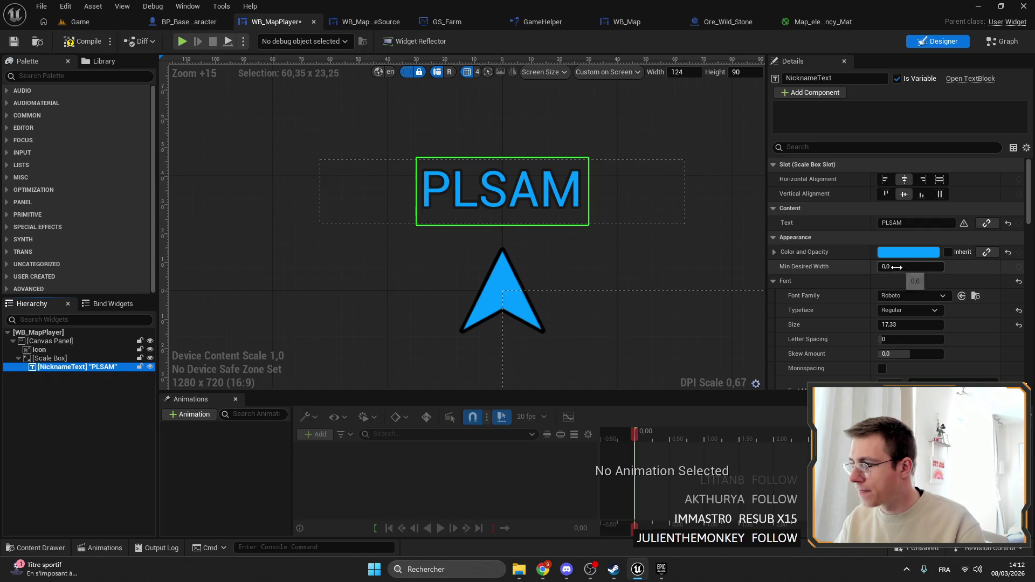
pyautogui.scroll(-5, 921, 290)
pyautogui.scroll(-10, 936, 298)
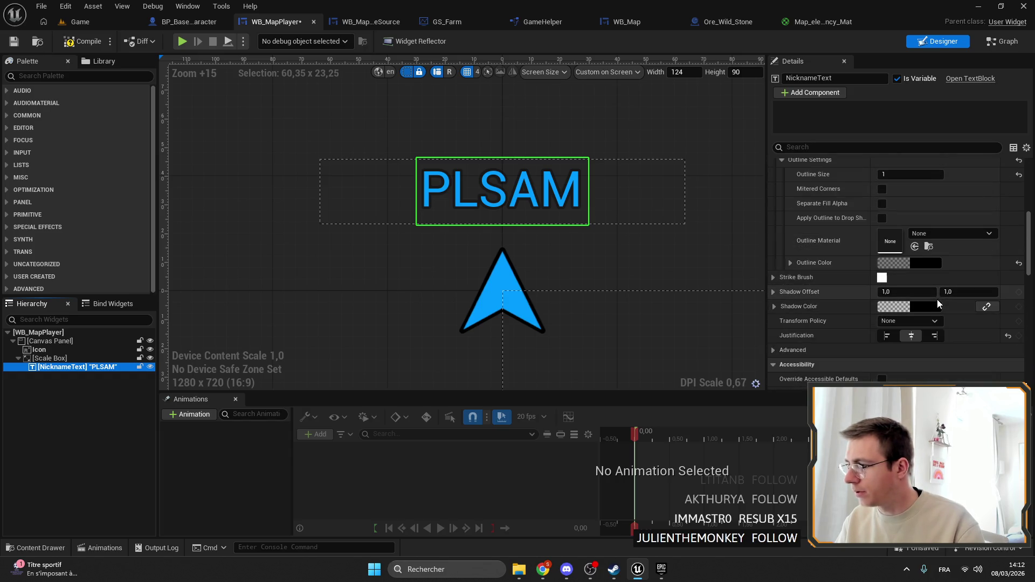
pyautogui.scroll(-3, 936, 302)
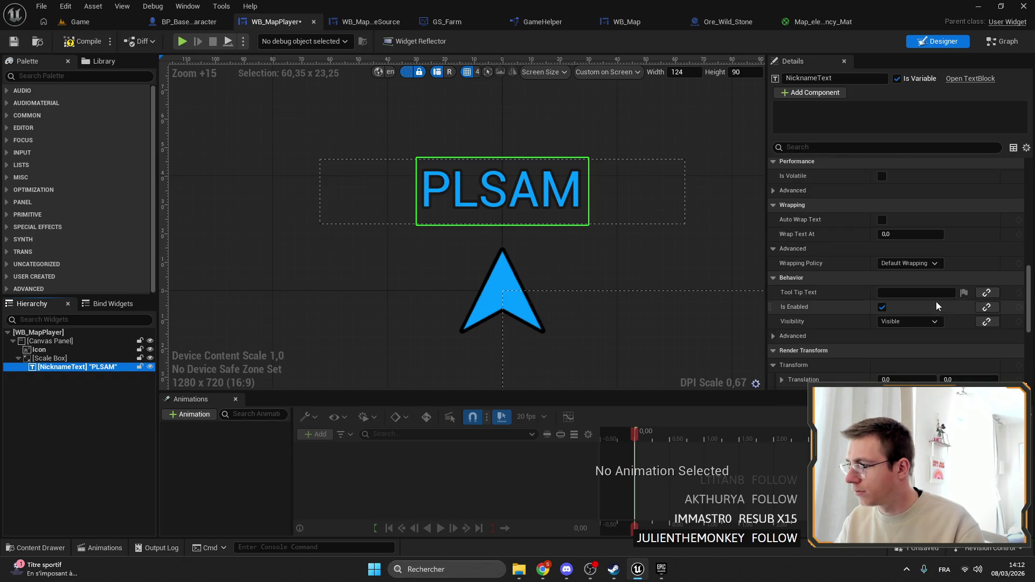
pyautogui.click(891, 147)
pyautogui.write('ORDER')
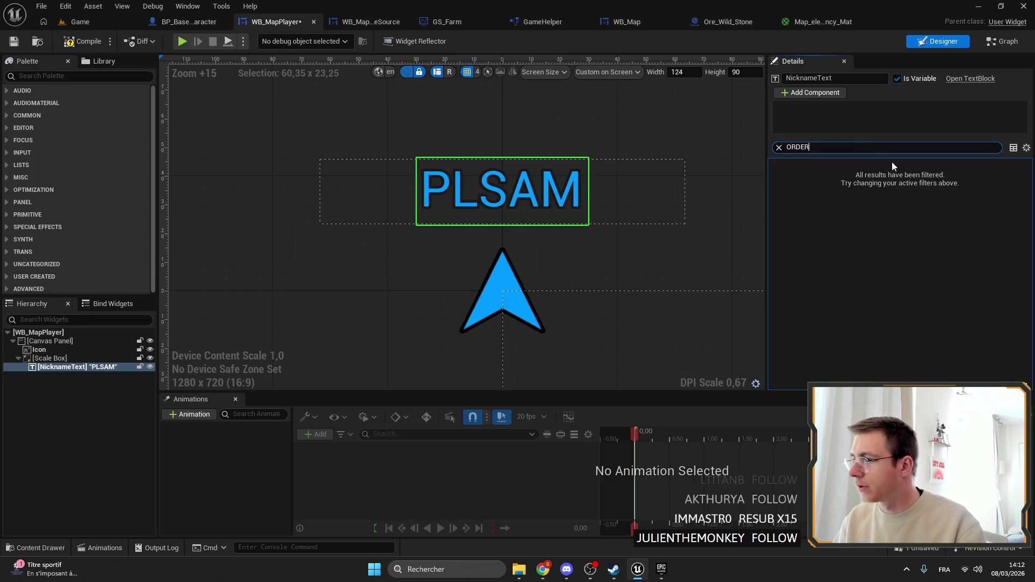
pyautogui.click(39, 349)
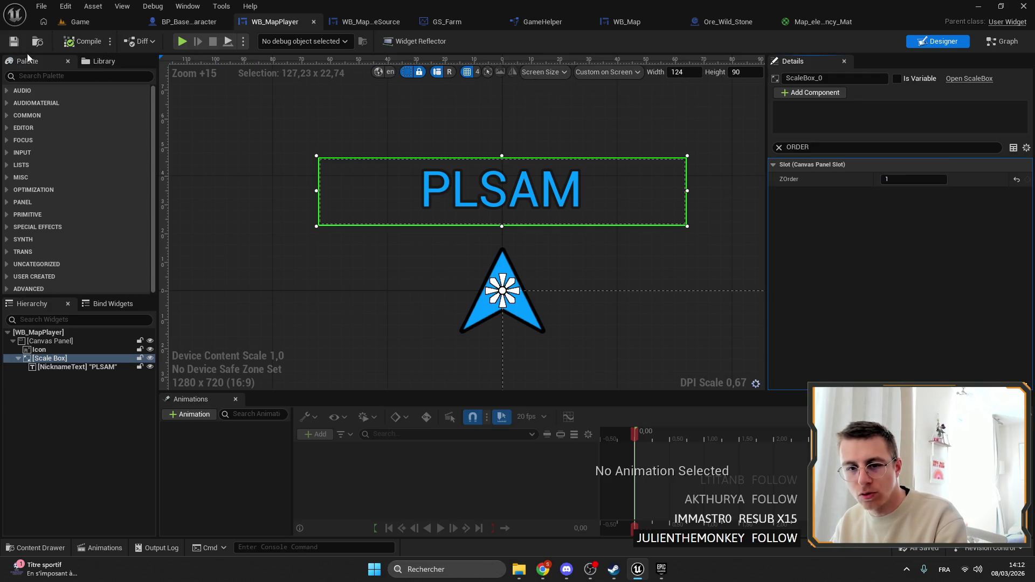
pyautogui.click(95, 19)
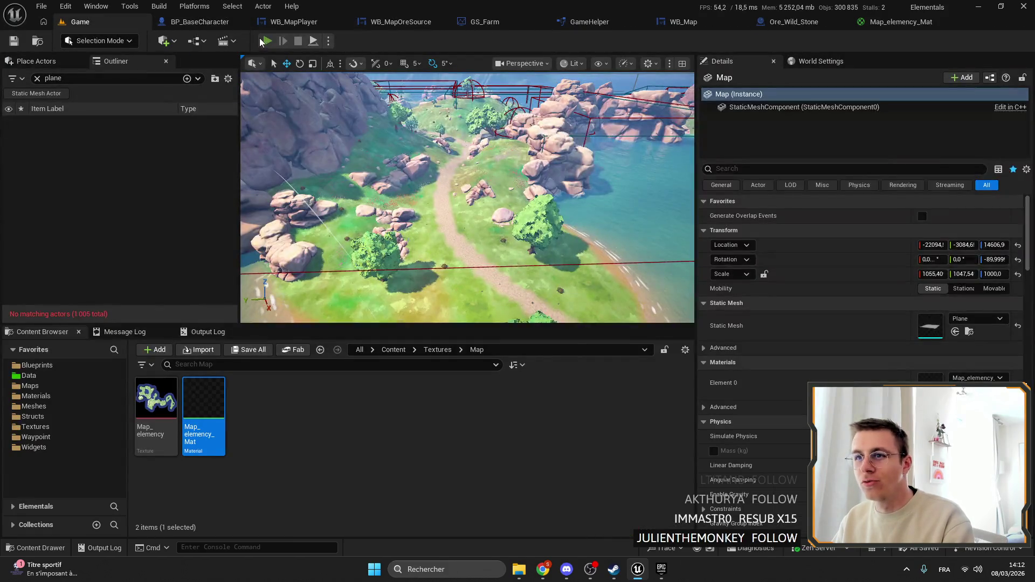
pyautogui.click(268, 43)
pyautogui.press('F11')
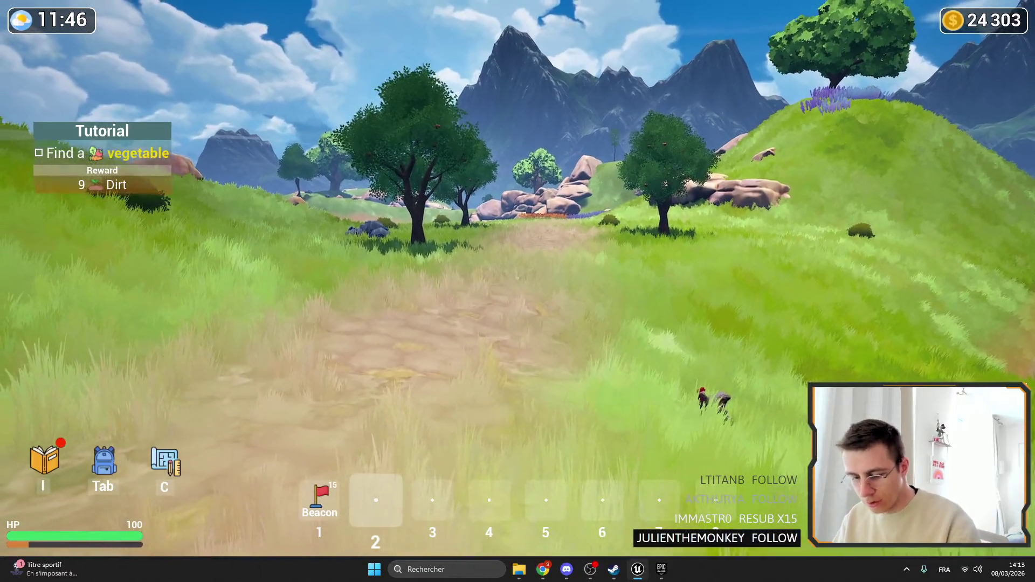
pyautogui.press('Tab')
pyautogui.press('Tab')
pyautogui.press('m')
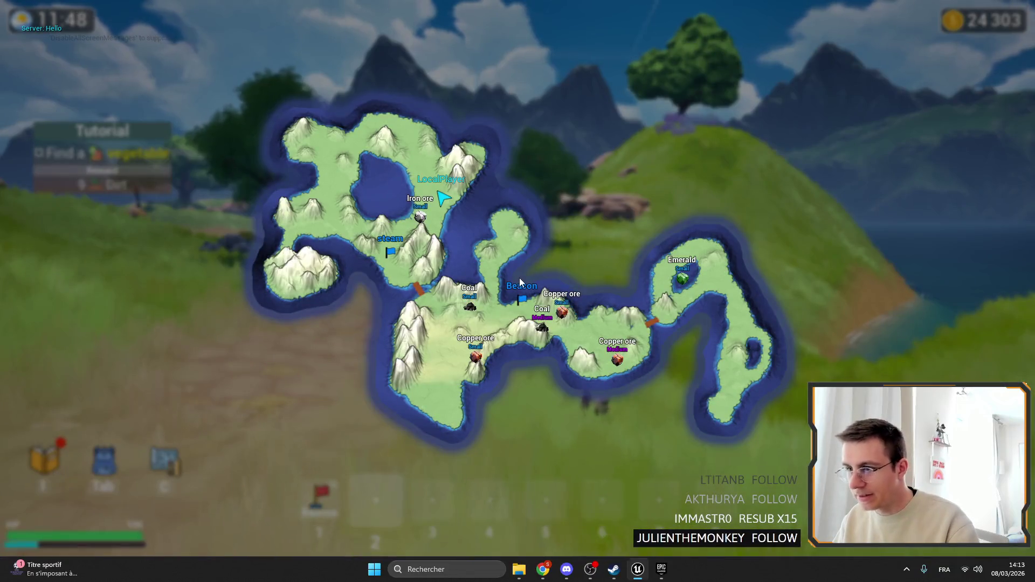
pyautogui.press('m')
pyautogui.press('m')
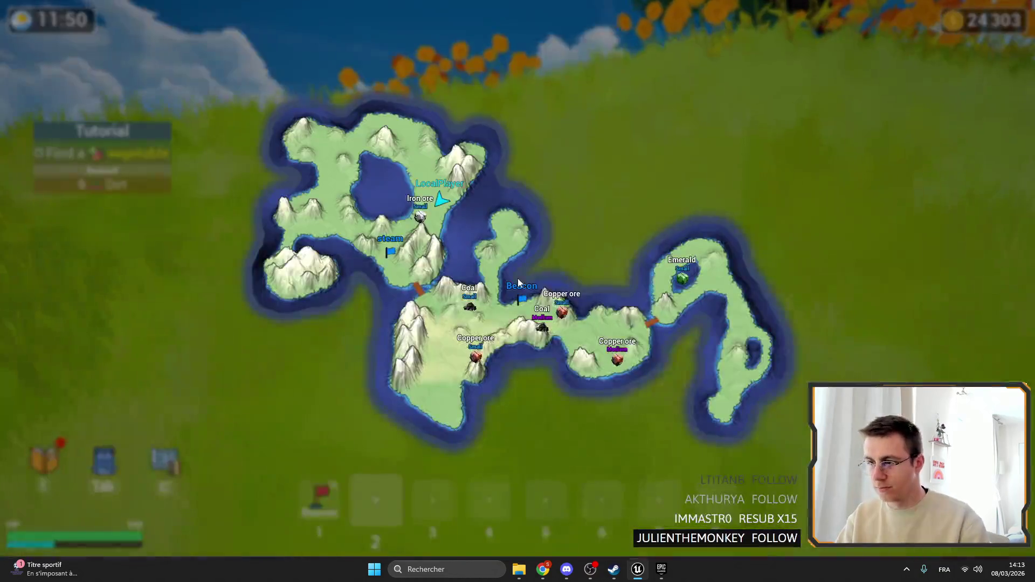
pyautogui.press('m')
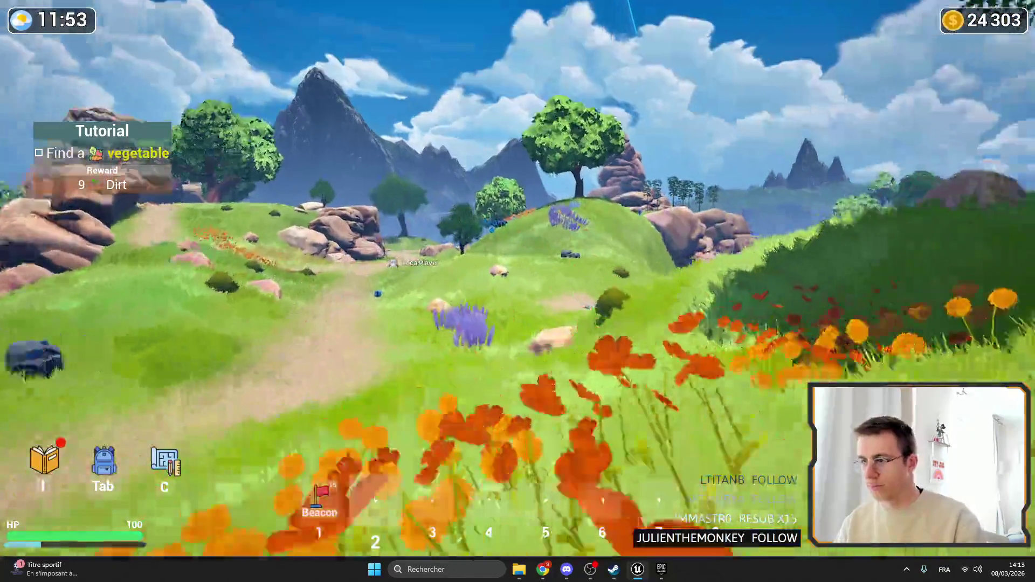
pyautogui.press('Tab')
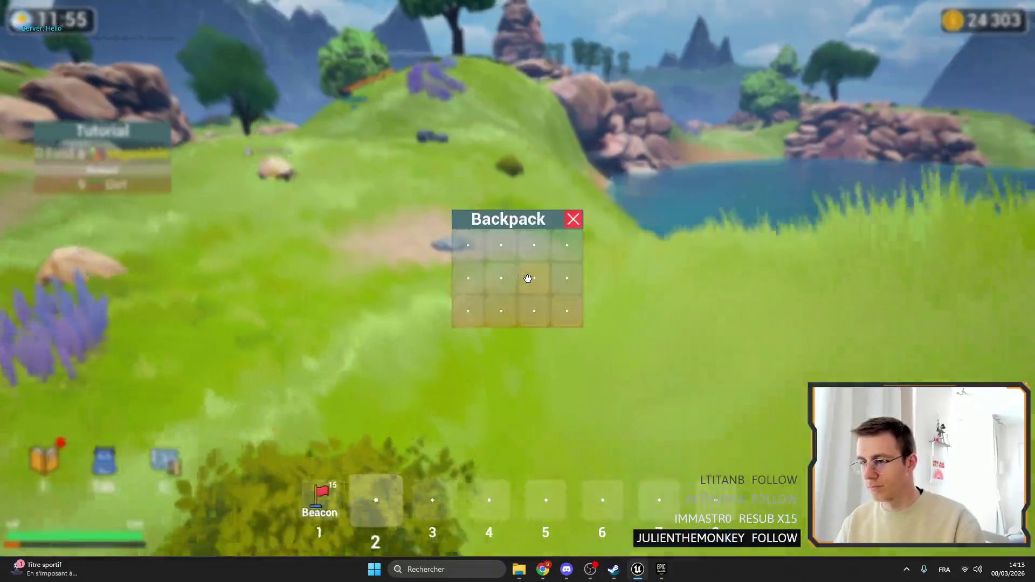
pyautogui.press('Tab')
pyautogui.press('m')
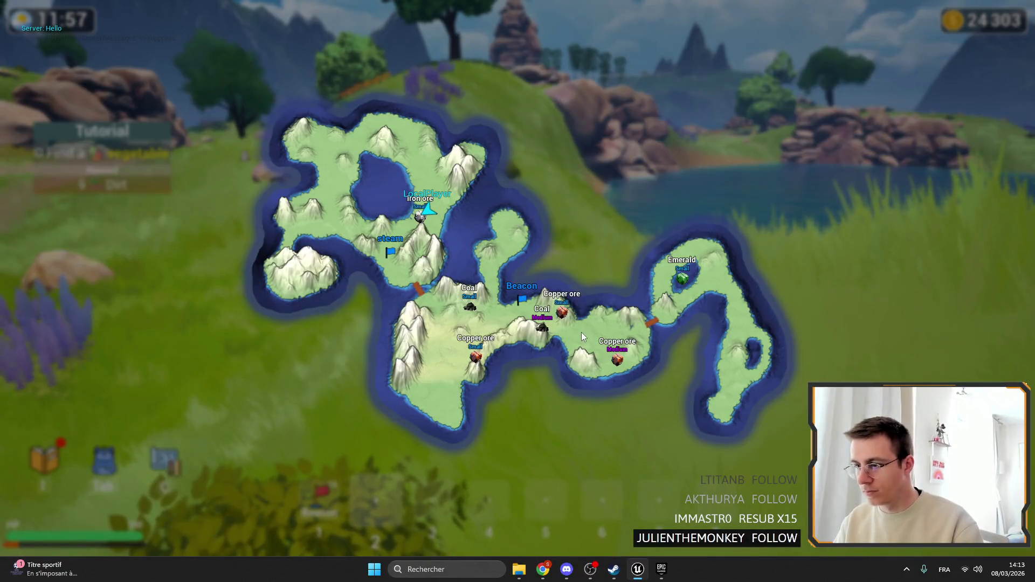
pyautogui.press('m')
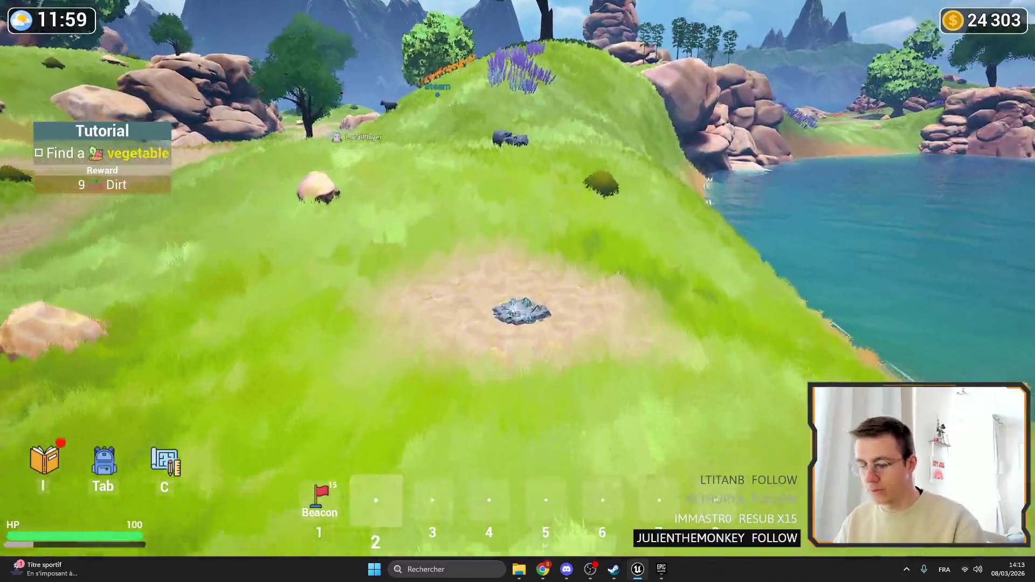
pyautogui.press('Tab')
pyautogui.press('Tab')
pyautogui.press('m')
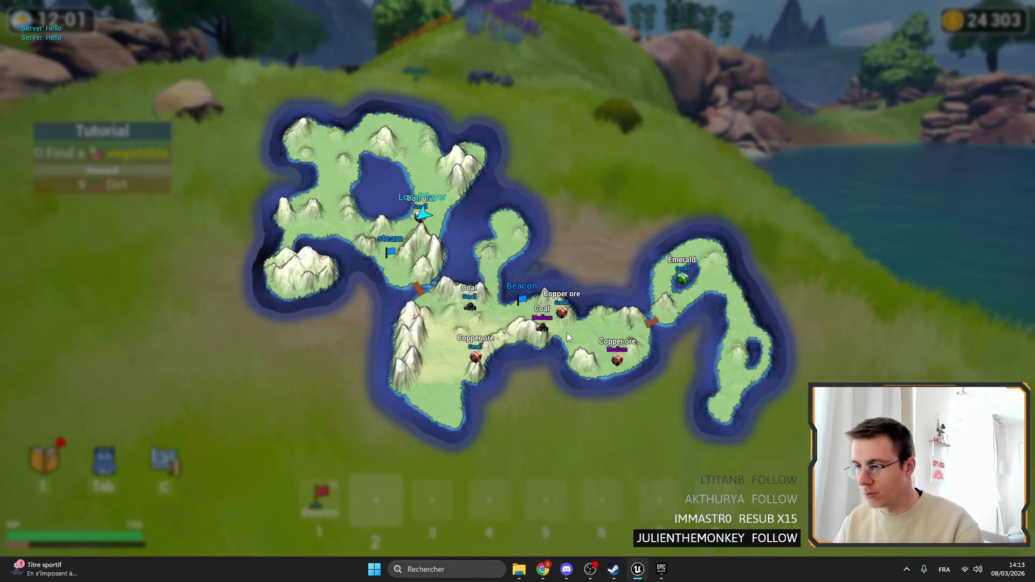
pyautogui.press('m')
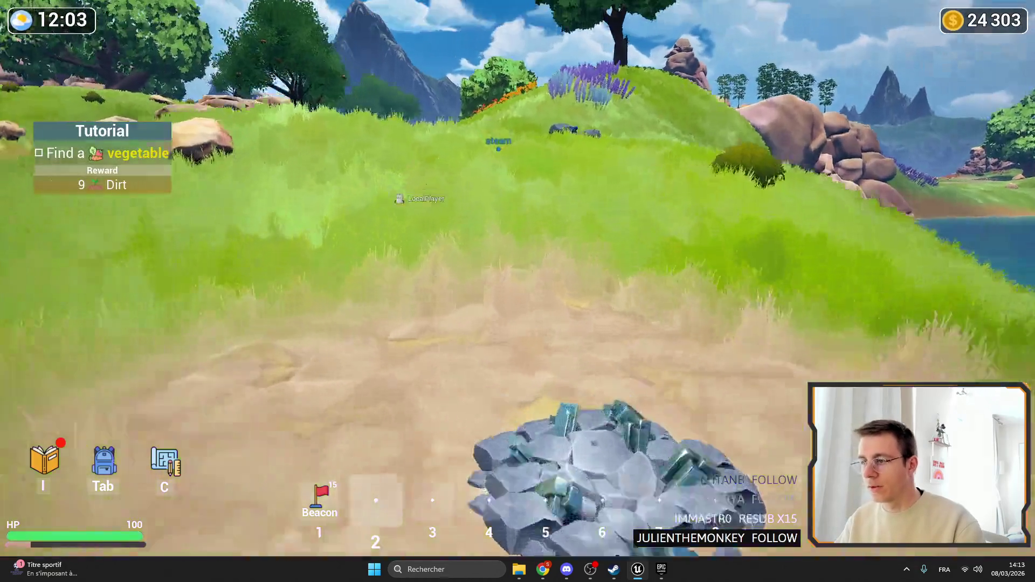
pyautogui.press('w')
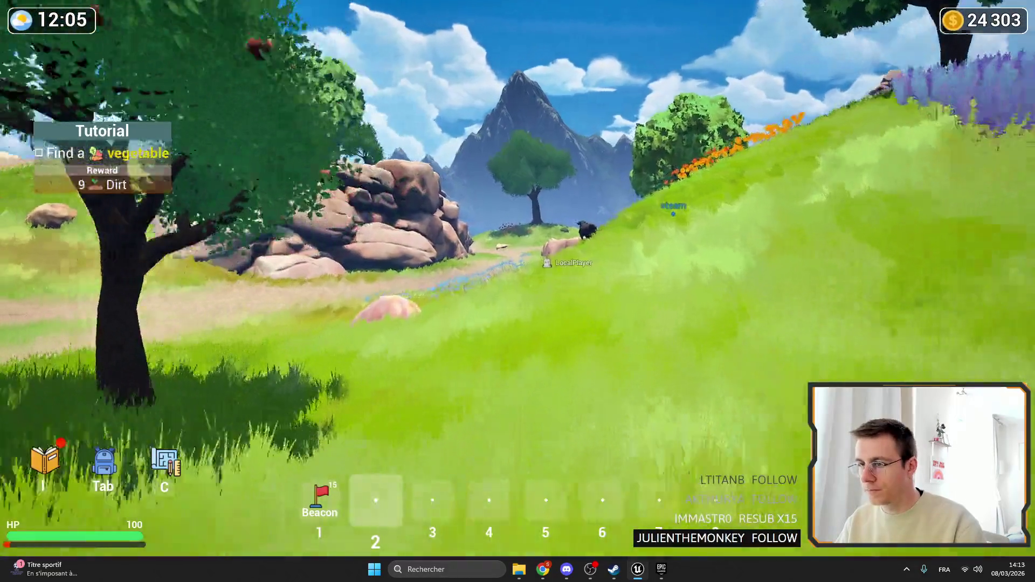
pyautogui.press('m')
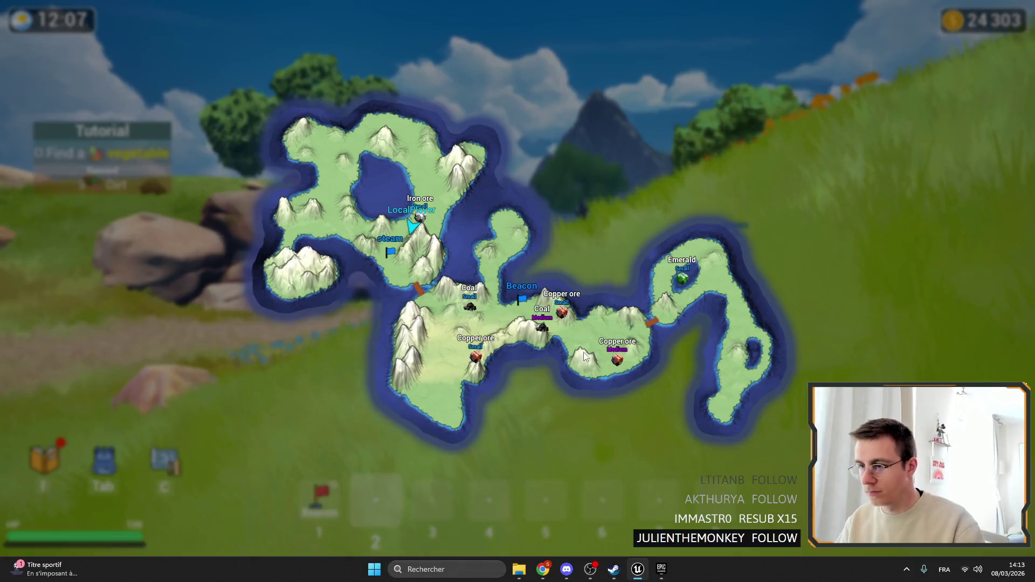
pyautogui.press('m')
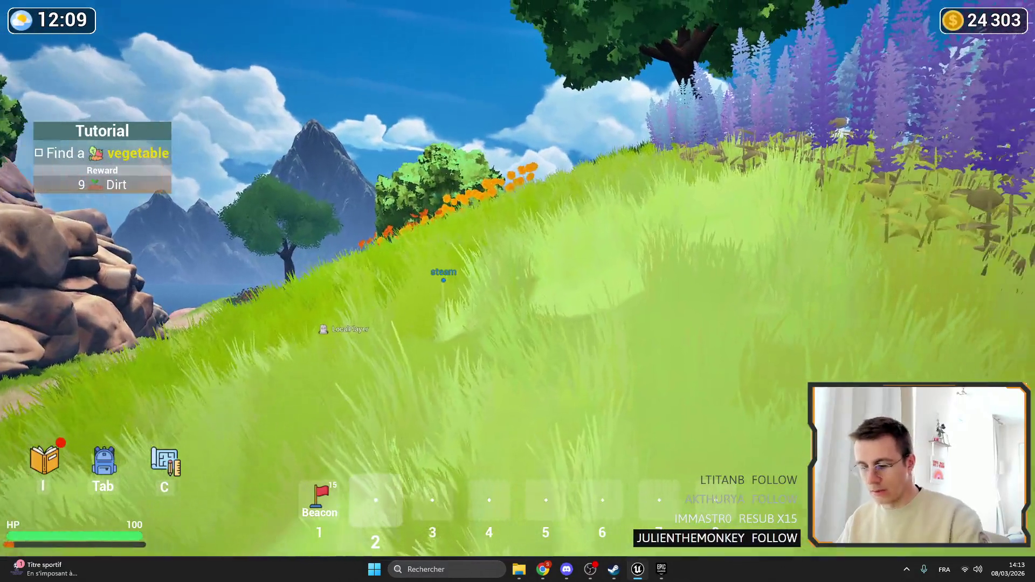
pyautogui.press('Escape')
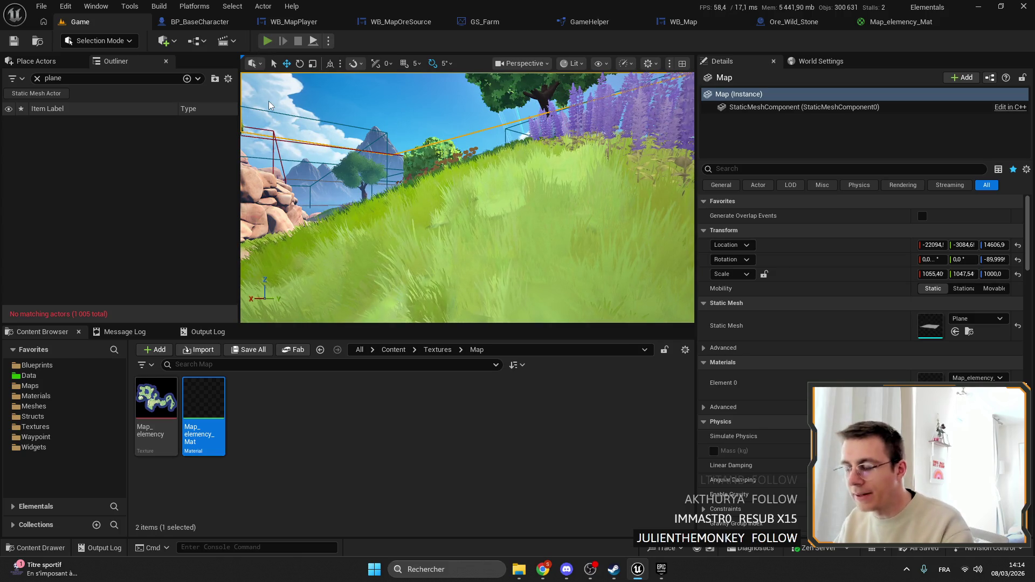
# Start a play test, put Wood on the hotbar and build a wooden floor by the lake.
pyautogui.click(268, 40)
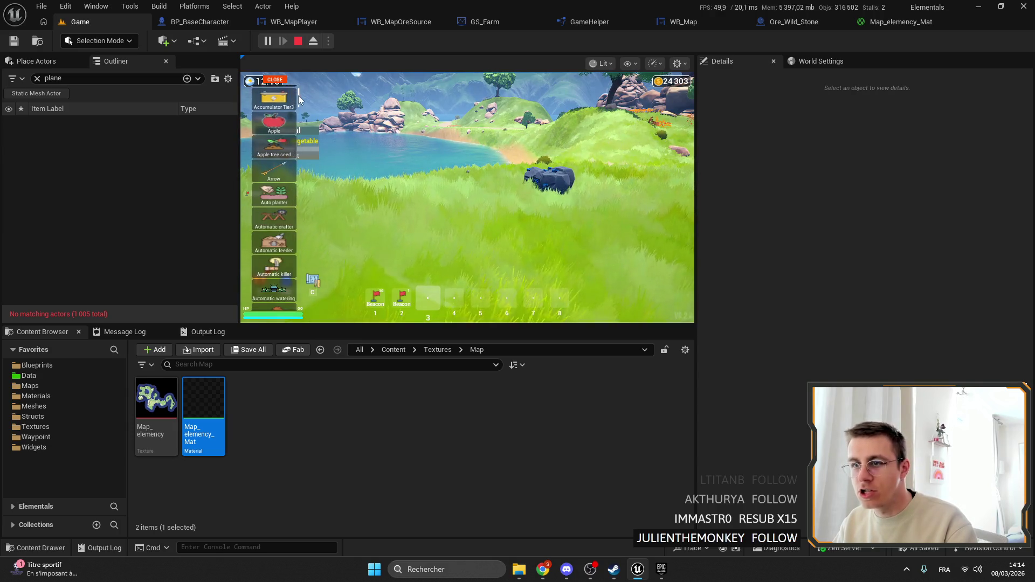
pyautogui.click(287, 278)
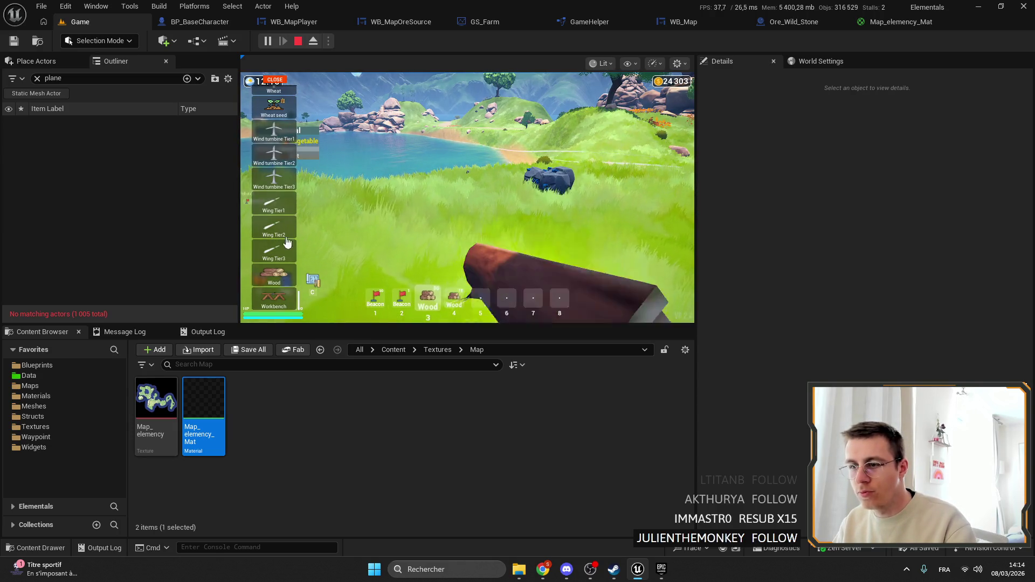
pyautogui.moveTo(299, 289)
pyautogui.mouseDown()
pyautogui.moveTo(305, 179)
pyautogui.moveTo(332, 130)
pyautogui.moveTo(352, 122)
pyautogui.mouseUp()
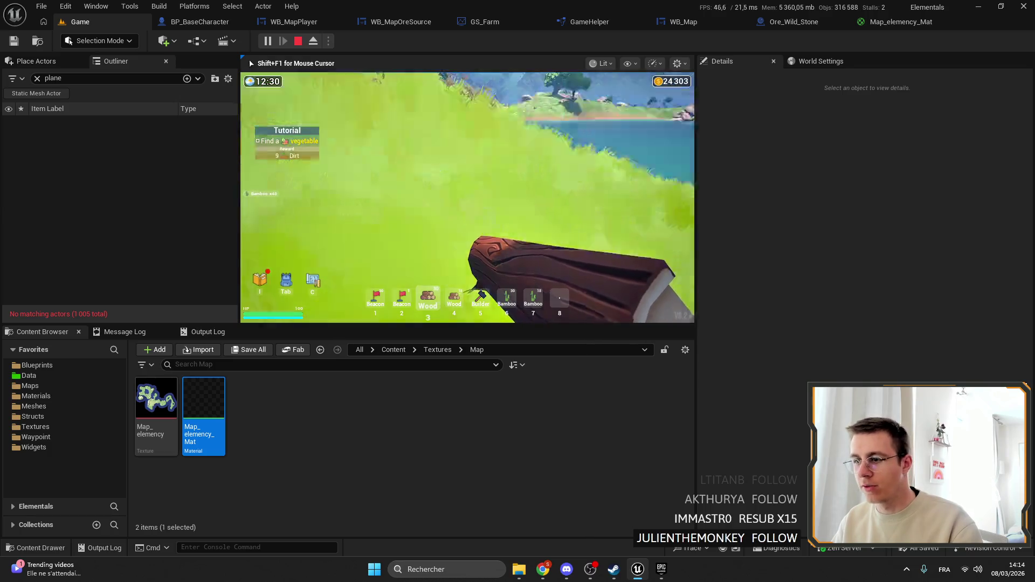
pyautogui.press('5')
pyautogui.click(390, 137)
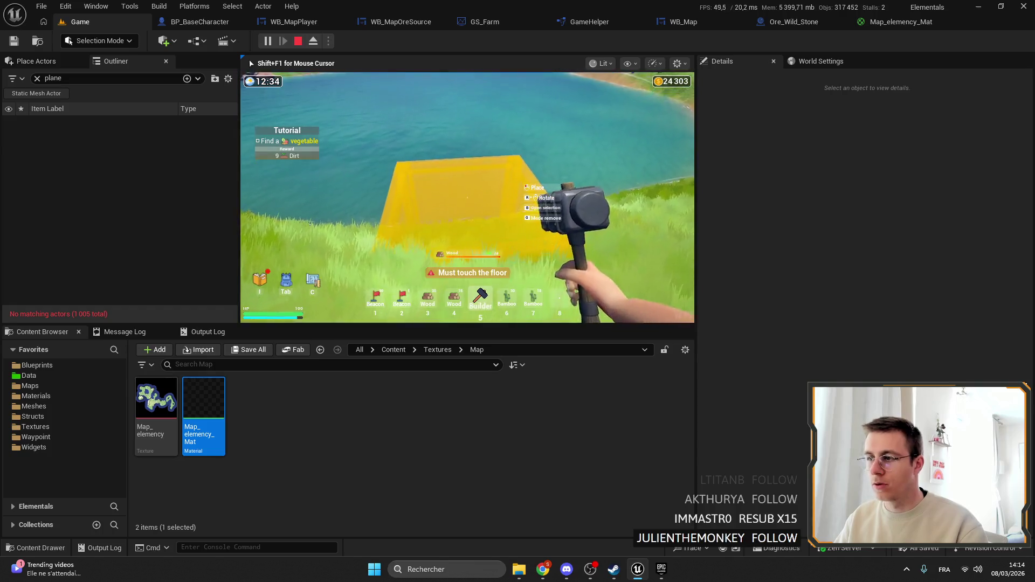
pyautogui.click(467, 197)
# Plant bamboo stalks on the wooden deck, then stop the play session.
pyautogui.rightClick(468, 197)
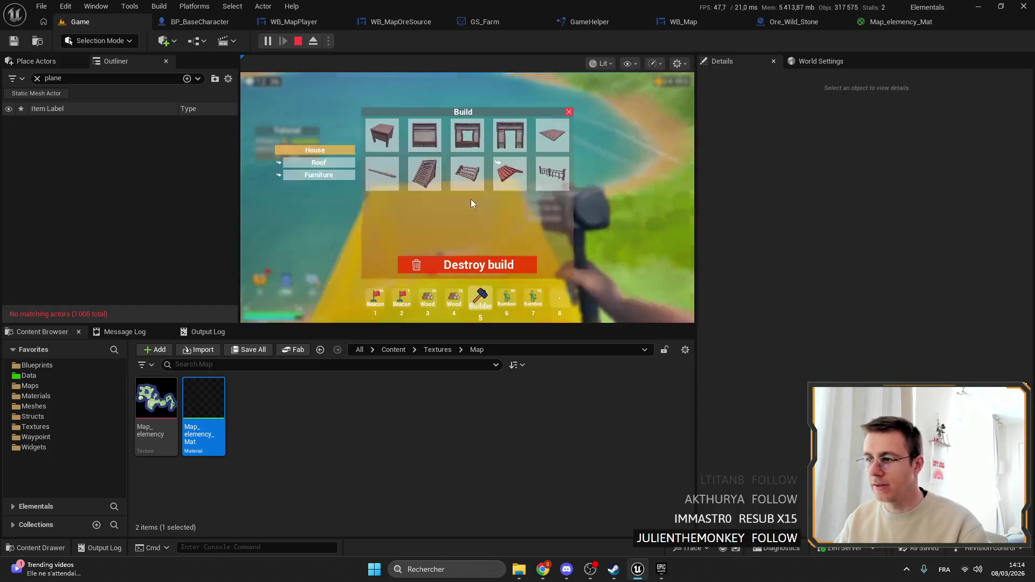
pyautogui.press('Escape')
pyautogui.press('Escape')
pyautogui.press('Escape')
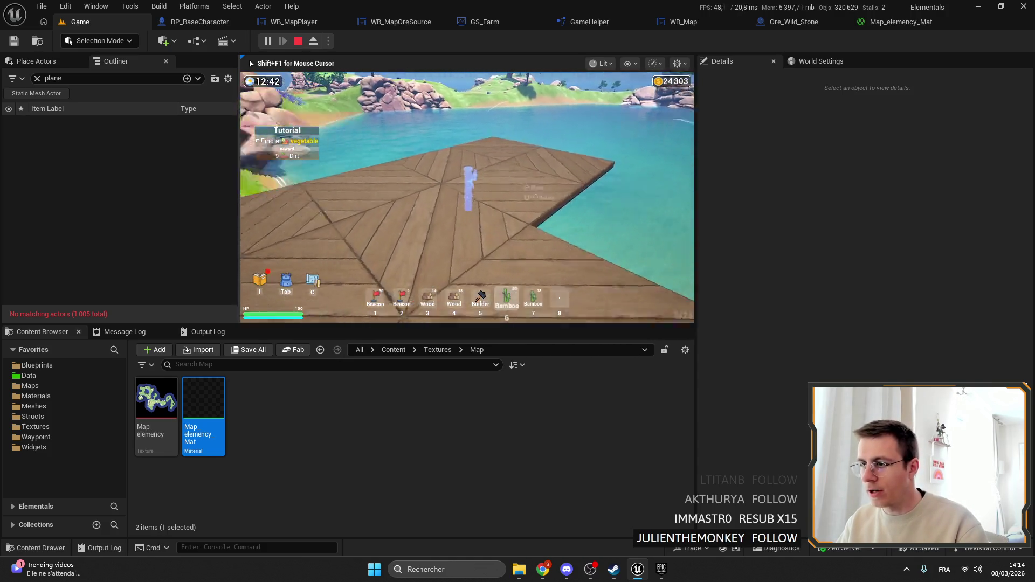
pyautogui.click(467, 197)
pyautogui.click(467, 198)
pyautogui.click(467, 197)
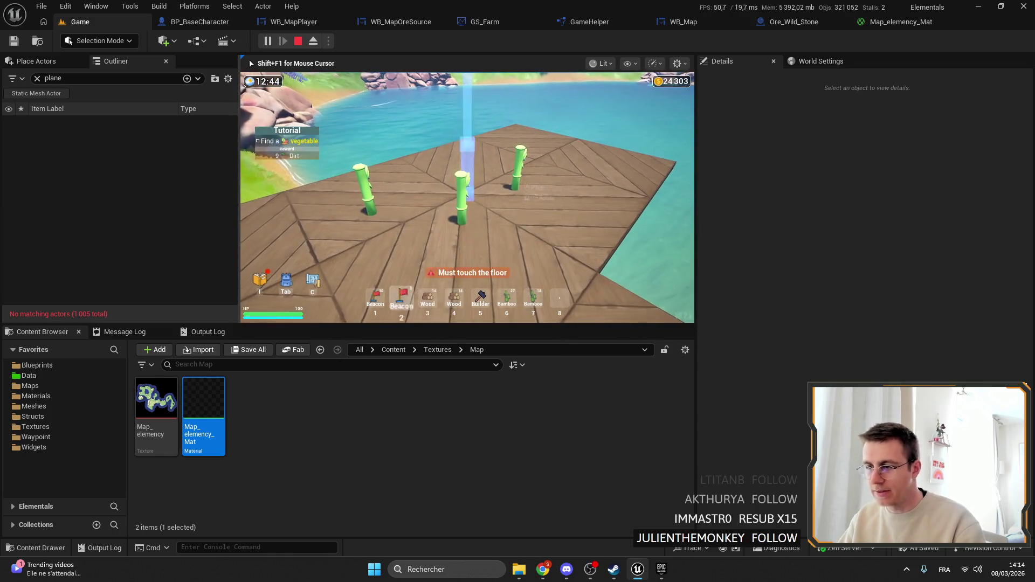
pyautogui.press('Escape')
pyautogui.click(218, 366)
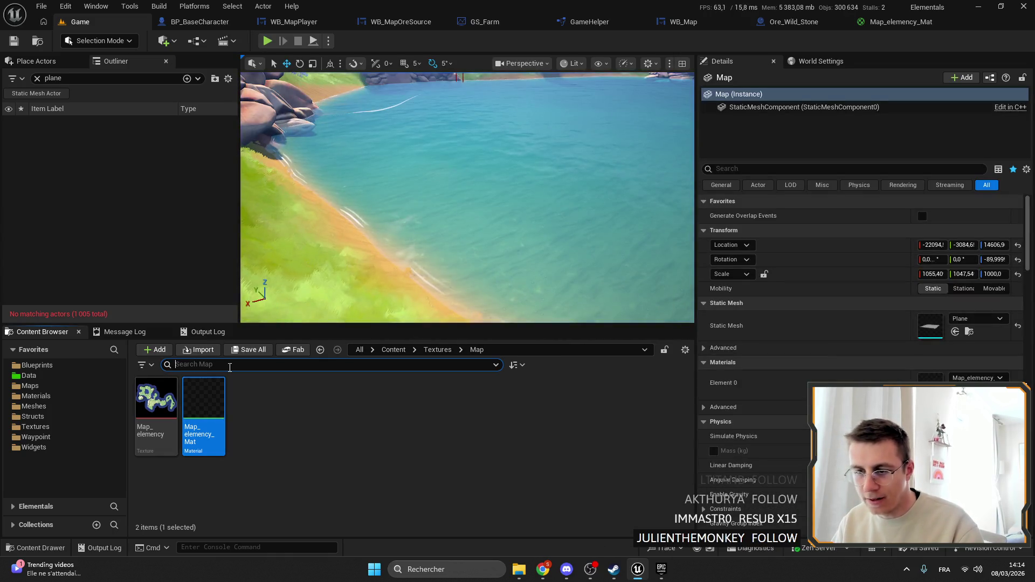
# Search 'BAMB' in the Content Browser's Blueprints and open the PlaceBamboo blueprint.
pyautogui.write('PLAN')
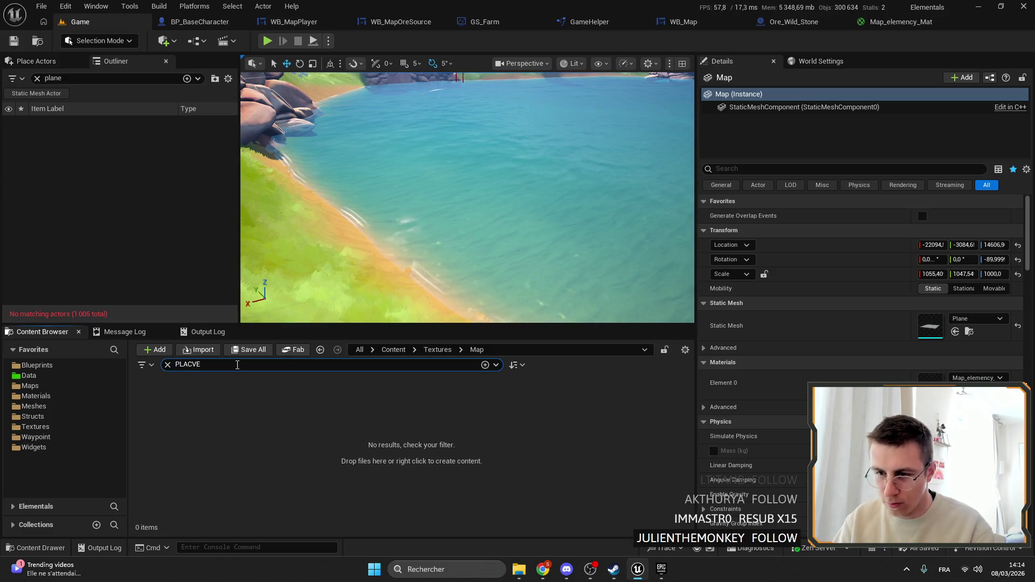
pyautogui.press('BackSpace')
pyautogui.press('BackSpace')
pyautogui.press('BackSpace')
pyautogui.write('BAMB')
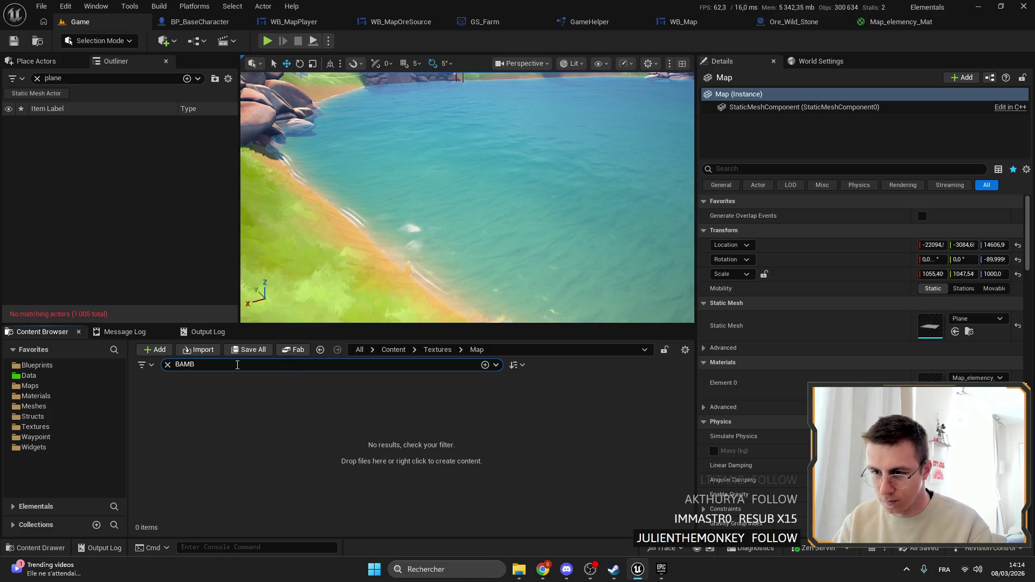
pyautogui.click(28, 365)
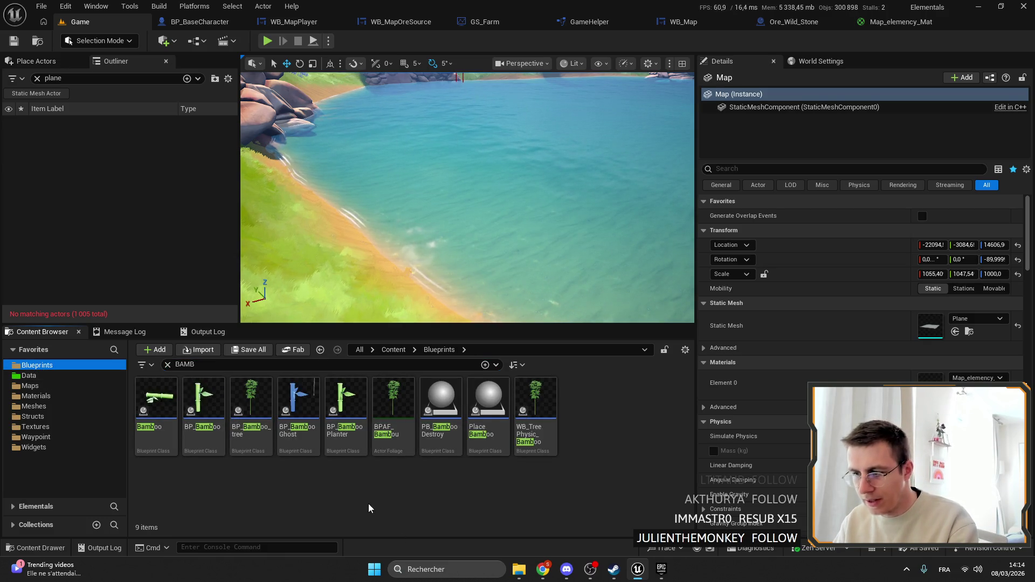
pyautogui.doubleClick(482, 410)
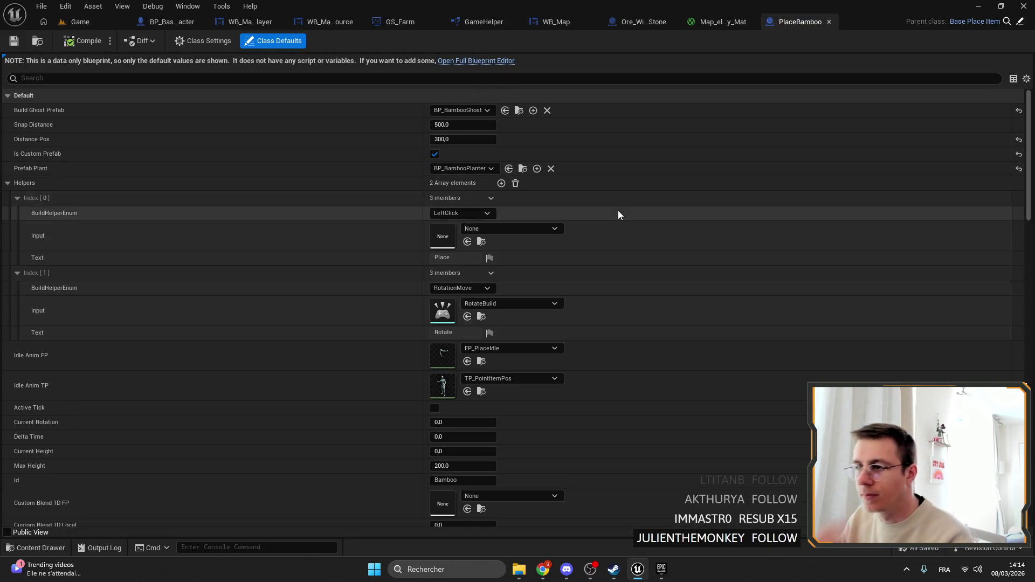
# Open BP_BambooGhost from PlaceBamboo's Build Ghost Prefab field to edit its class defaults.
pyautogui.scroll(-5, 448, 202)
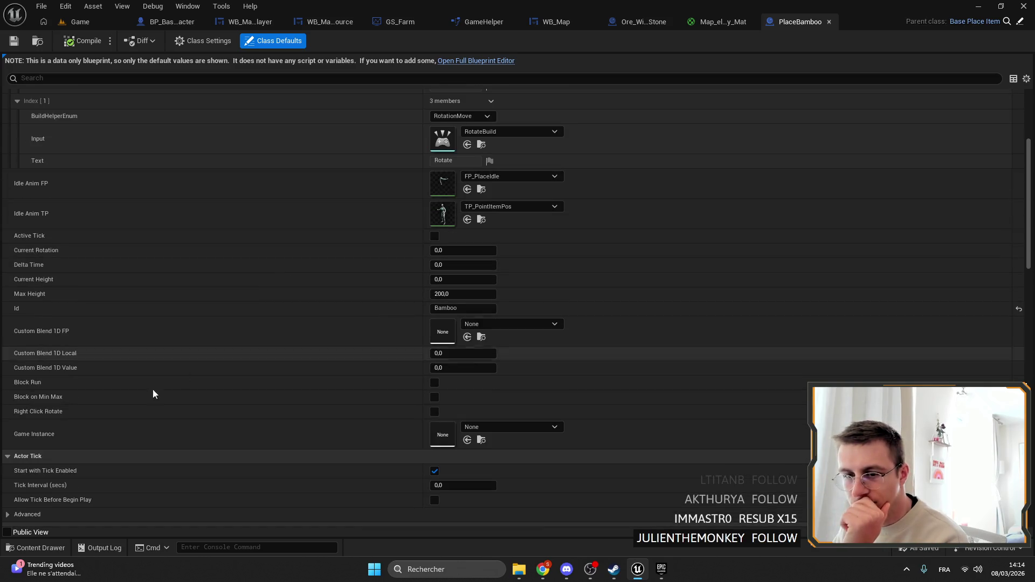
pyautogui.scroll(5, 104, 258)
pyautogui.doubleClick(458, 110)
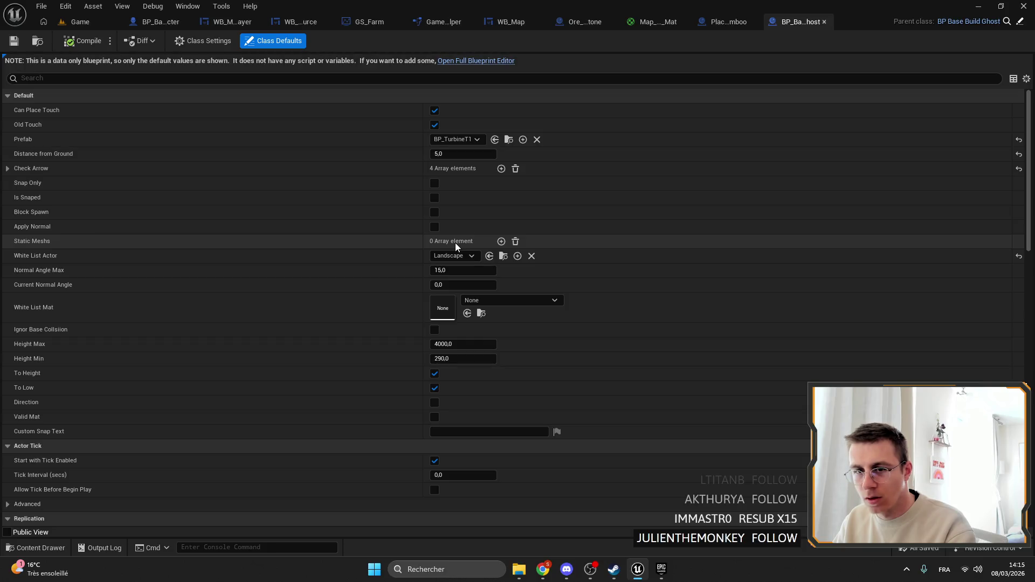
# Set BP_BambooGhost's White List Mat to PM_Dirt, compile and save, then return to the Game level.
pyautogui.click(486, 300)
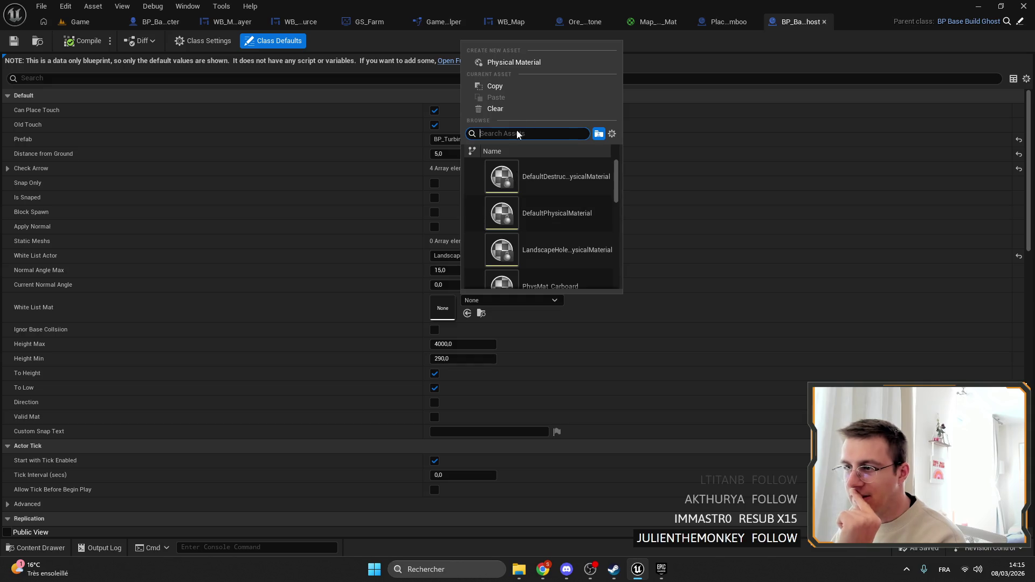
pyautogui.click(350, 299)
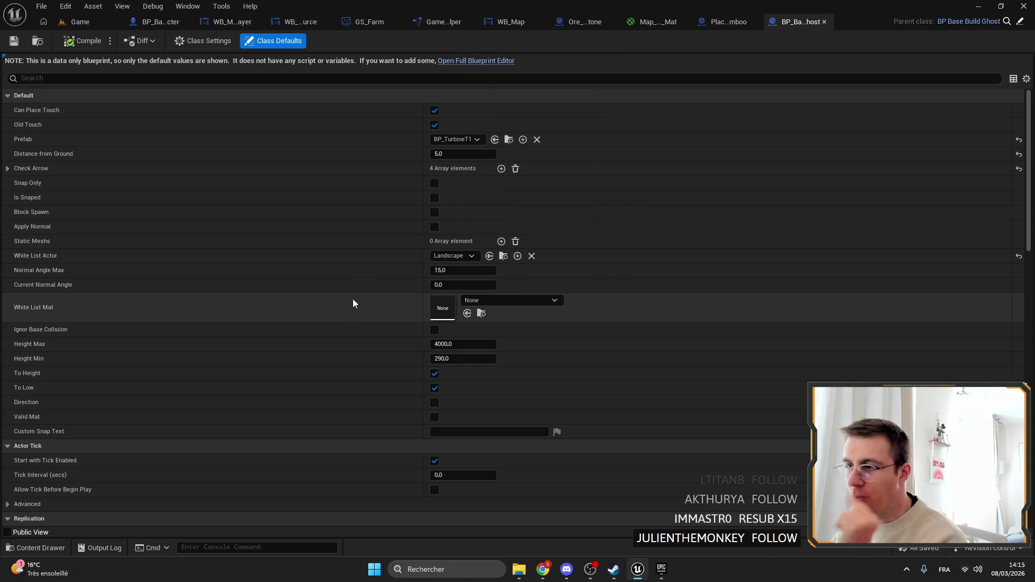
pyautogui.click(501, 301)
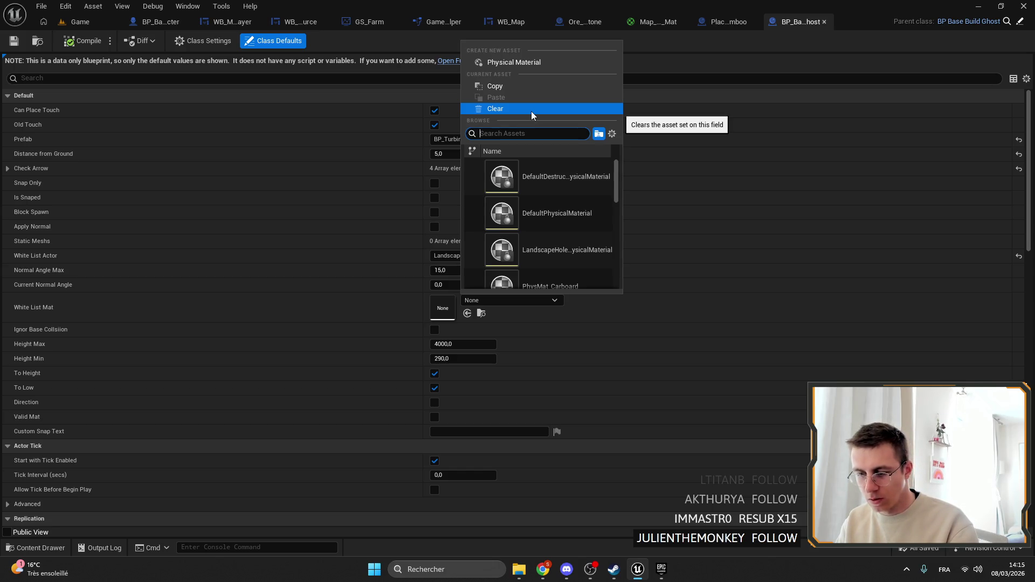
pyautogui.write('dirt')
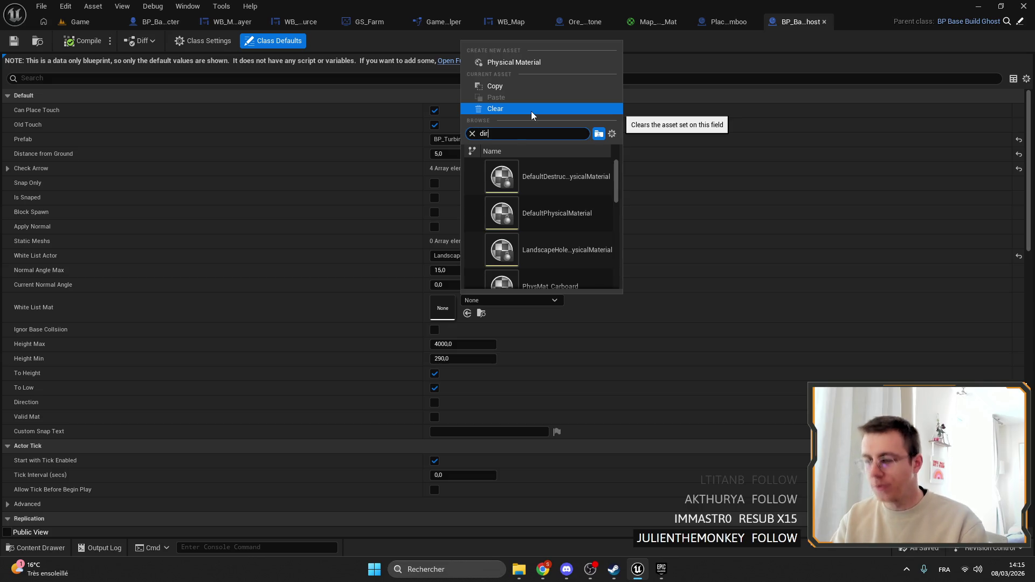
pyautogui.click(549, 182)
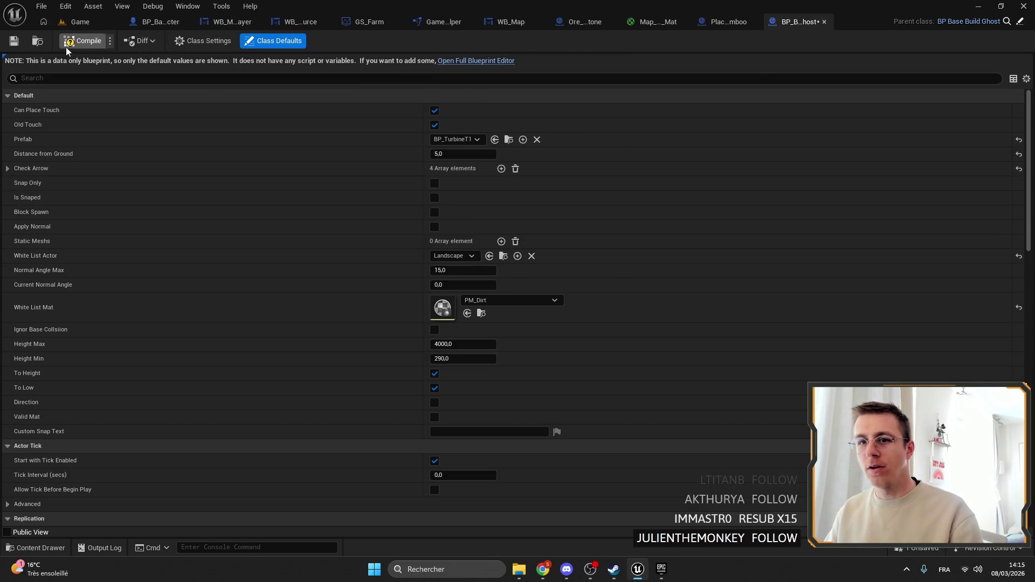
pyautogui.click(86, 41)
pyautogui.click(81, 22)
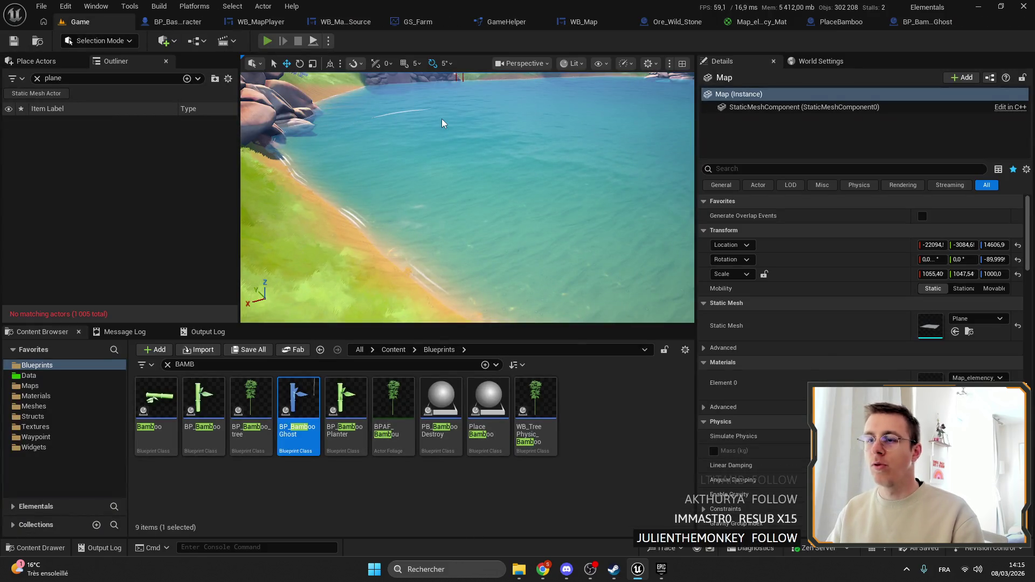
pyautogui.hotkey('alt', 'p')
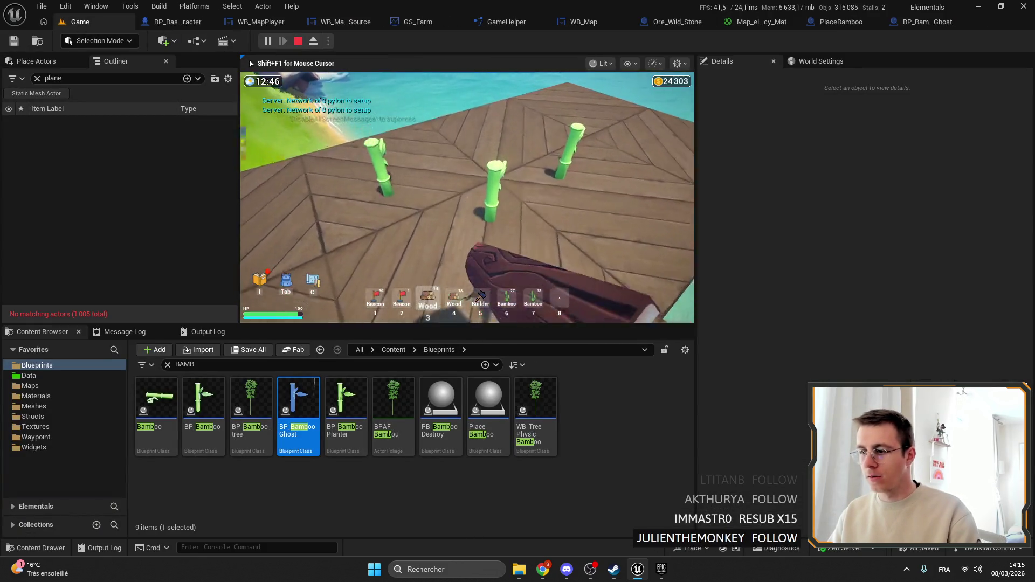
pyautogui.press('w')
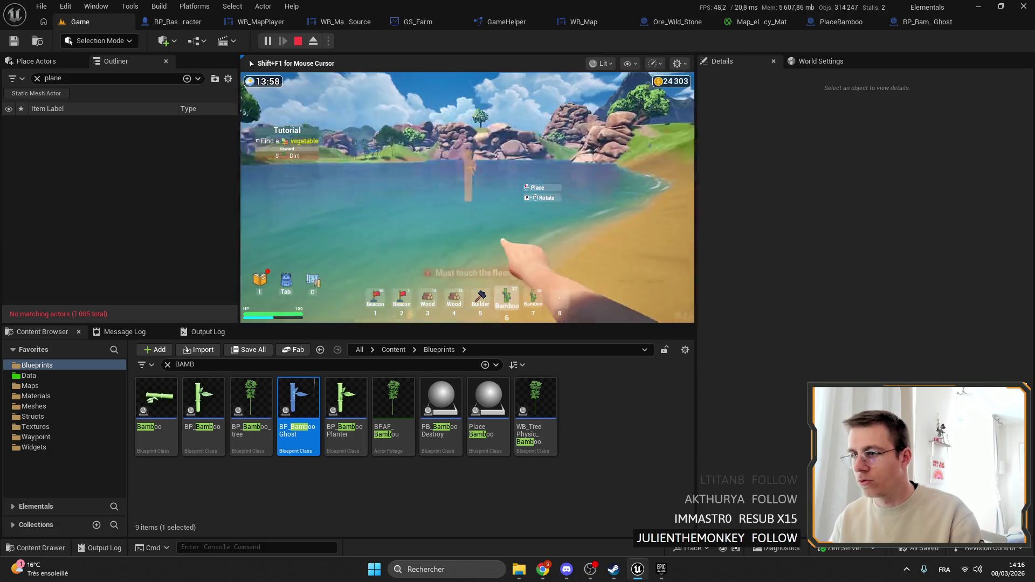
pyautogui.press('3')
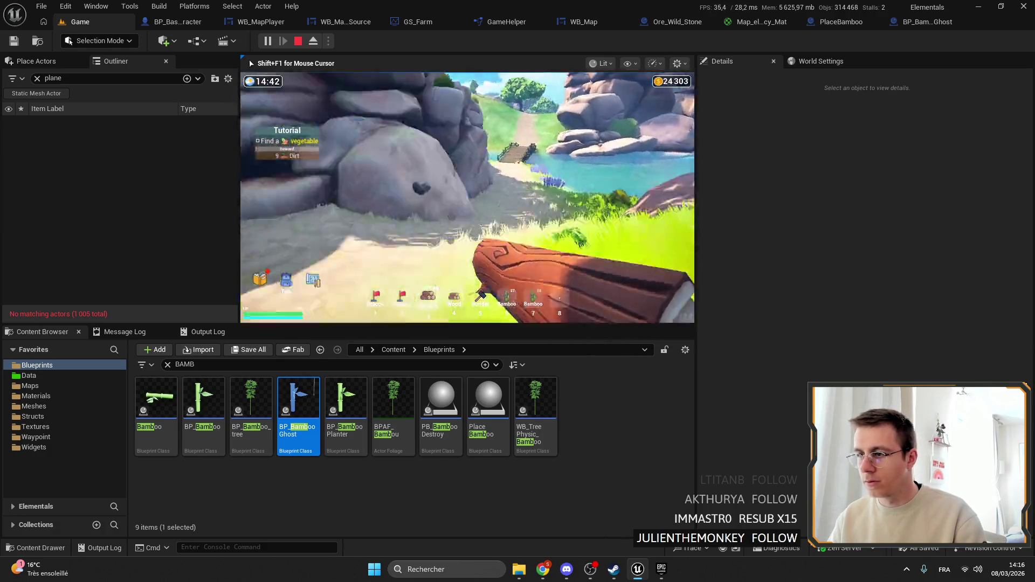
pyautogui.press('5')
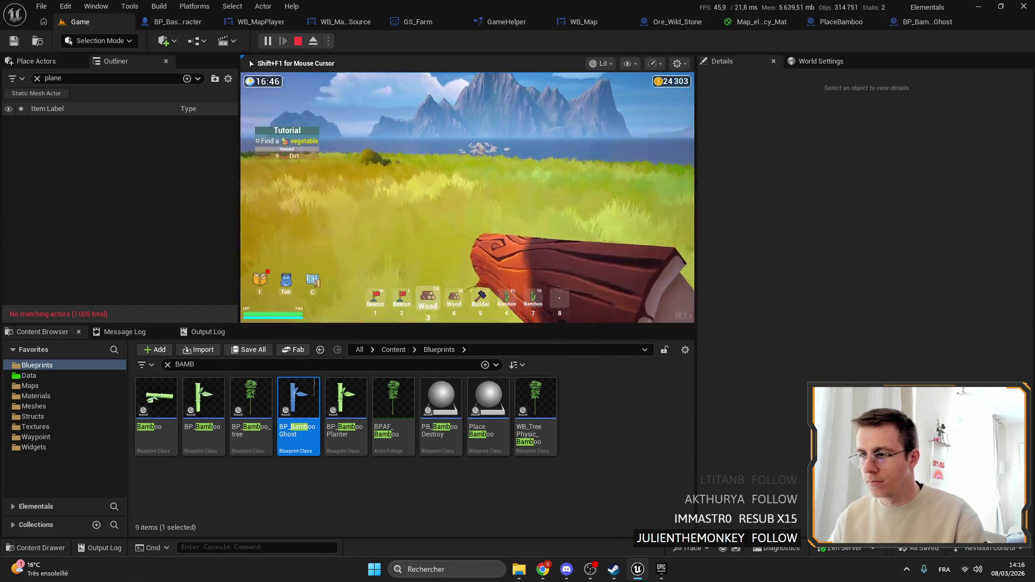
pyautogui.press('6')
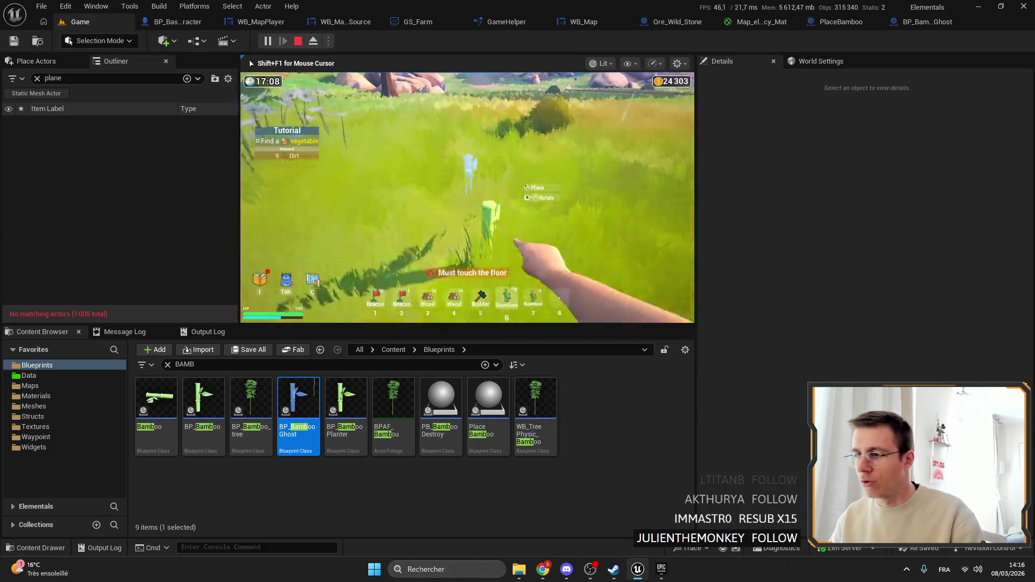
pyautogui.press('5')
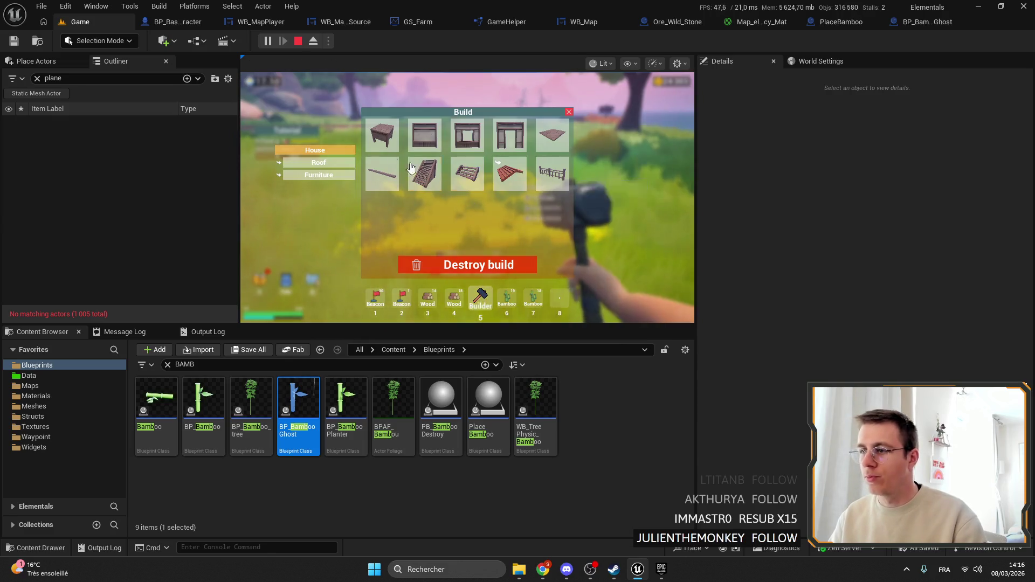
pyautogui.click(467, 198)
pyautogui.press('6')
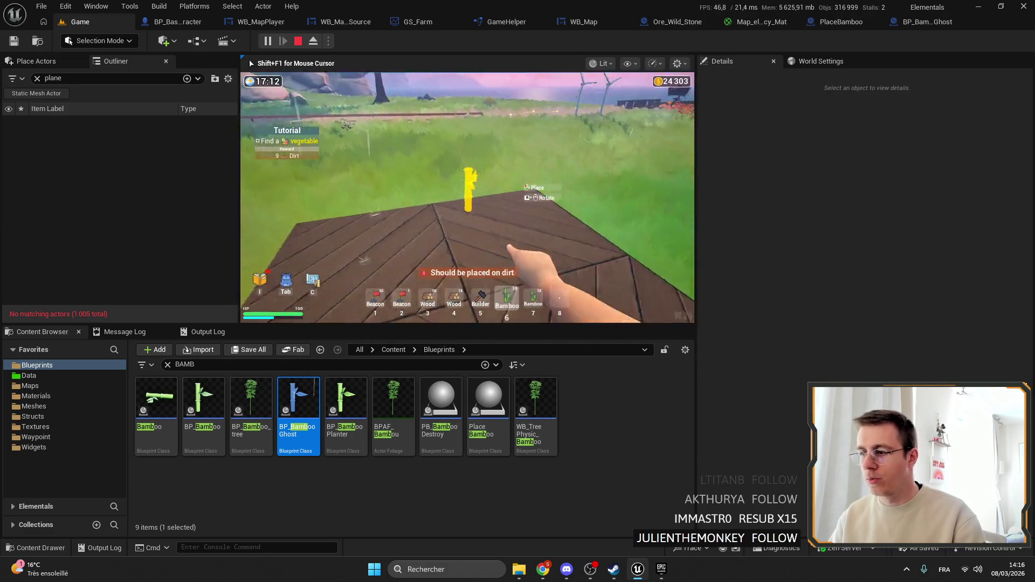
pyautogui.press('2')
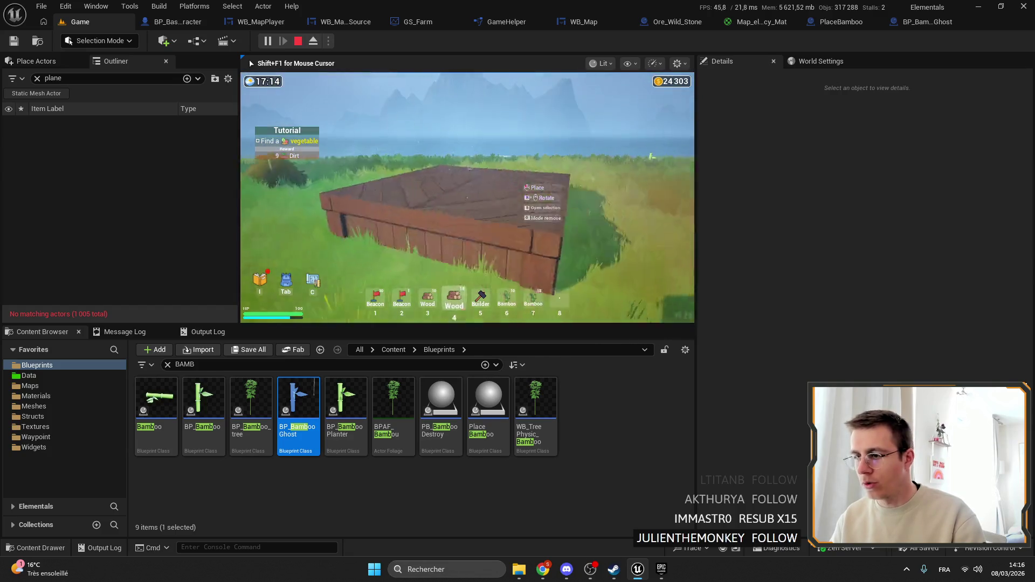
pyautogui.press('5')
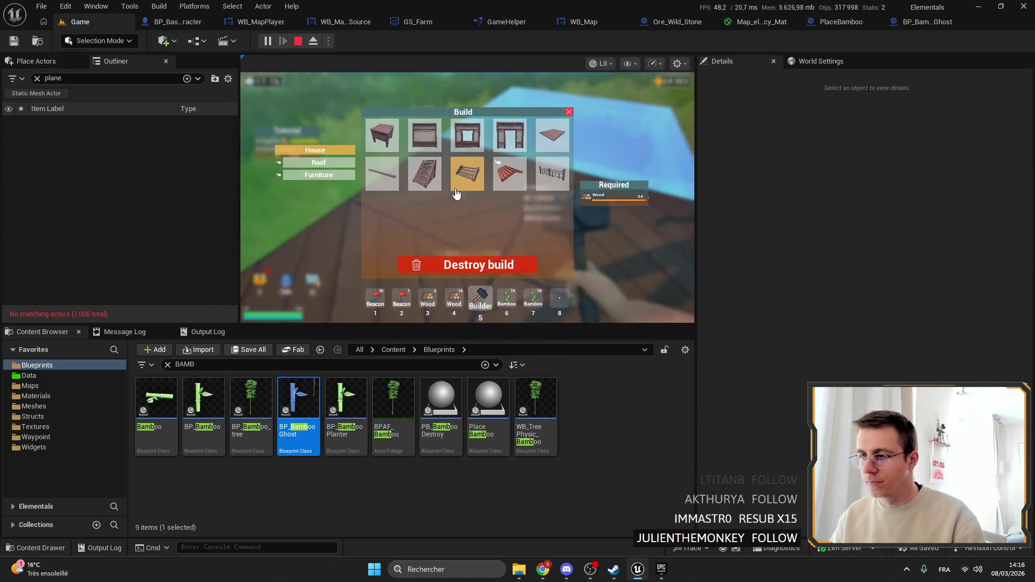
pyautogui.click(567, 131)
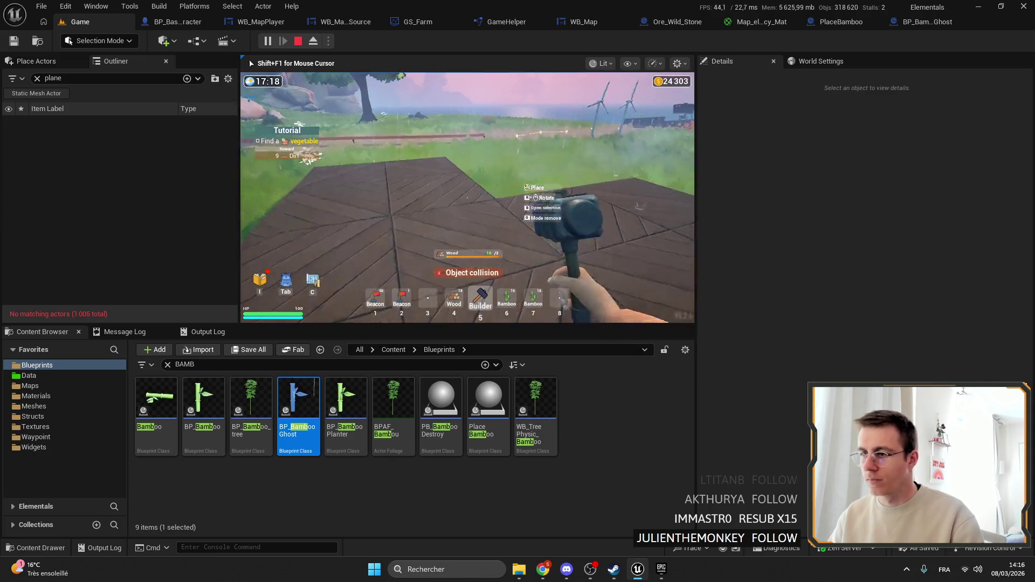
pyautogui.press('6')
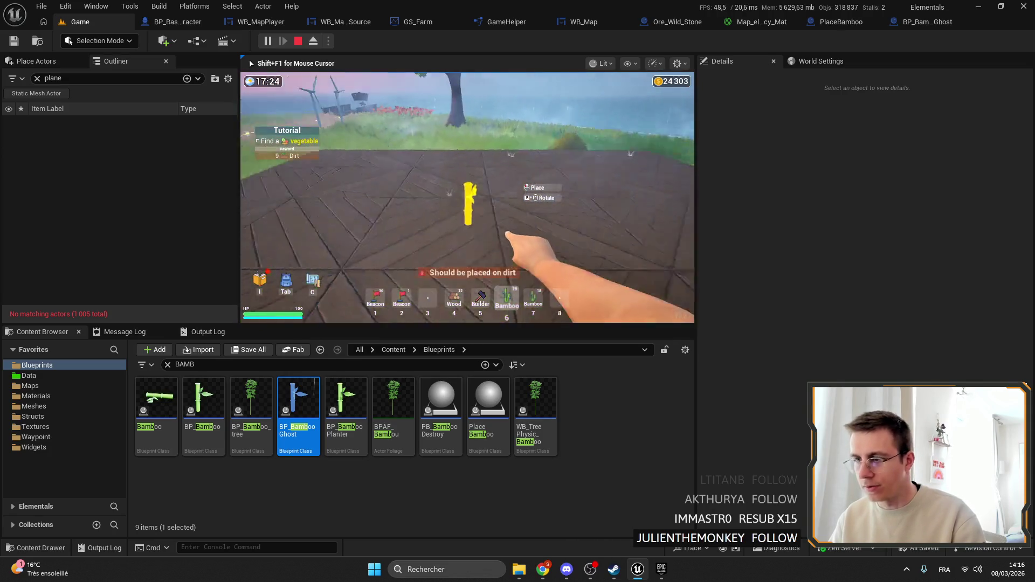
pyautogui.press('F11')
pyautogui.press('F11')
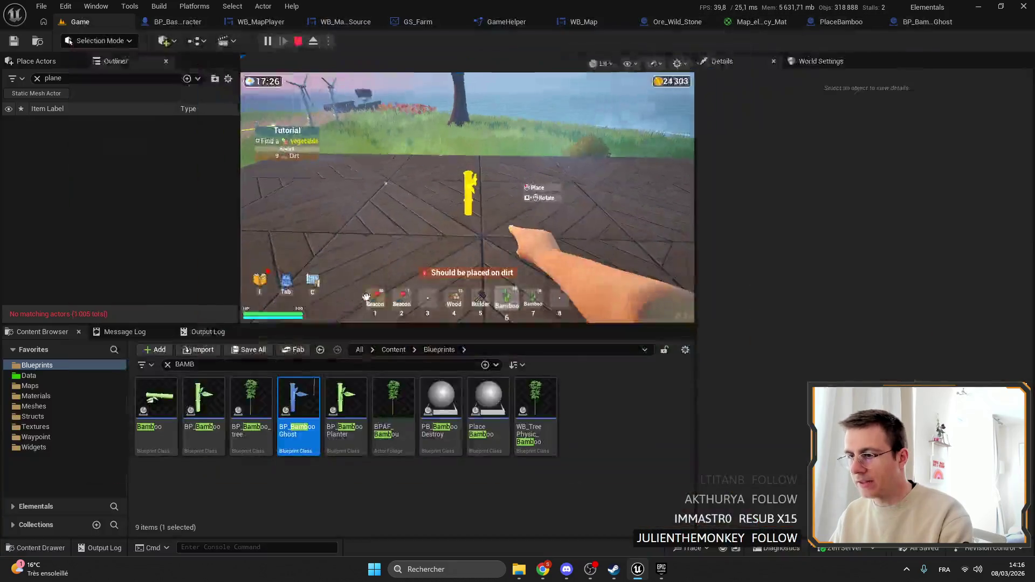
pyautogui.press('Escape')
pyautogui.click(373, 300)
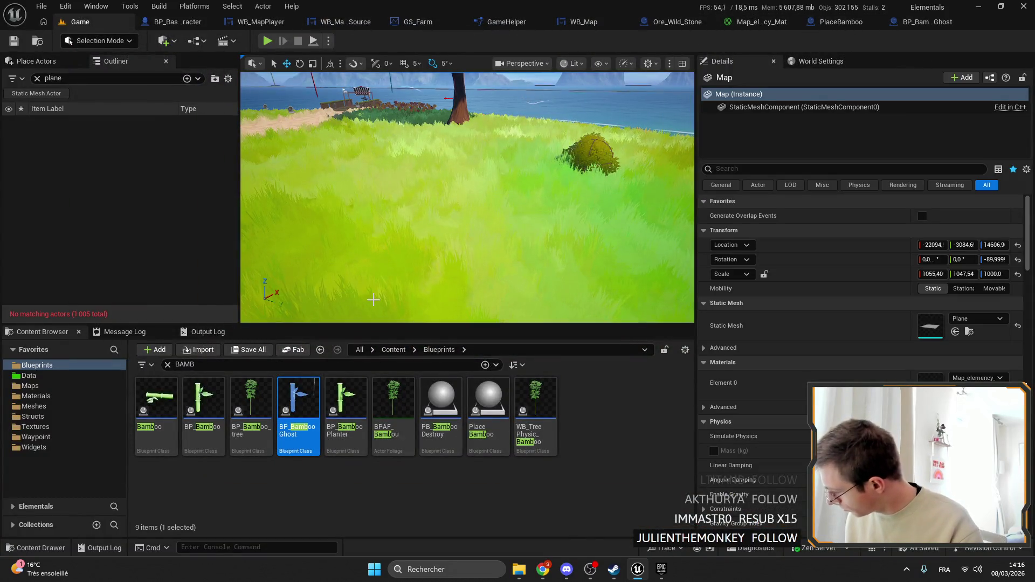